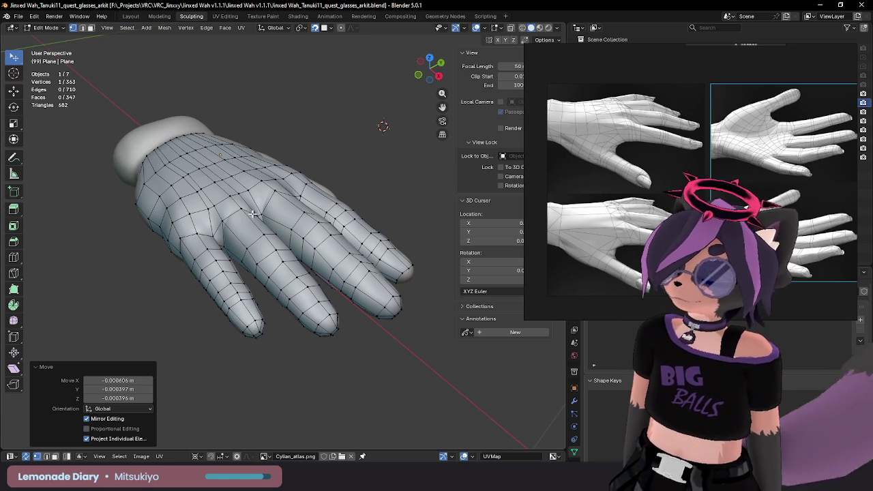
Step: Reposition the lower palm-edge vertex so it sits correctly on the hand surface
mouse_move(317, 183)
middle_down()
mouse_move(211, 160)
mouse_move(278, 211)
mouse_move(259, 201)
mouse_move(275, 212)
mouse_move(269, 208)
middle_up()
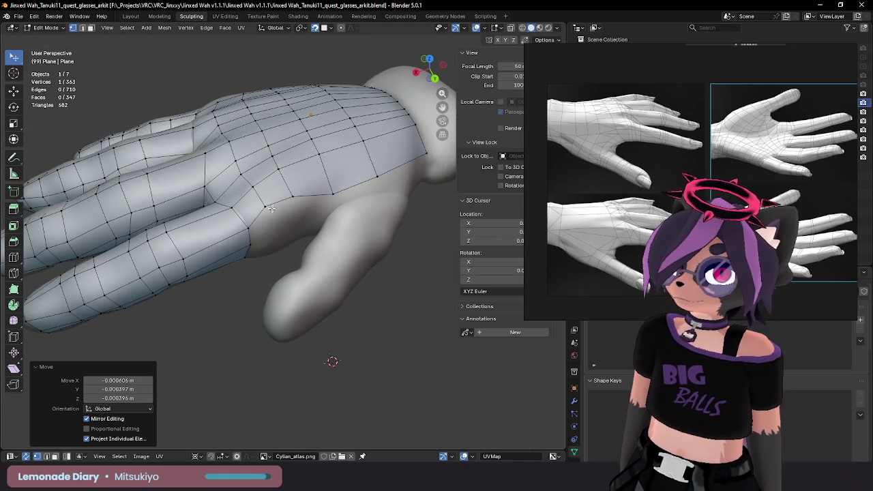
drag(271, 213, 330, 190)
drag(382, 175, 380, 171)
middle_drag(380, 171, 399, 166)
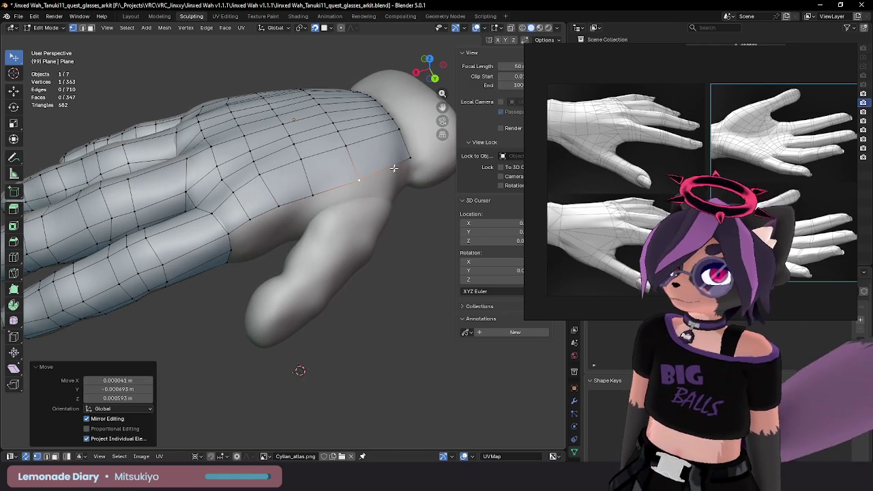
drag(400, 165, 403, 165)
mouse_move(403, 164)
middle_down()
mouse_move(365, 206)
mouse_move(354, 196)
mouse_move(350, 221)
middle_up()
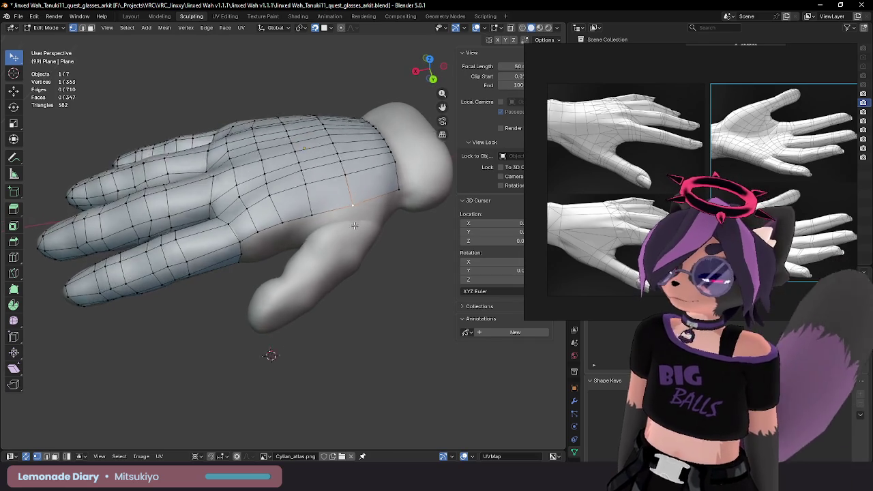
key(g)
click(356, 234)
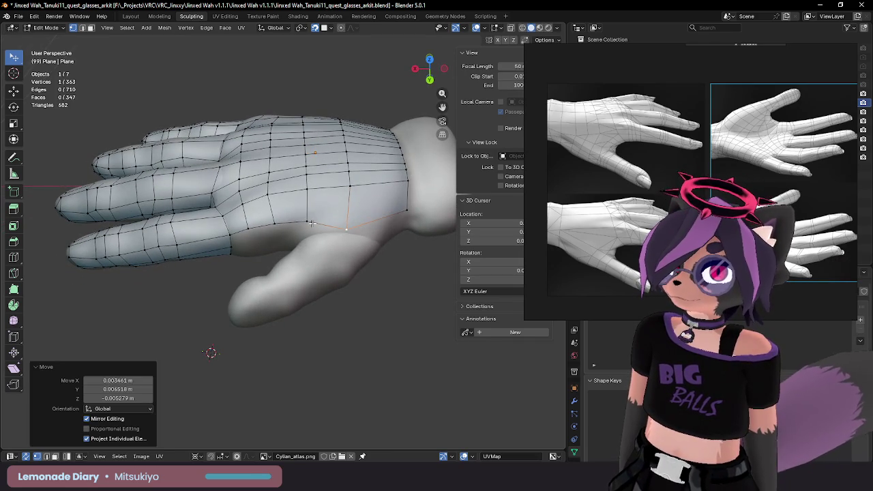
key(ctrl+z)
key(g)
click(275, 227)
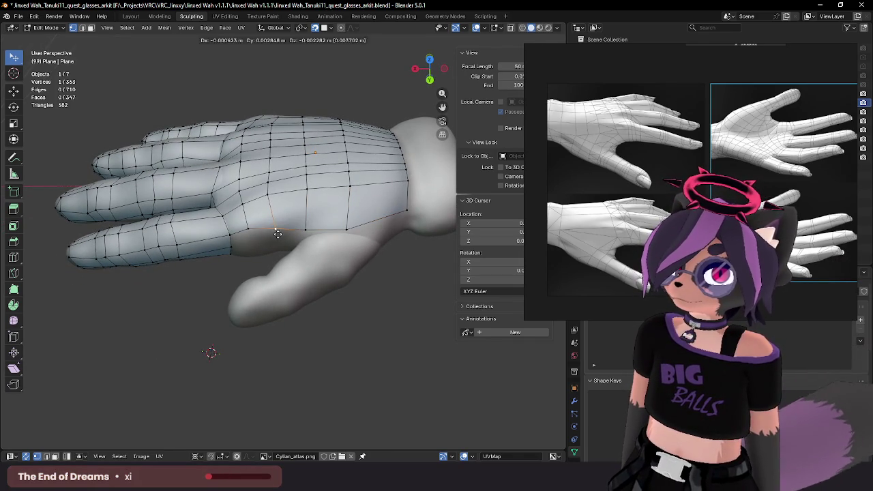
click(275, 227)
key(ctrl+z)
key(g)
click(251, 234)
middle_drag(251, 234, 242, 214)
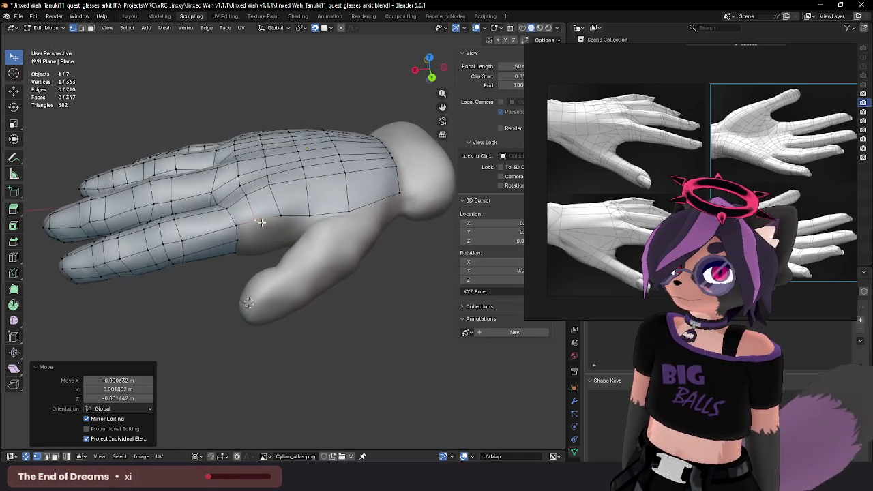
Step: Extrude three new vertices from the palm edge along the surface gap
key(e)
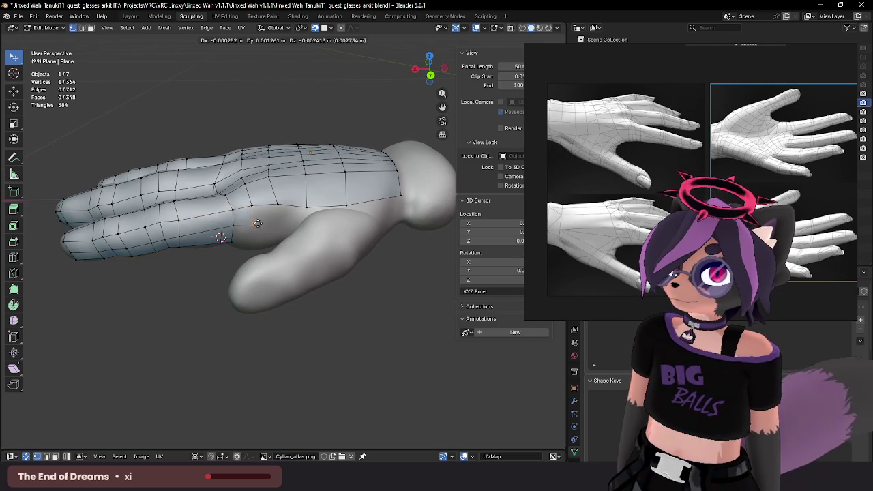
click(253, 221)
key(e)
click(280, 220)
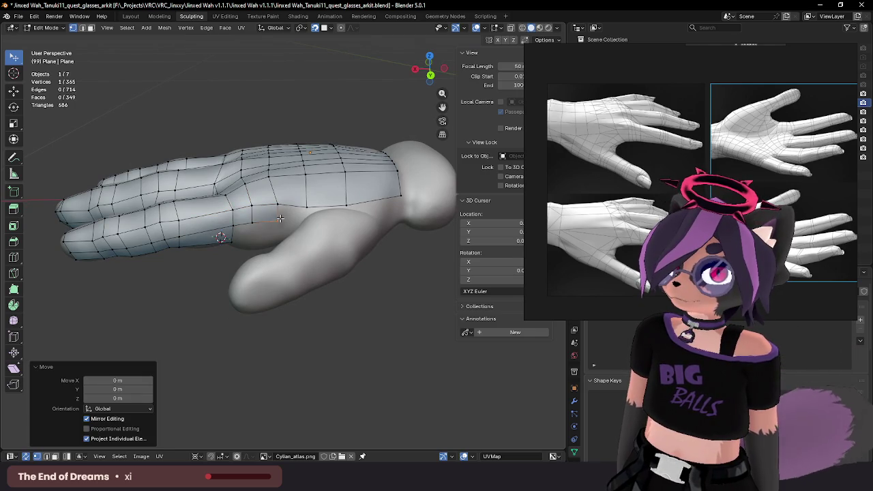
middle_drag(278, 211, 295, 199)
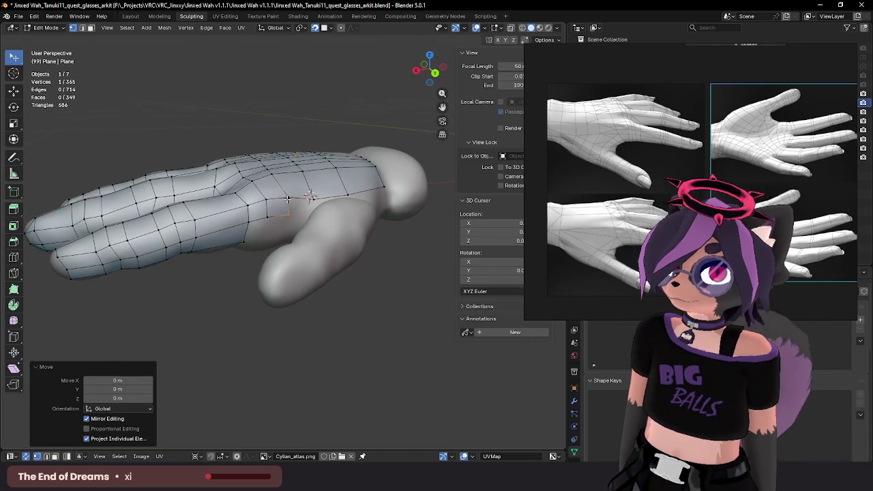
key(e)
click(302, 212)
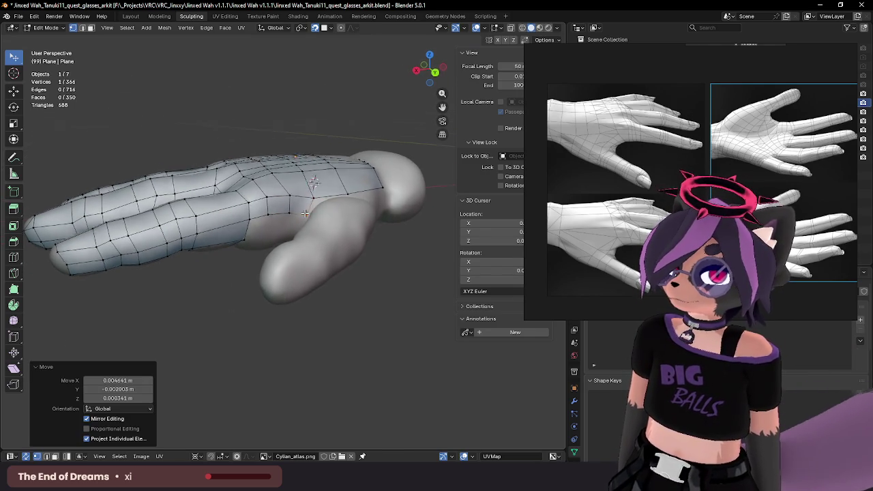
Step: Extrude three more vertices along the palm–thumb boundary on the hand surface
mouse_move(302, 212)
middle_down()
mouse_move(254, 207)
mouse_move(279, 178)
mouse_move(287, 204)
mouse_move(315, 229)
middle_up()
key(e)
click(254, 207)
key(e)
click(291, 224)
key(e)
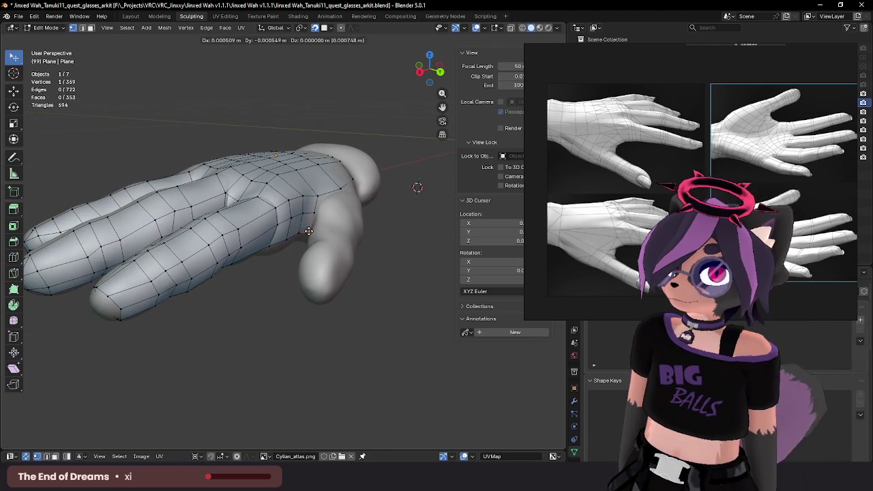
click(305, 228)
mouse_move(305, 229)
middle_down()
mouse_move(322, 150)
mouse_move(308, 190)
mouse_move(276, 193)
middle_up()
Step: Extrude a row of five new vertices across the palm above the thumb
key(e)
click(277, 203)
key(e)
click(279, 190)
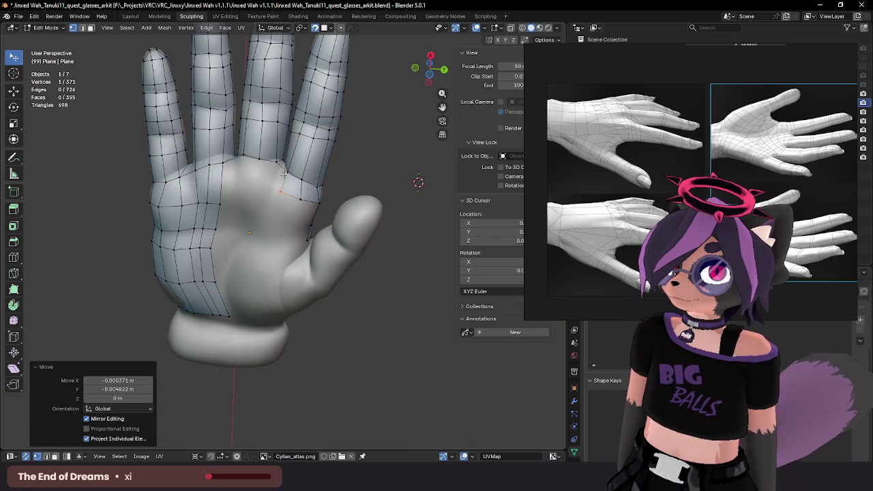
key(e)
click(267, 164)
key(e)
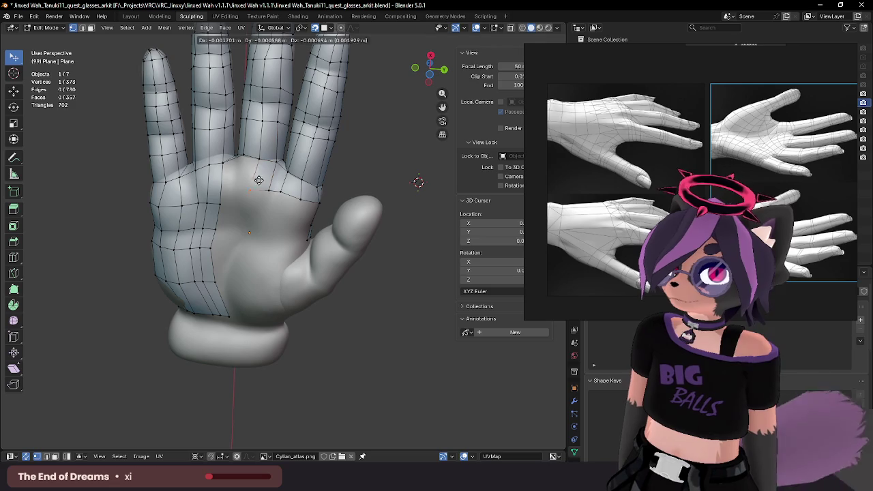
click(258, 160)
key(e)
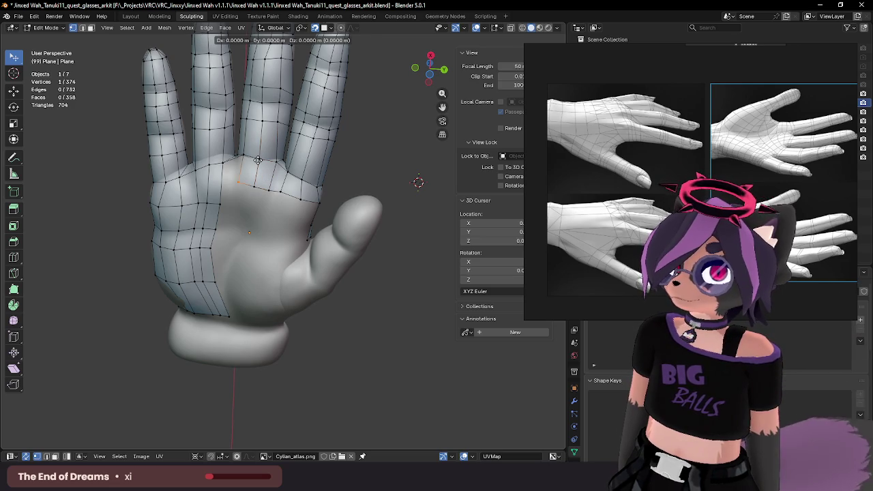
click(240, 185)
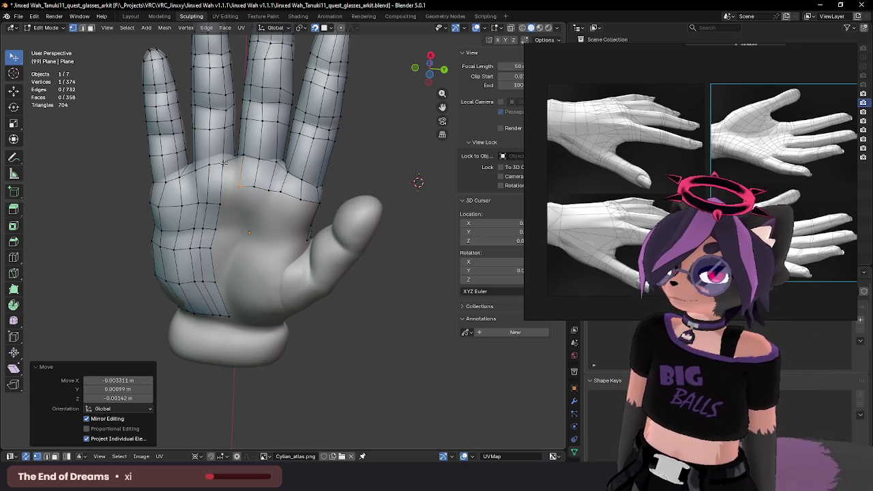
Step: Join two vertices into a face with F and nudge the palm vertices into place
shift+click(235, 194)
key(f)
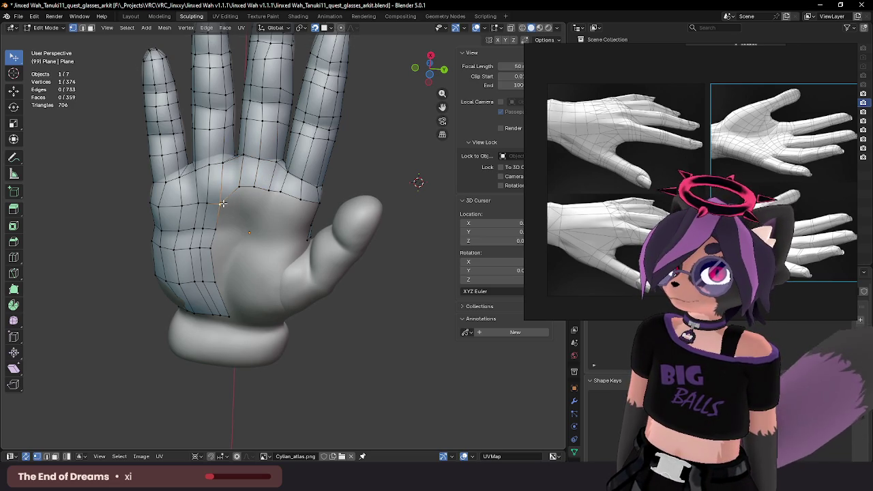
key(g)
click(237, 201)
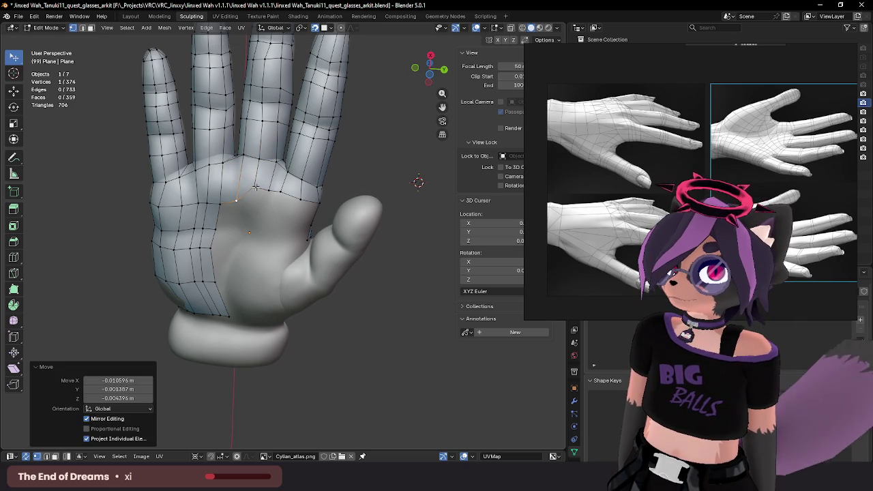
mouse_move(237, 201)
middle_down()
mouse_move(253, 196)
mouse_move(225, 210)
middle_up()
key(g)
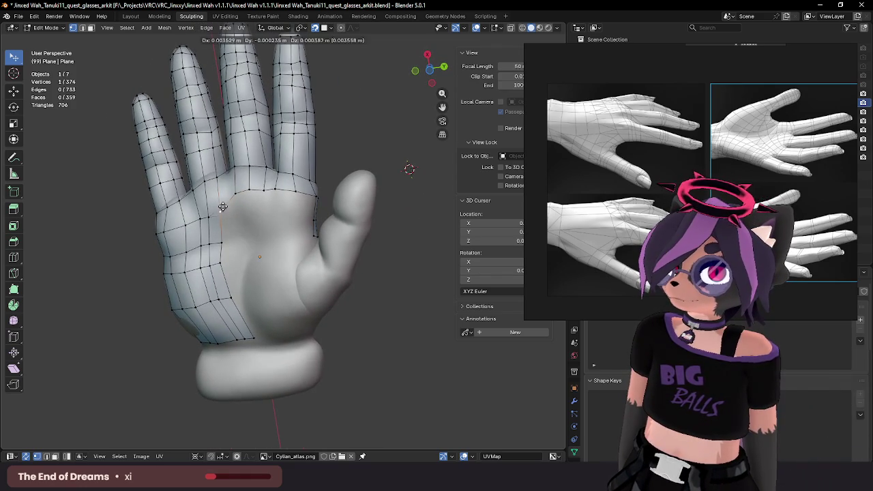
click(214, 214)
key(g)
click(211, 209)
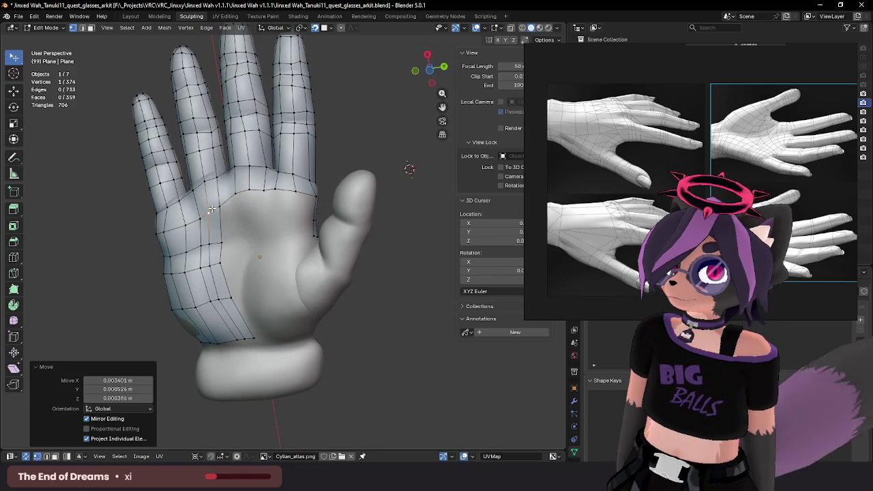
click(250, 192)
shift+middle_drag(258, 207, 272, 204)
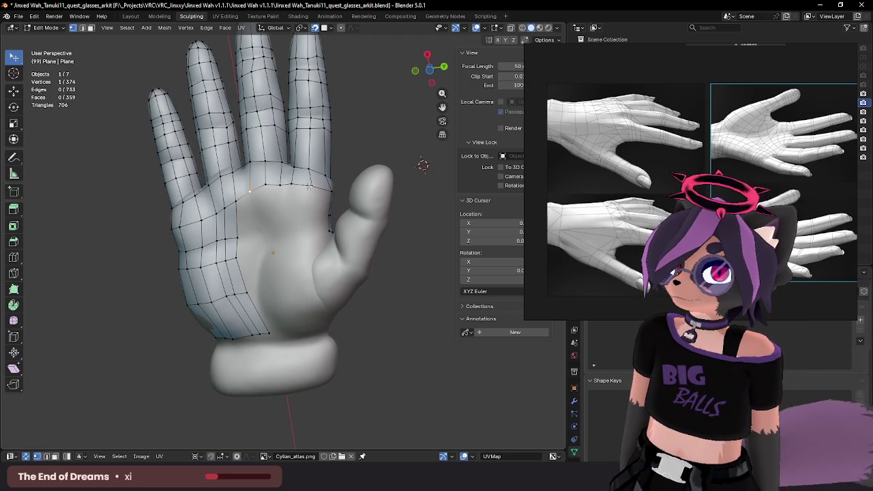
Step: Extrude the palm-edge vertex row down into the palm and nudge one vertex
ctrl+click(308, 185)
key(e)
click(291, 239)
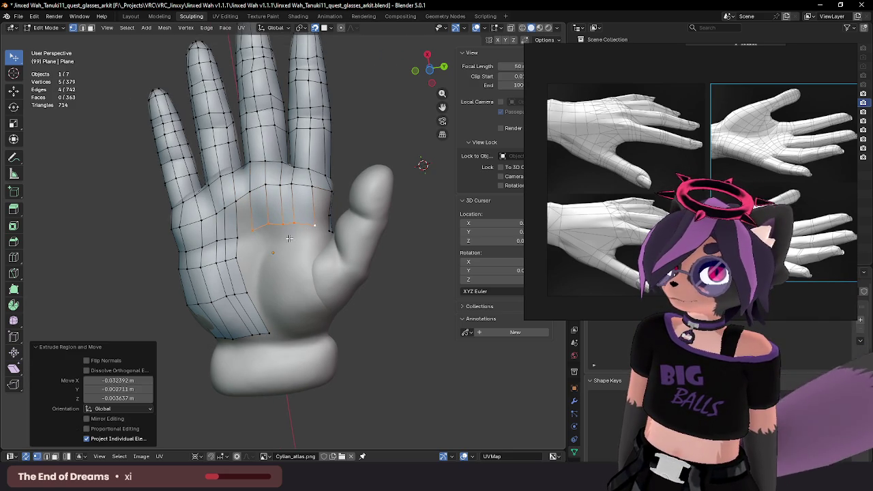
click(293, 221)
drag(293, 221, 284, 222)
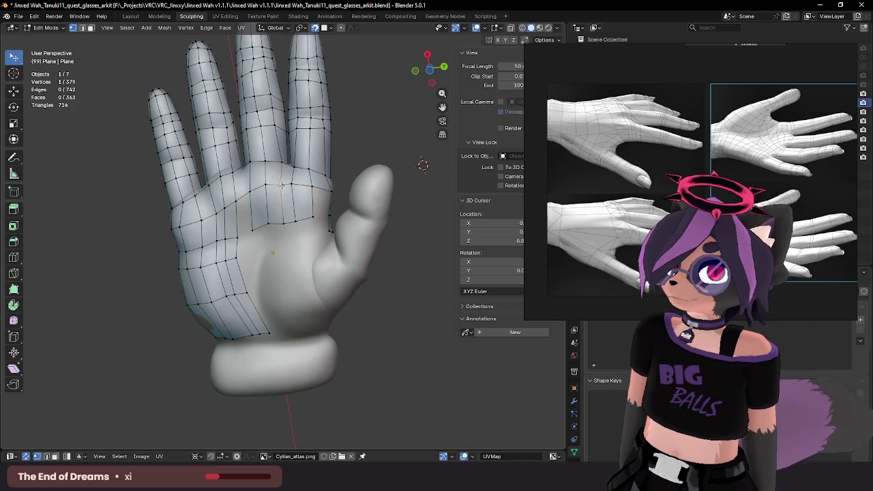
Step: Fill two new faces beside the edge in edge mode, then return to vertex mode
click(260, 191)
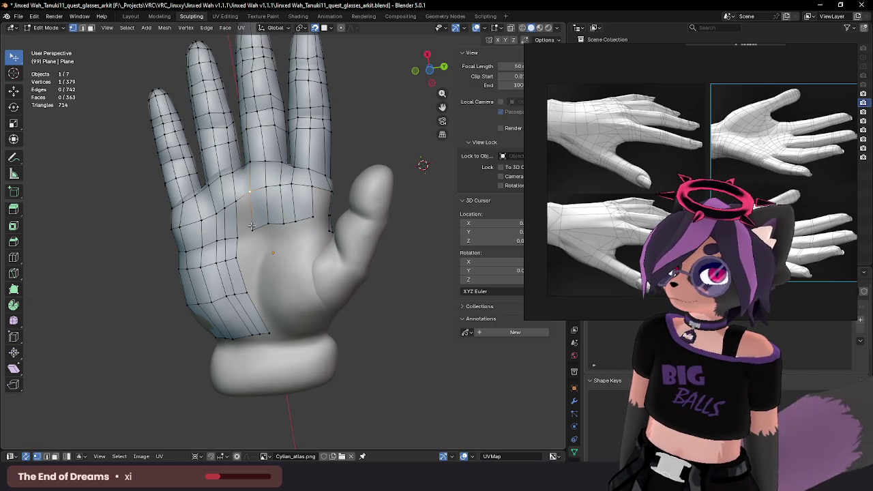
key(2)
key(f)
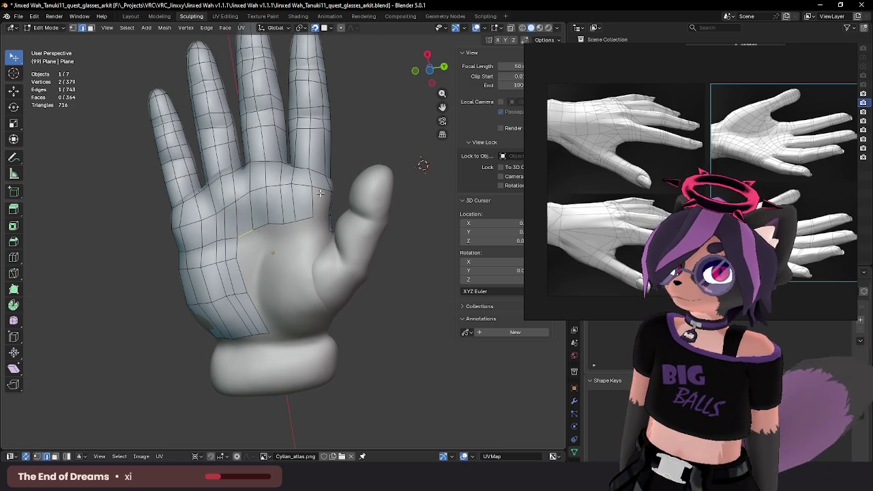
key(f)
middle_drag(319, 225, 287, 212)
key(1)
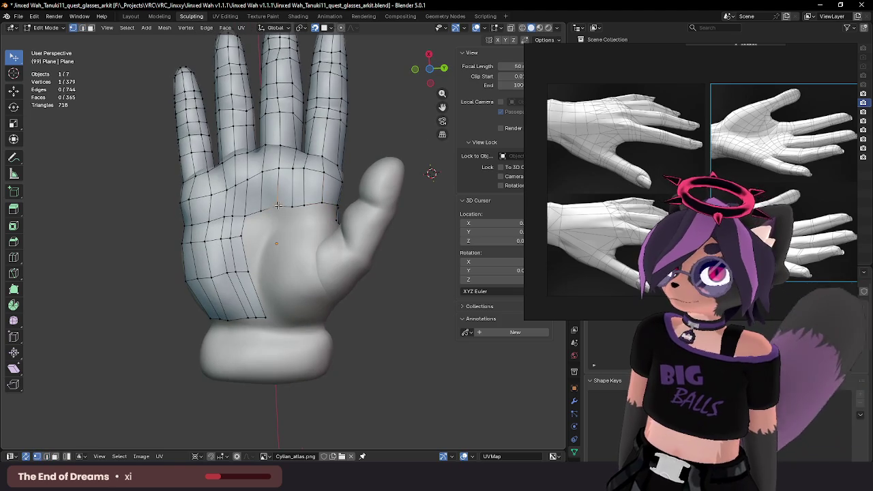
Step: Reposition a palm vertex onto the hand surface
drag(278, 208, 251, 212)
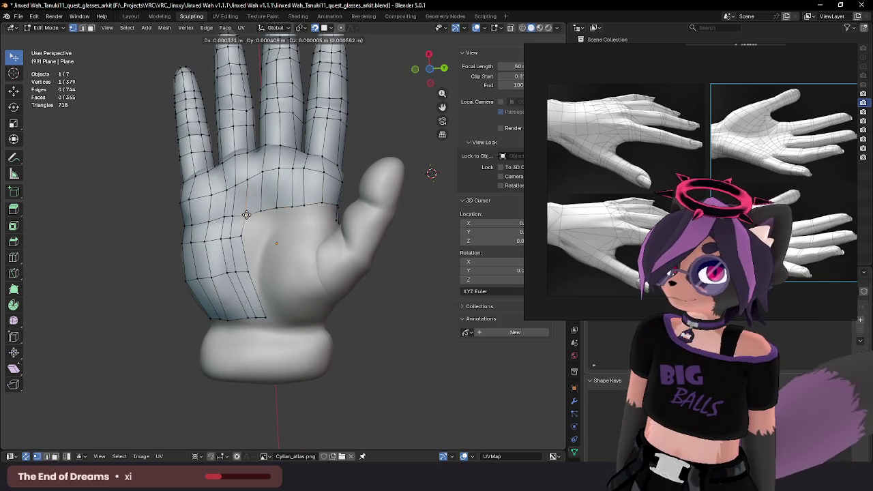
middle_drag(251, 212, 273, 215)
drag(243, 204, 227, 203)
mouse_move(228, 203)
middle_down()
mouse_move(212, 213)
mouse_move(260, 215)
middle_up()
key(g)
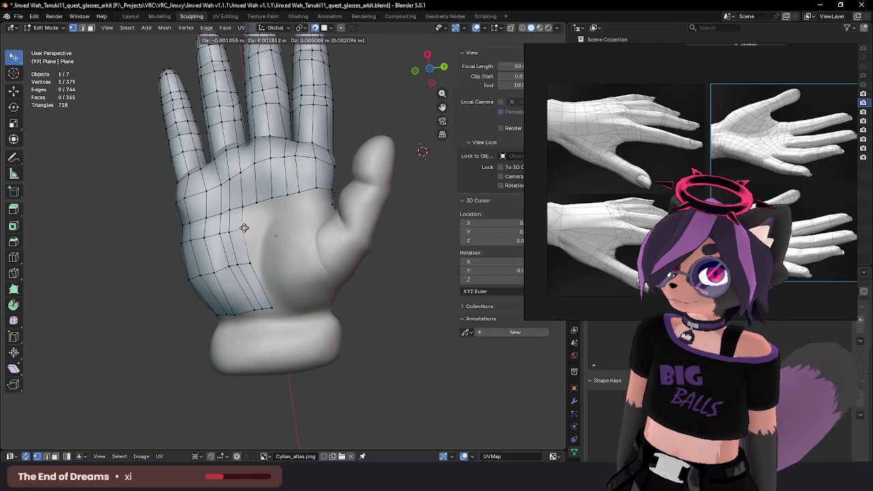
click(244, 228)
Step: Move the vertices on the palm's bottom edge onto the surface
click(260, 311)
key(g)
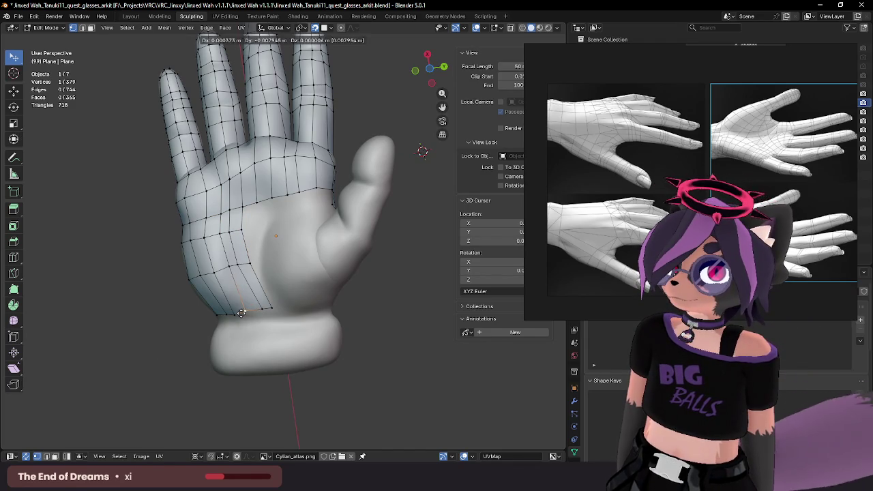
click(271, 311)
key(g)
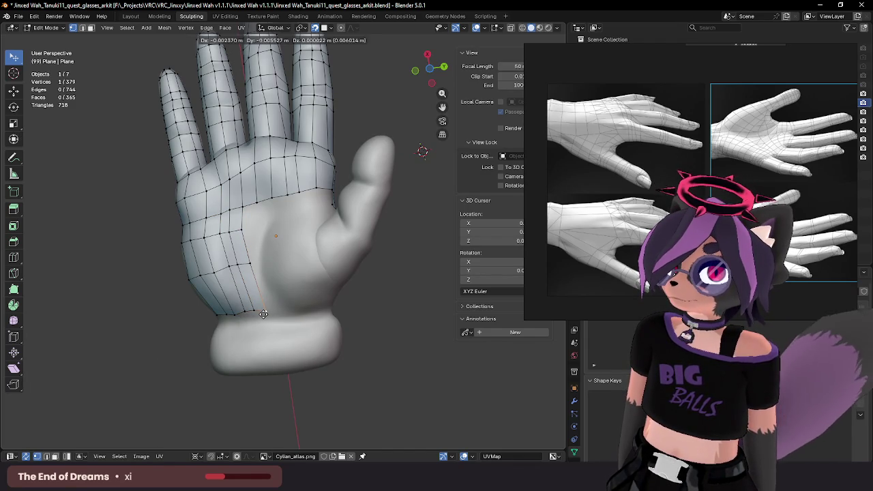
click(263, 314)
click(249, 259)
key(g)
click(247, 261)
key(g)
click(227, 264)
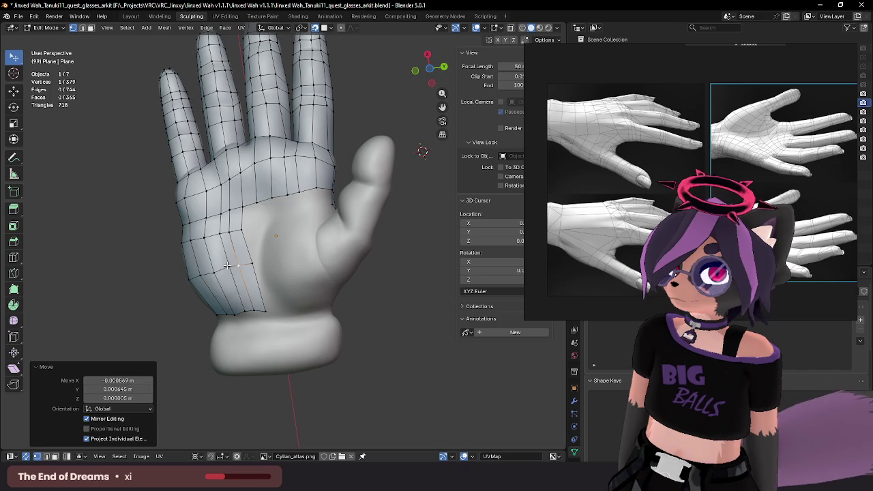
key(g)
click(223, 247)
Step: Fine-tune the remaining palm-edge vertices so they hug the palm
click(218, 234)
key(g)
click(232, 233)
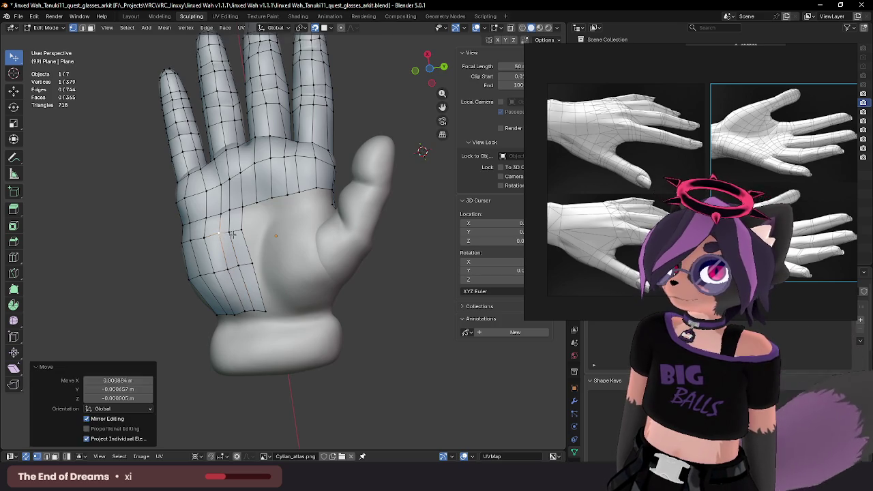
key(g)
click(224, 232)
key(g)
click(221, 232)
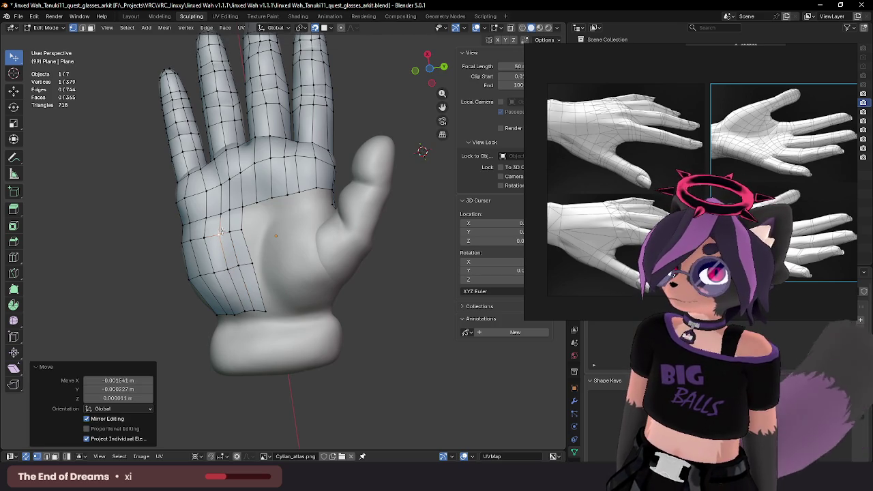
key(g)
click(219, 231)
key(g)
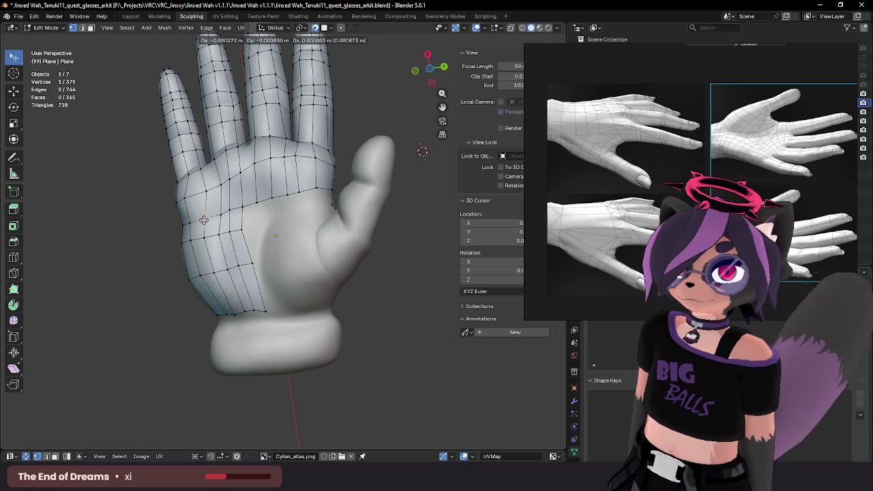
click(203, 220)
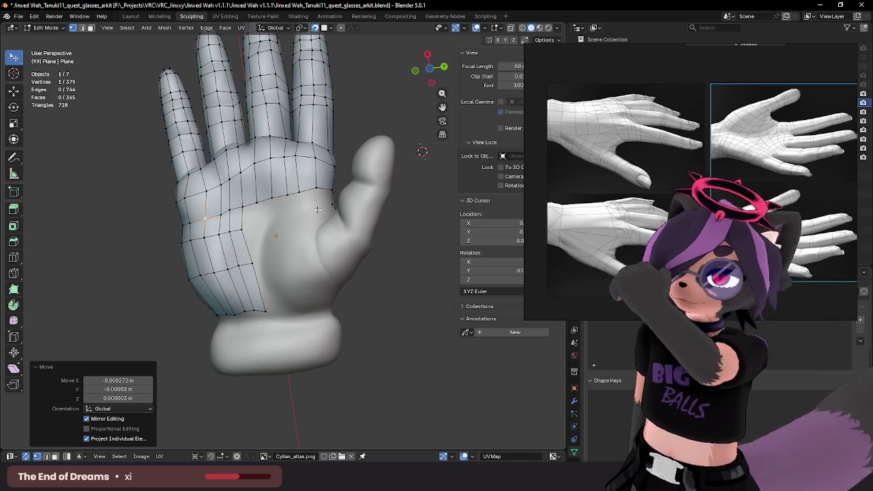
Step: From under the hand, extrude a new vertex toward the thumb and adjust its position
mouse_move(317, 209)
middle_down()
mouse_move(303, 221)
mouse_move(370, 273)
mouse_move(359, 261)
mouse_move(384, 242)
mouse_move(331, 211)
mouse_move(360, 202)
mouse_move(308, 196)
mouse_move(320, 184)
mouse_move(355, 197)
middle_up()
scroll(360, 203, up, 2)
scroll(351, 199, up, 3)
key(e)
click(329, 193)
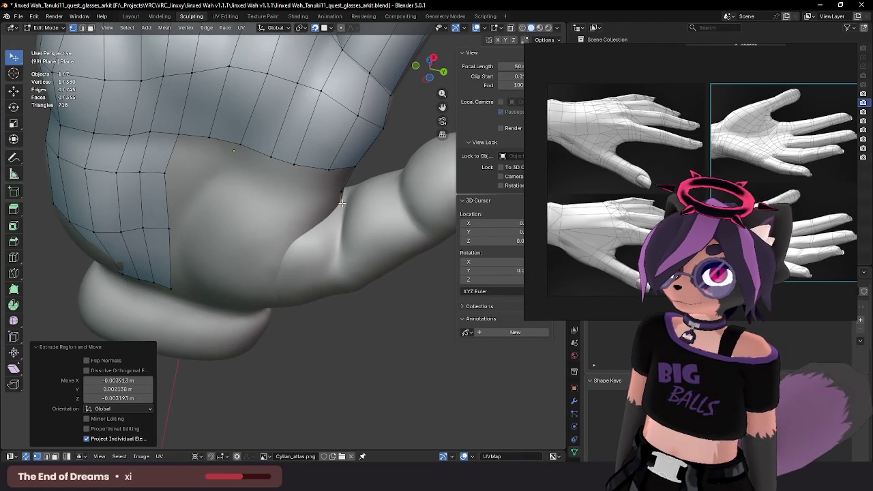
key(g)
click(346, 204)
middle_drag(346, 204, 353, 201)
Step: Extrude three more vertices across the palm–thumb gap
key(e)
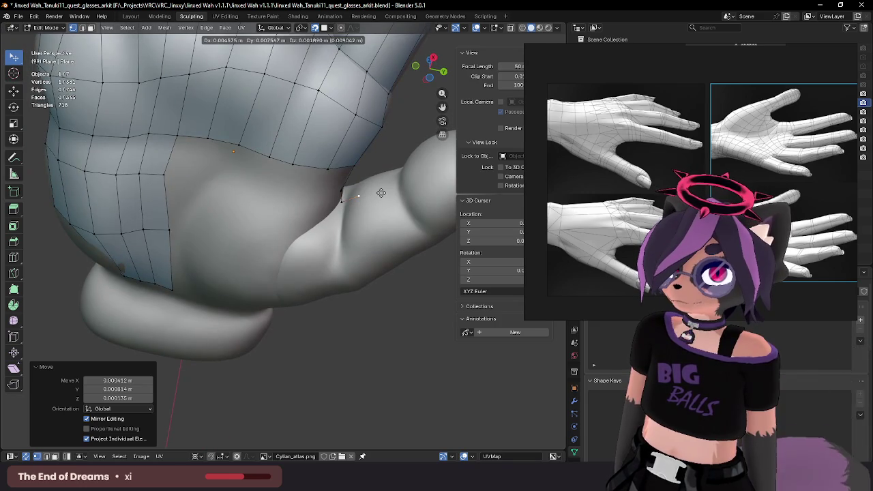
click(380, 193)
key(e)
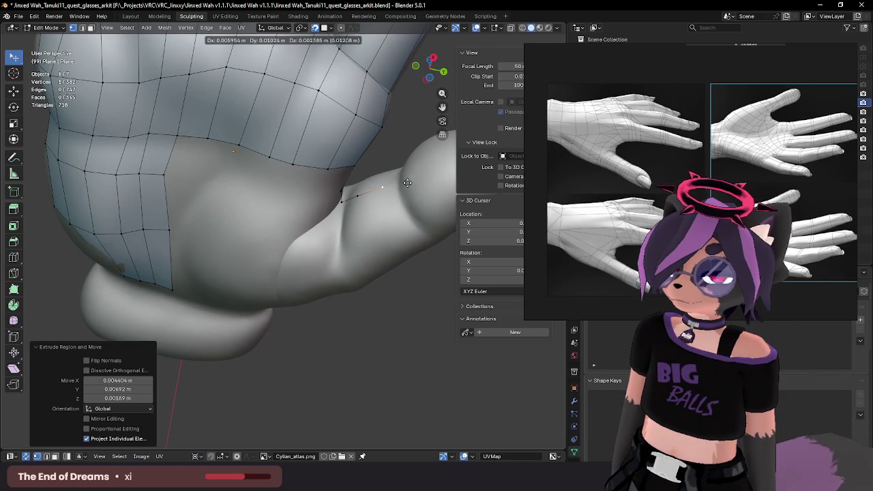
click(407, 183)
key(e)
click(420, 179)
mouse_move(419, 179)
middle_down()
mouse_move(307, 190)
mouse_move(279, 228)
middle_up()
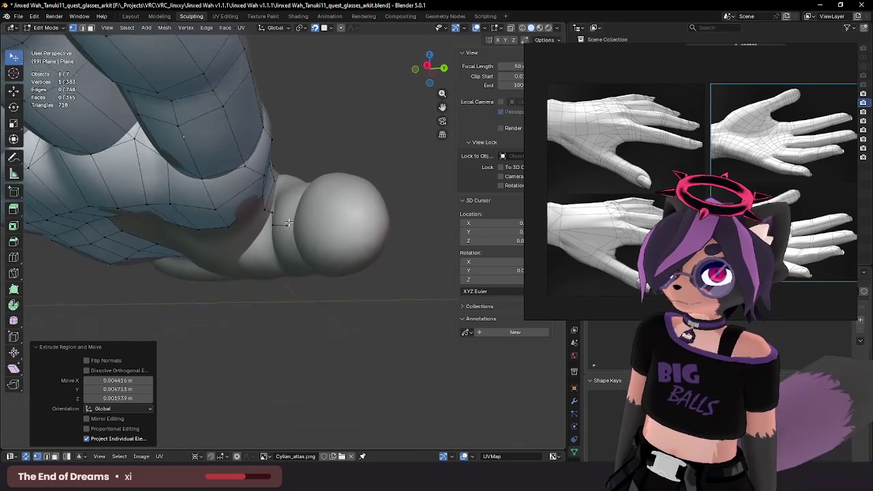
Step: Select and reposition a vertex at the thumb base
shift+click(272, 191)
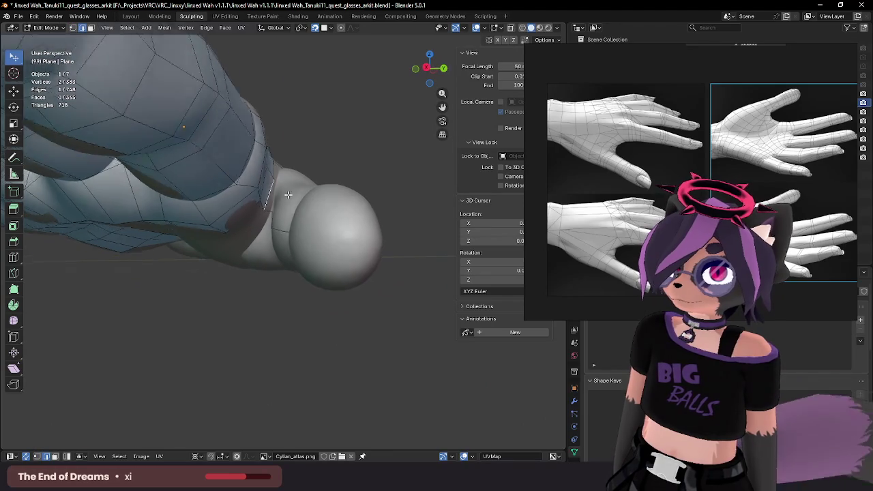
middle_drag(273, 191, 266, 210)
key(g)
click(266, 209)
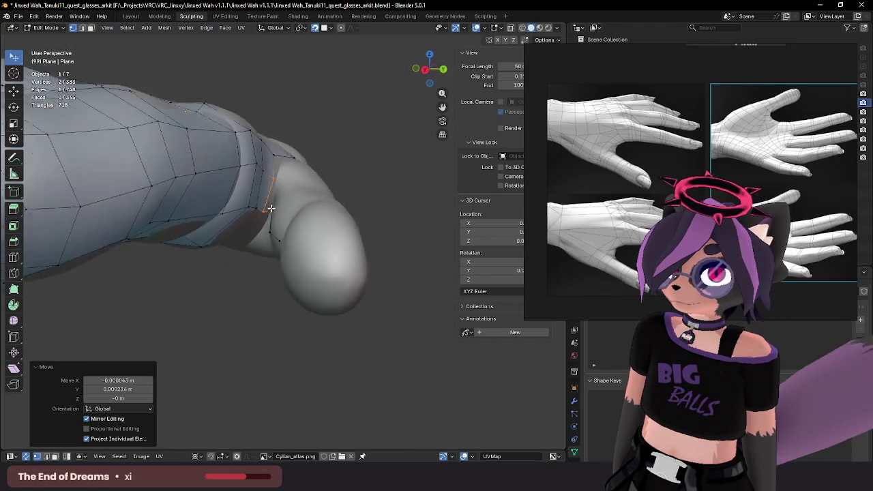
click(265, 210)
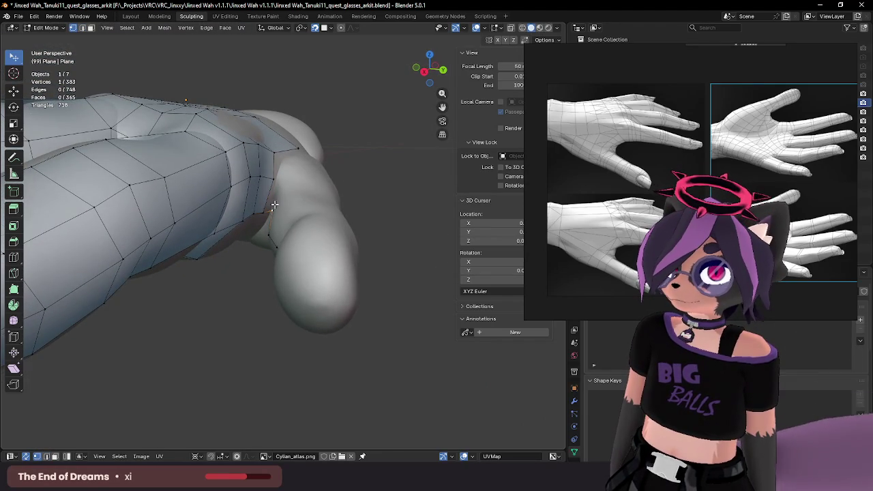
middle_drag(268, 211, 294, 183)
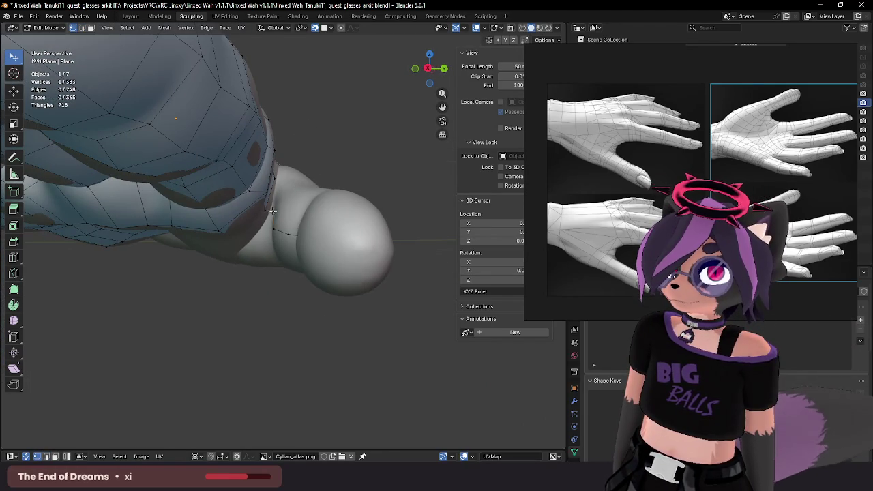
click(269, 217)
Step: Adjust the neighbouring thumb-base vertices, adding new faces to the strip
click(269, 218)
middle_drag(269, 217, 281, 198)
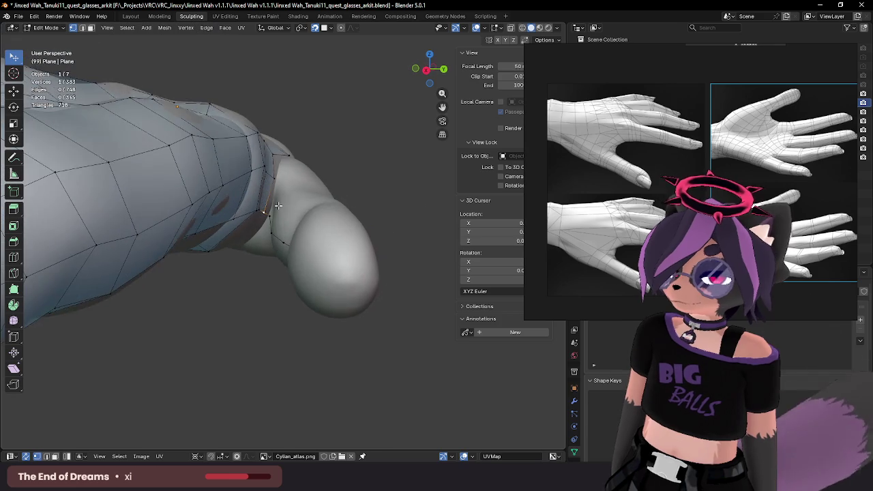
click(281, 196)
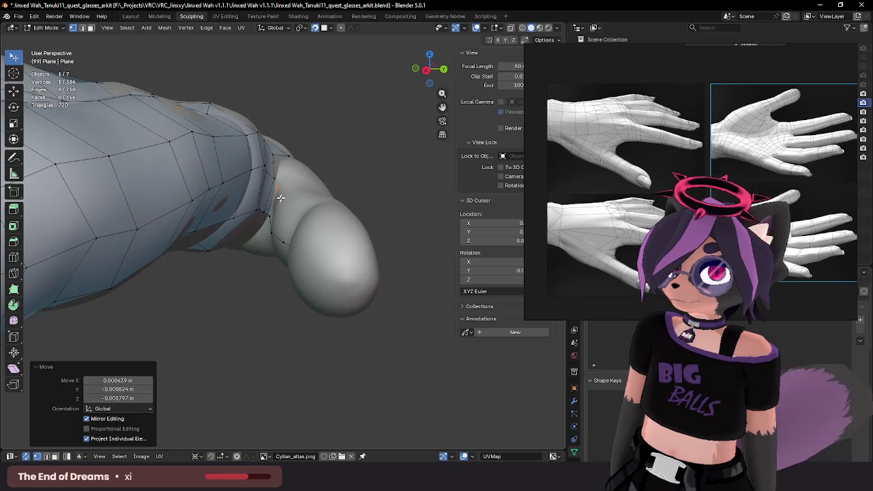
click(281, 195)
middle_drag(281, 196, 294, 205)
click(294, 204)
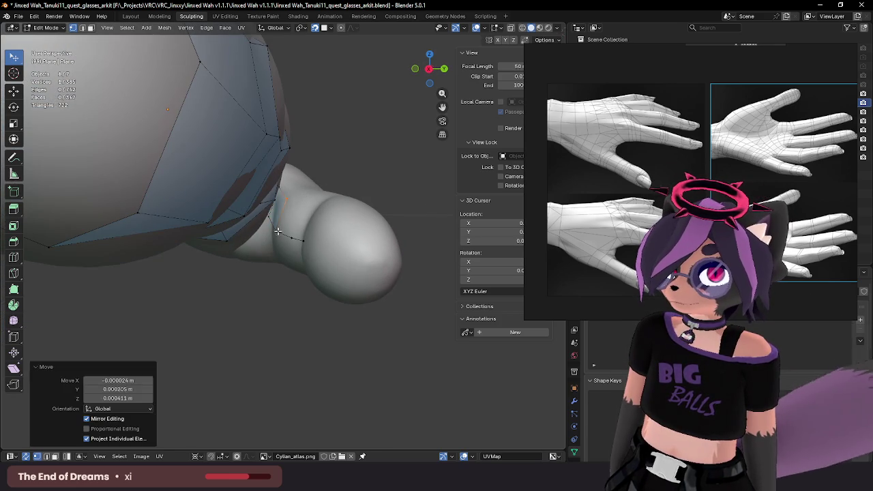
Step: Extrude two more vertices across the gap under the thumb
key(e)
click(307, 210)
key(e)
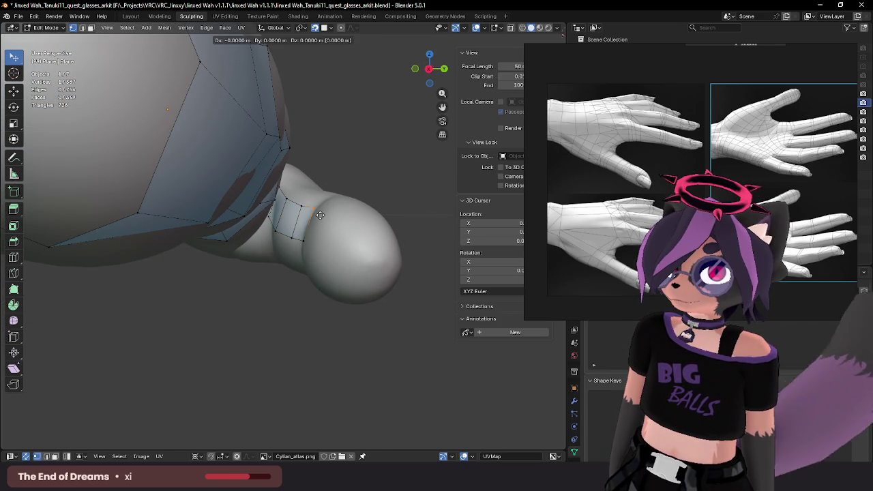
click(321, 218)
mouse_move(322, 218)
middle_down()
mouse_move(370, 200)
mouse_move(283, 211)
mouse_move(293, 152)
middle_up()
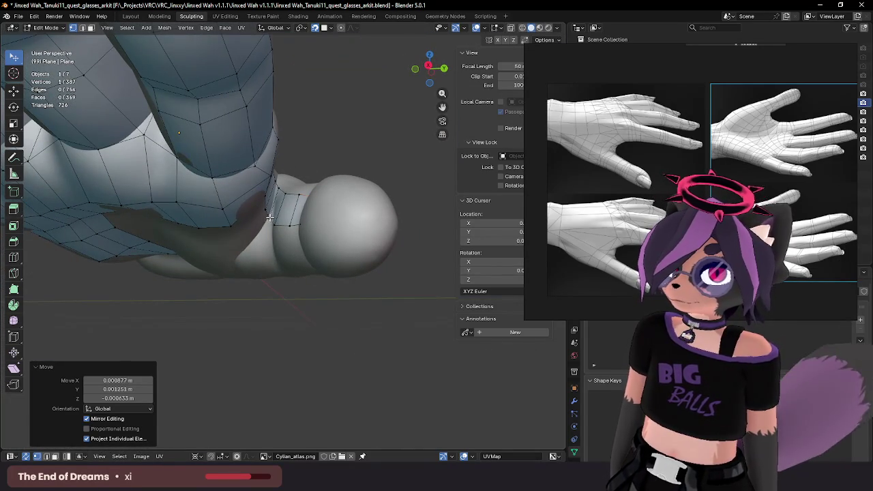
middle_drag(295, 213, 291, 205)
Step: Move the vertices of the new faces onto the thumb surface
key(g)
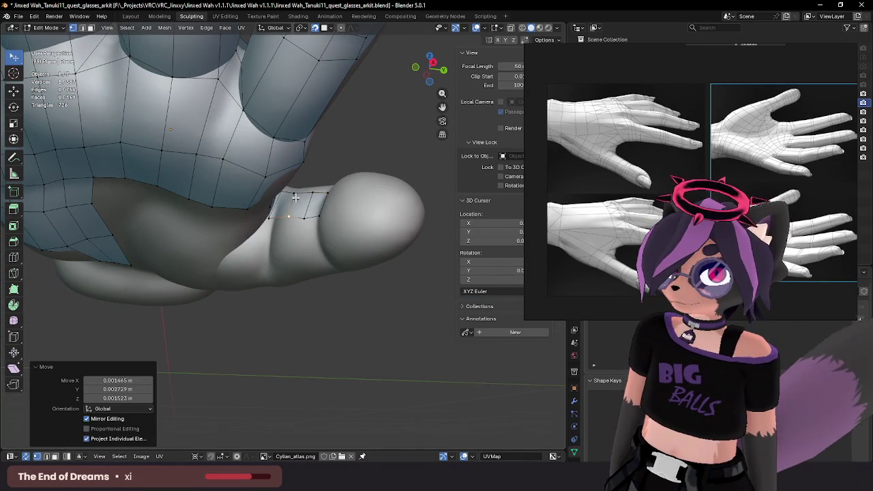
click(289, 218)
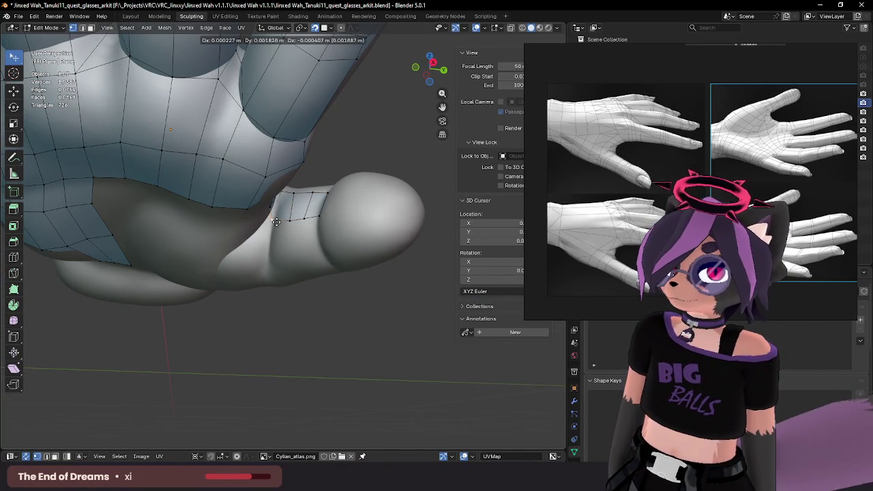
middle_drag(276, 223, 274, 236)
key(g)
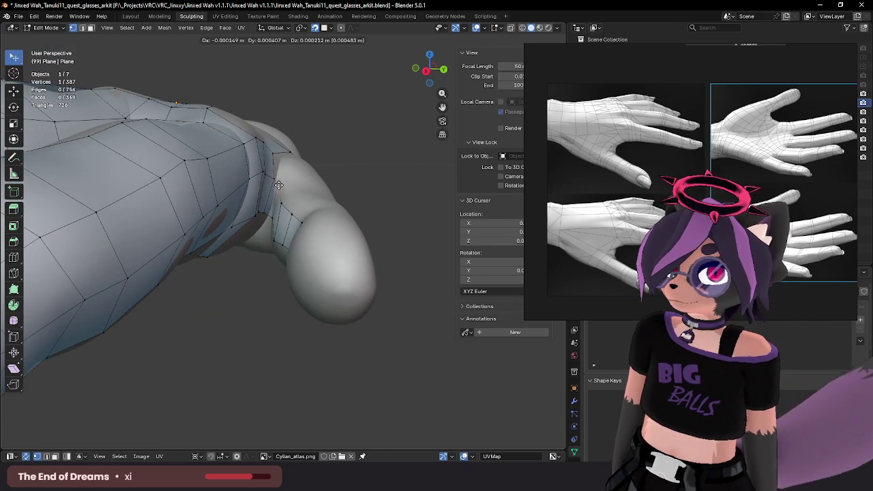
click(279, 184)
key(g)
click(277, 184)
Step: Fine-tune the last thumb-strip vertex and switch to face select mode
key(g)
click(276, 183)
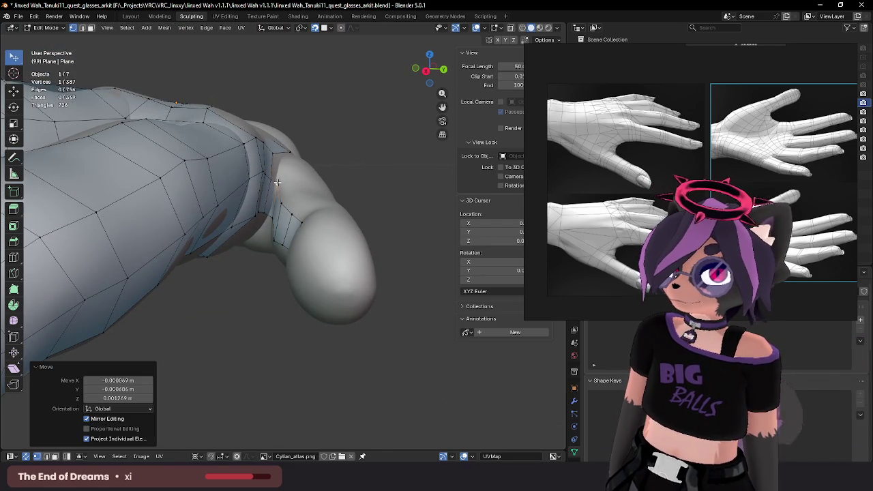
mouse_move(277, 183)
middle_down()
mouse_move(285, 213)
mouse_move(318, 138)
mouse_move(360, 188)
mouse_move(361, 211)
mouse_move(414, 220)
middle_up()
key(g)
click(285, 213)
key(3)
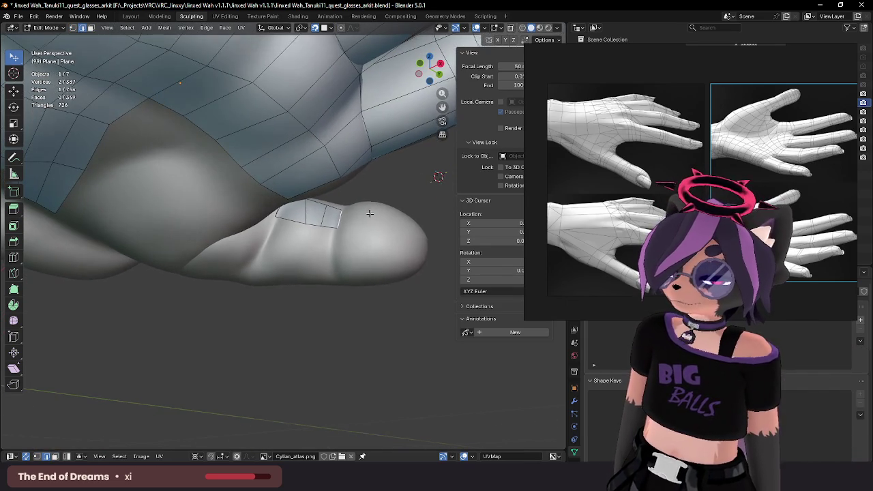
Step: Extrude two more faces from the quad strip along the thumb
key(e)
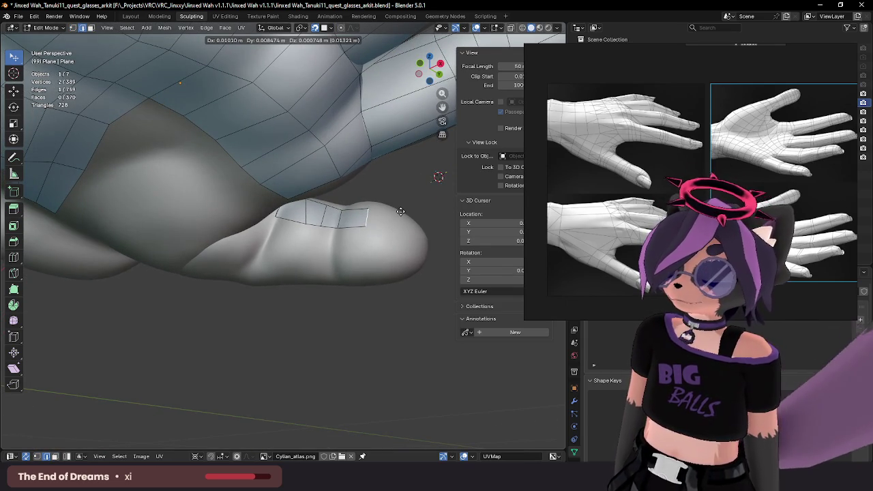
click(399, 211)
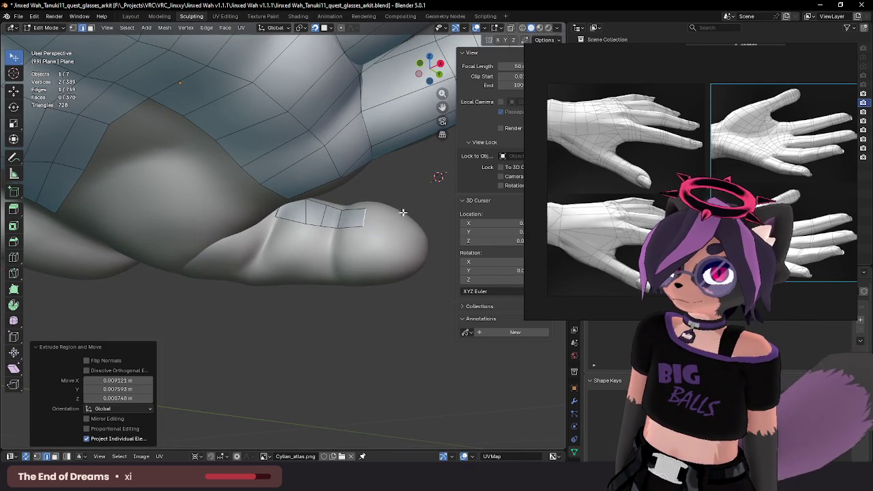
key(e)
click(454, 229)
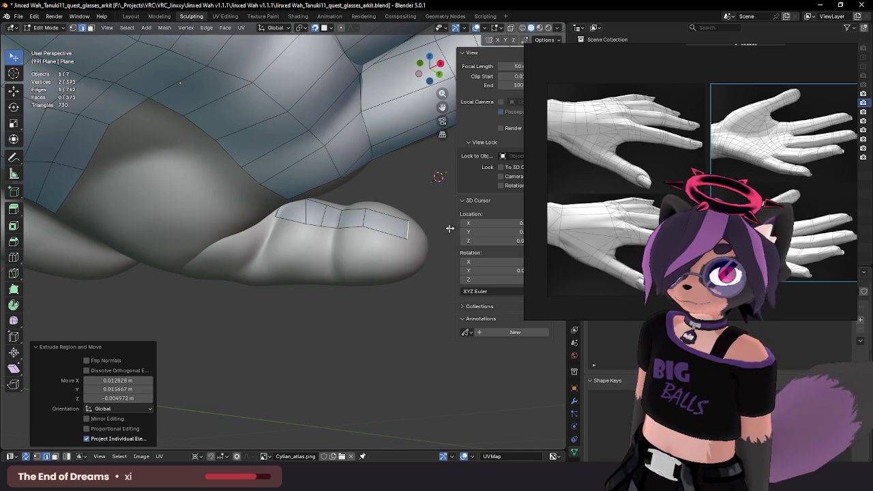
mouse_move(452, 227)
middle_down()
mouse_move(433, 227)
mouse_move(437, 239)
mouse_move(443, 225)
middle_up()
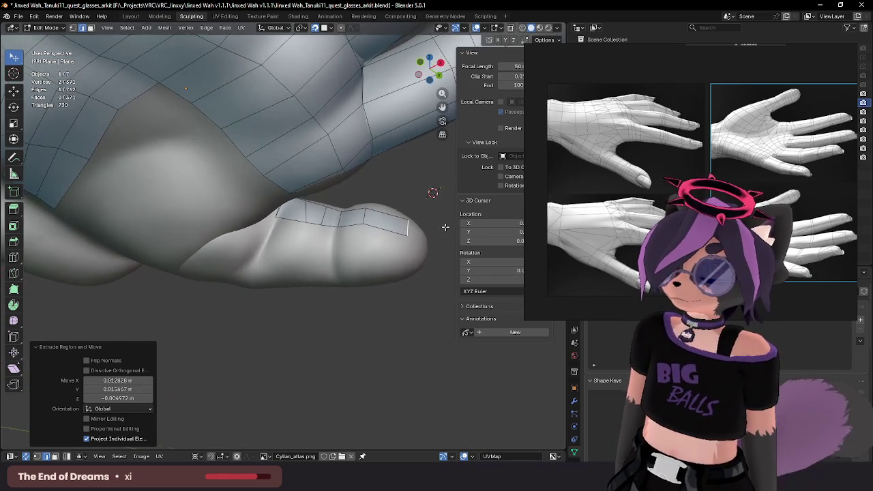
Step: Move the strip's left-end and middle vertices onto the thumb surface
click(297, 223)
key(g)
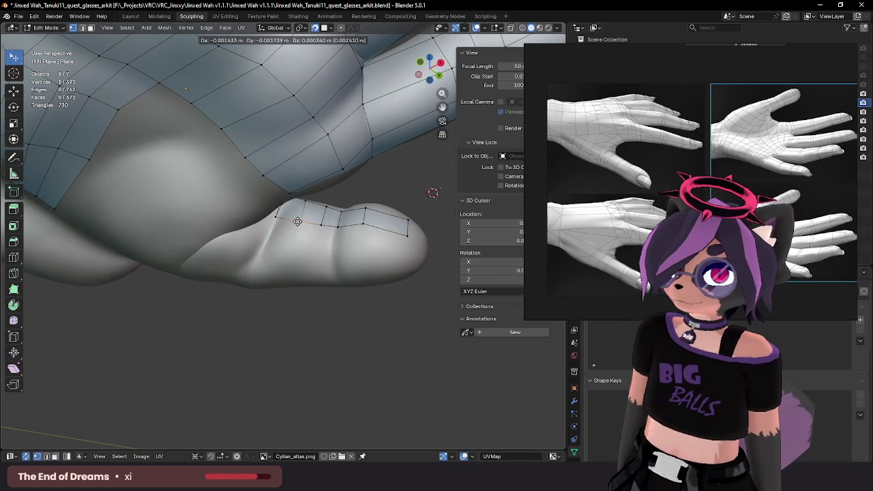
click(297, 222)
click(344, 223)
key(g)
click(373, 227)
middle_drag(373, 228, 350, 240)
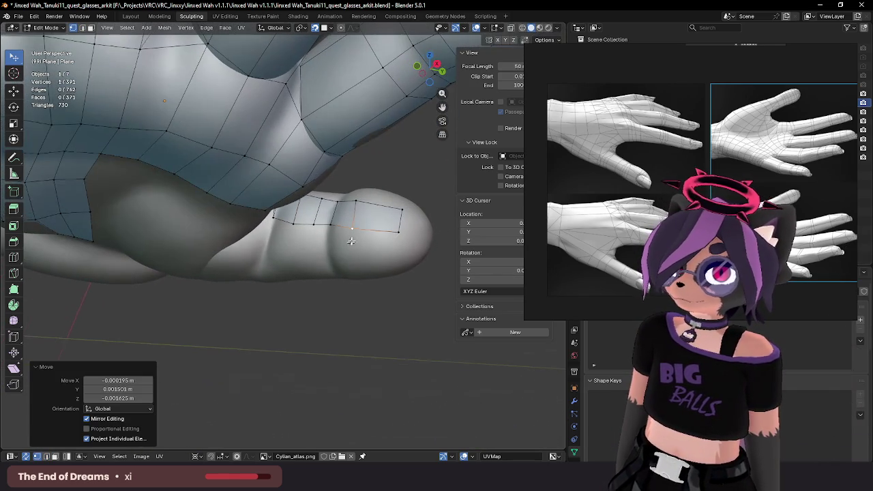
key(g)
click(360, 203)
mouse_move(360, 202)
middle_down()
mouse_move(327, 235)
mouse_move(307, 227)
mouse_move(312, 220)
middle_up()
Step: Fit the remaining strip vertices against the thumb and select the strip's lower edge path
key(g)
click(298, 249)
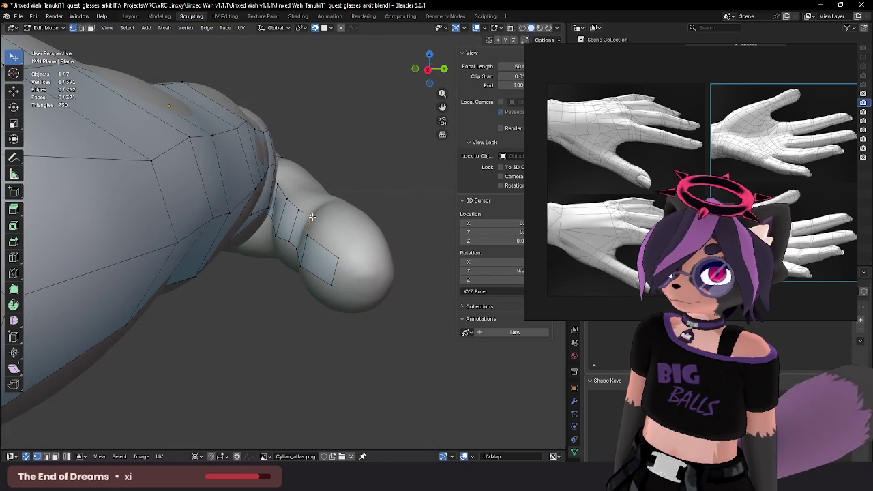
click(306, 216)
key(g)
click(308, 230)
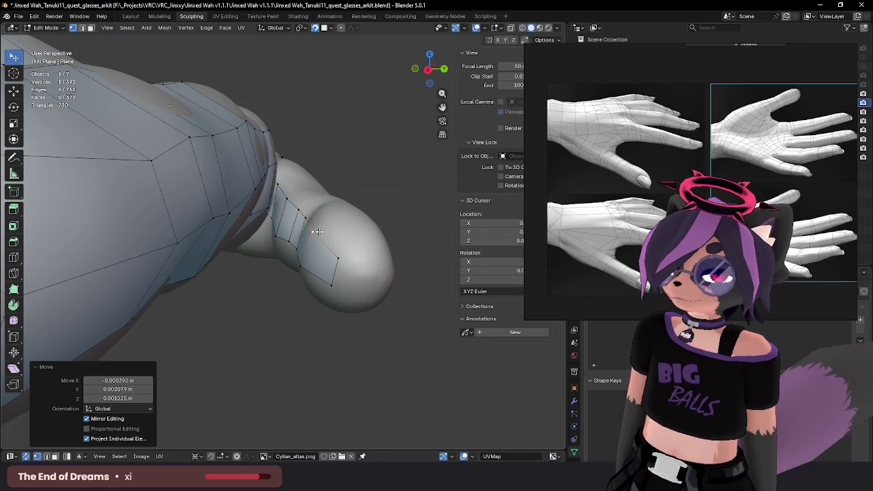
mouse_move(308, 230)
middle_down()
mouse_move(284, 231)
mouse_move(317, 209)
middle_up()
key(g)
click(288, 227)
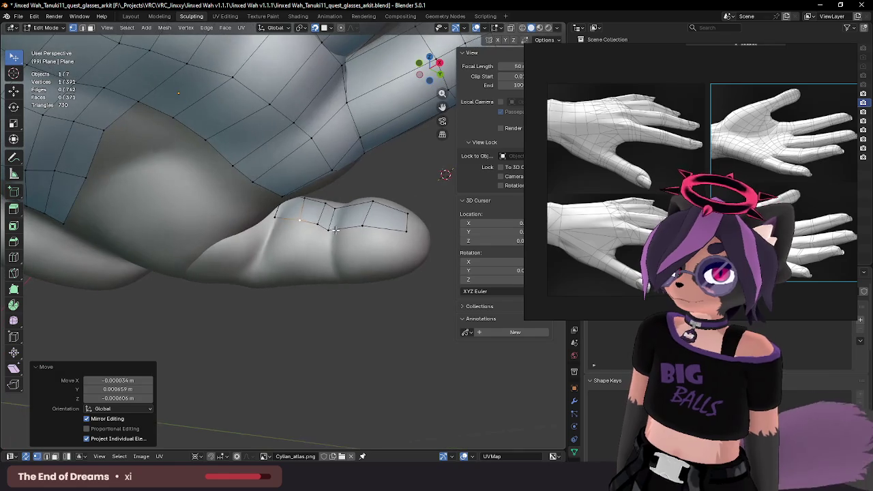
key(g)
click(323, 206)
key(g)
click(337, 206)
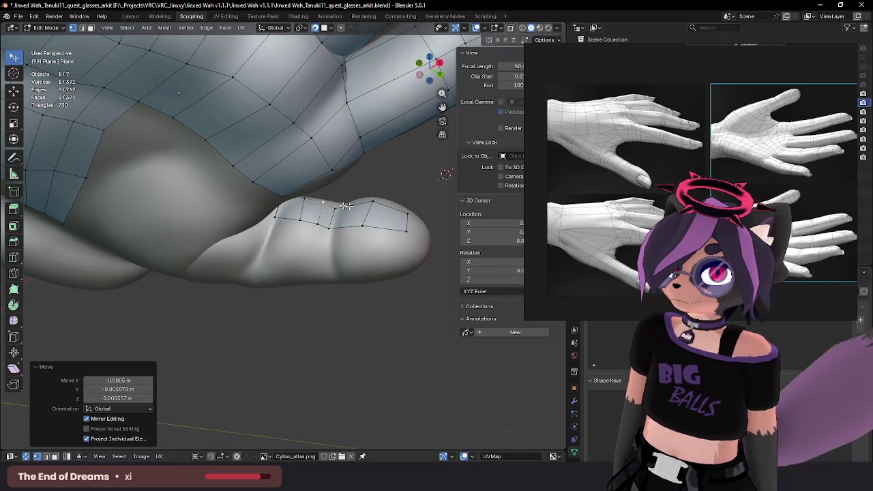
click(374, 202)
click(367, 201)
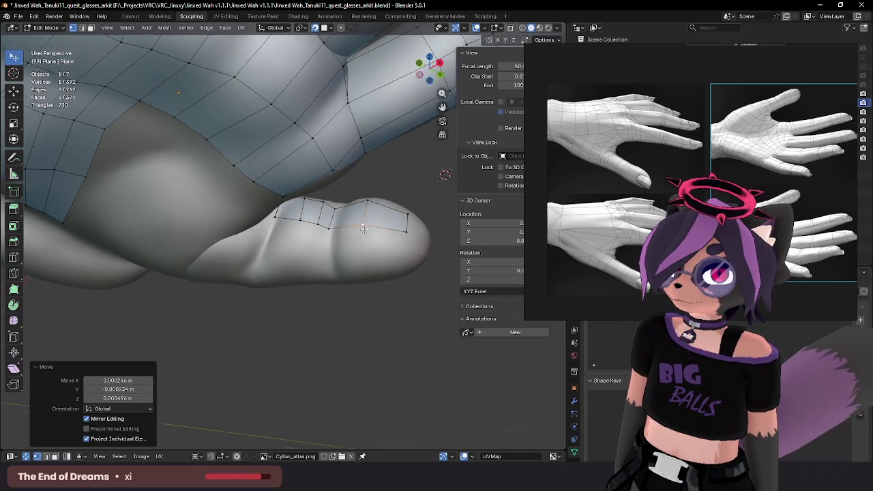
mouse_move(368, 201)
middle_down()
mouse_move(240, 240)
mouse_move(291, 227)
mouse_move(289, 211)
middle_up()
ctrl+click(279, 218)
Step: Extrude a new row from the strip's lower edge, rotate it, and nudge a vertex into place
key(e)
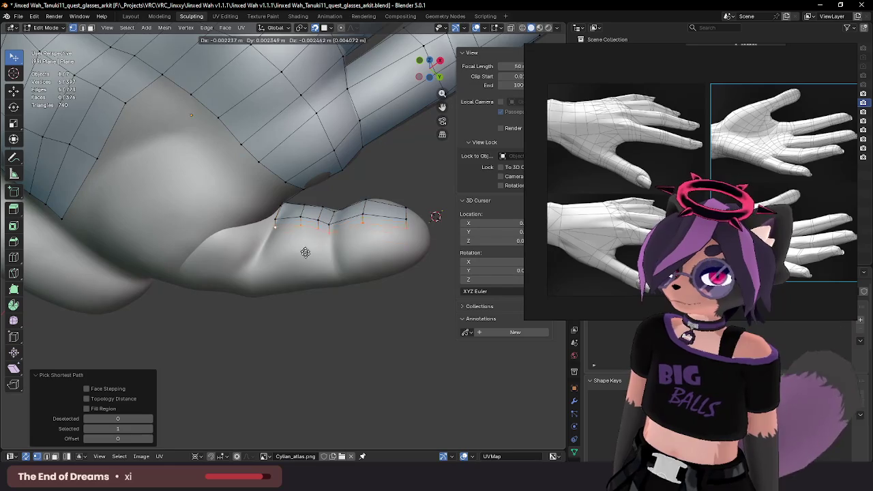
click(305, 269)
click(423, 259)
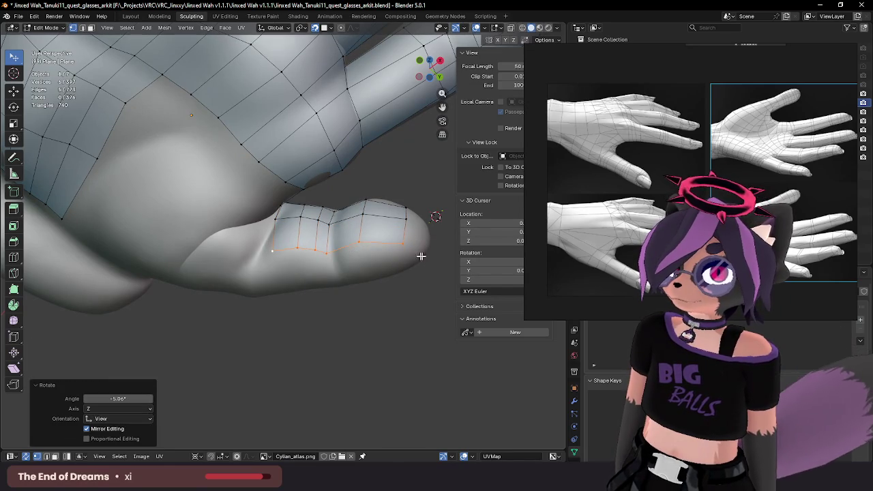
click(360, 244)
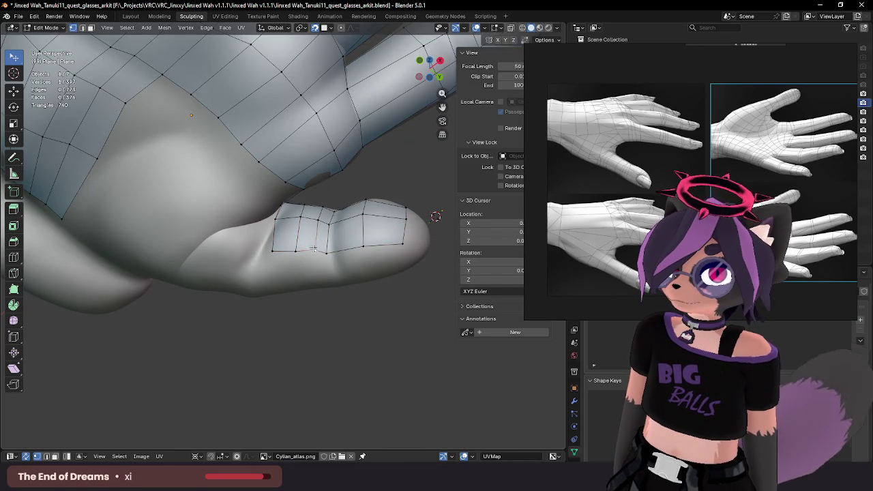
click(364, 248)
Step: Extend a new vertex and face from the palm edge toward the thumb
mouse_move(364, 248)
middle_down()
mouse_move(265, 274)
mouse_move(244, 292)
mouse_move(286, 283)
mouse_move(322, 220)
middle_up()
ctrl+drag(322, 220, 290, 250)
mouse_move(290, 250)
middle_down()
mouse_move(284, 224)
mouse_move(302, 204)
middle_up()
key(g)
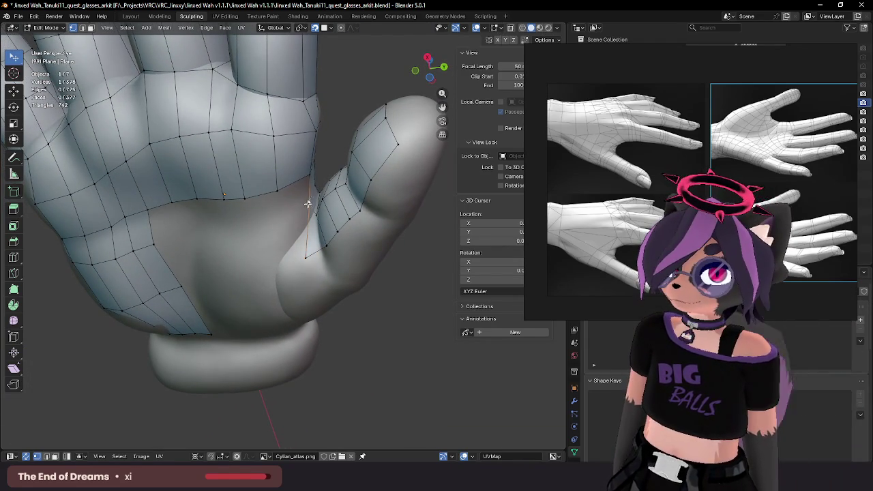
Step: Place the new vertex against the thumb base
click(297, 253)
key(g)
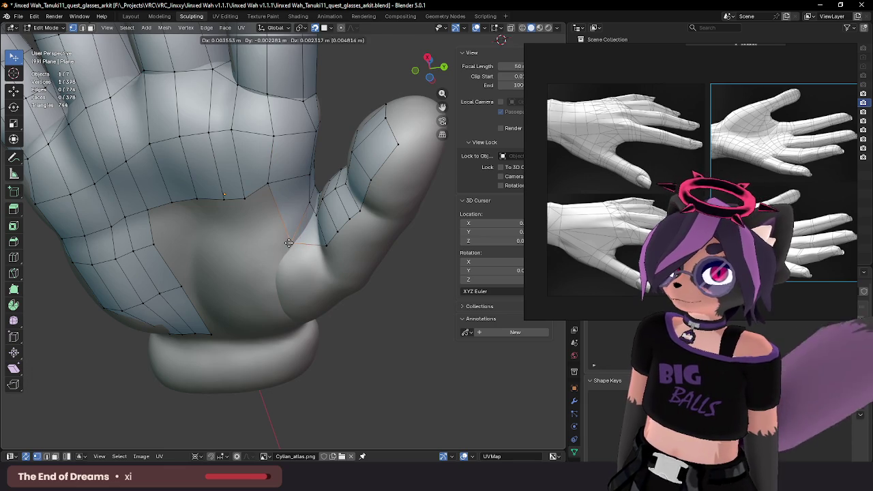
click(288, 243)
mouse_move(288, 242)
middle_down()
mouse_move(314, 281)
mouse_move(284, 185)
middle_up()
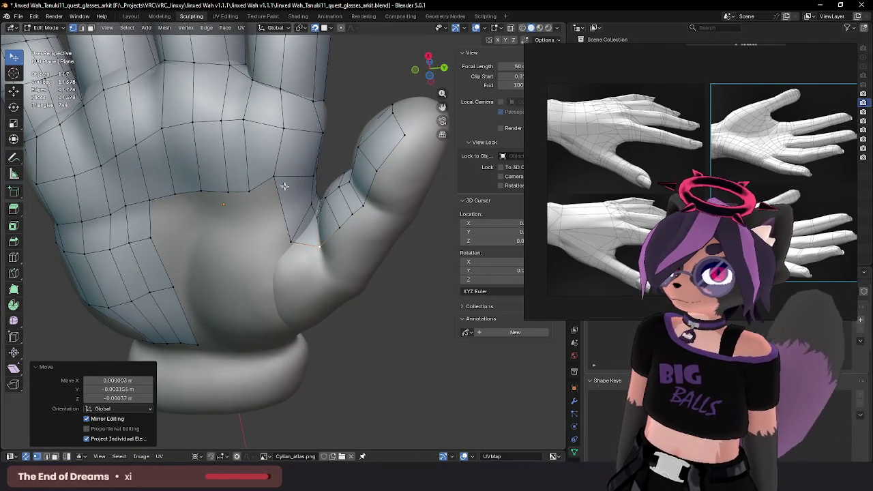
Step: Duplicate vertices from the palm edge across to the thumb base, forming new quads
key(alt+d)
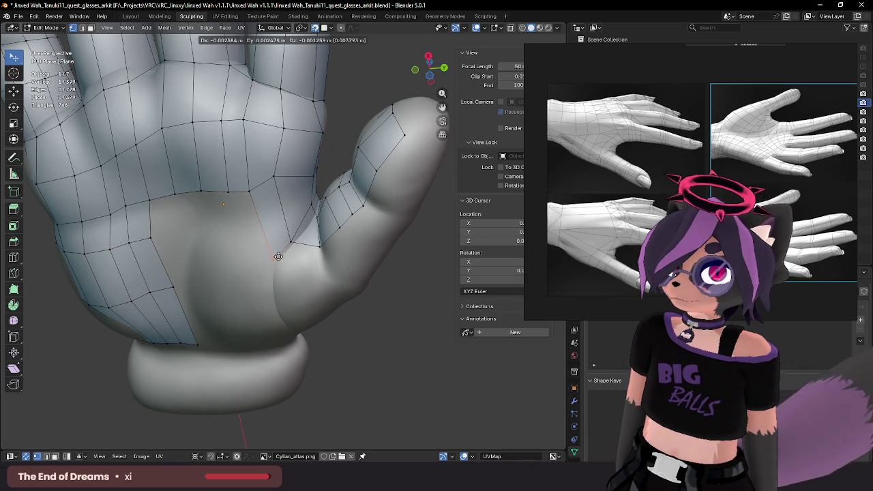
click(278, 259)
key(alt+d)
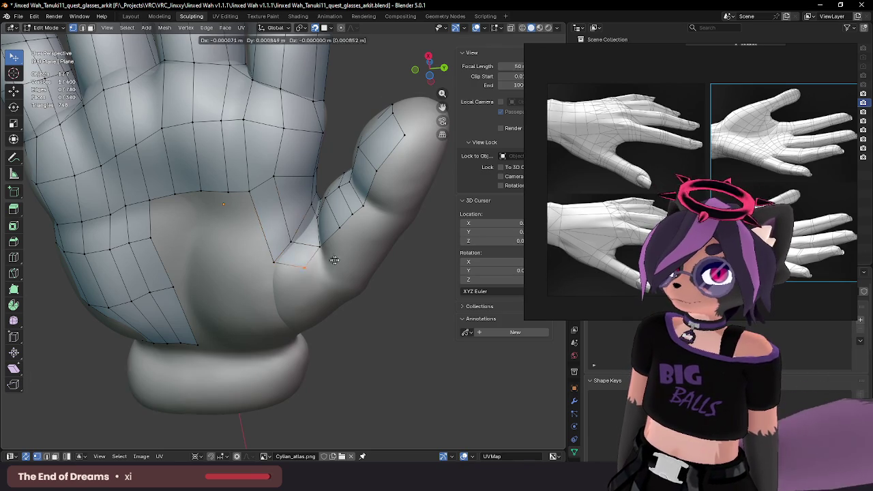
click(352, 263)
key(alt+d)
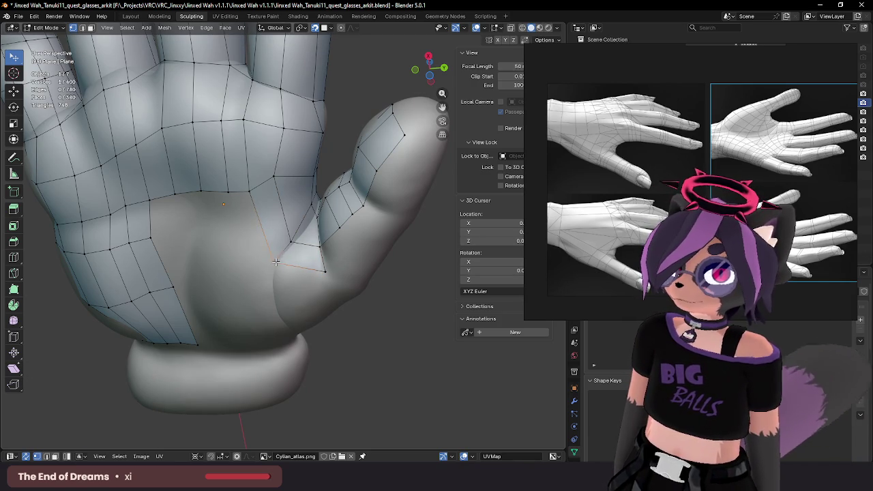
click(272, 275)
key(alt+d)
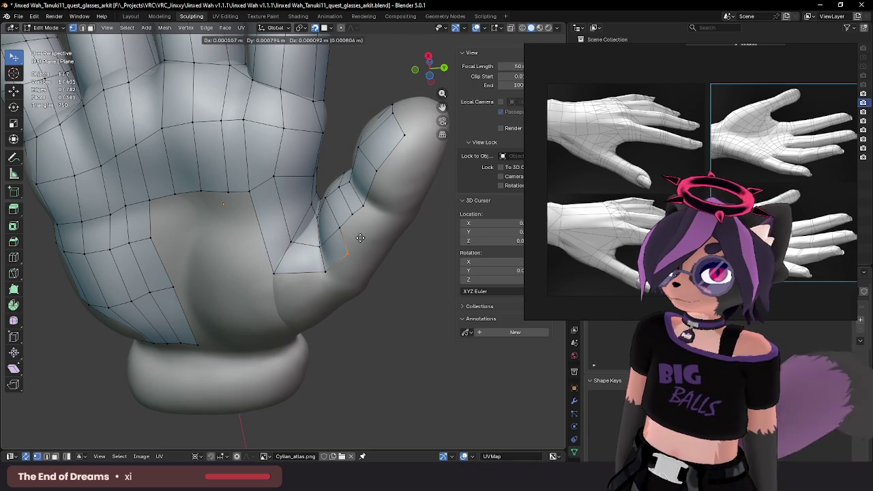
click(350, 227)
Step: Keep adding vertices up the thumb's side to fill the remaining gap
key(alt+d)
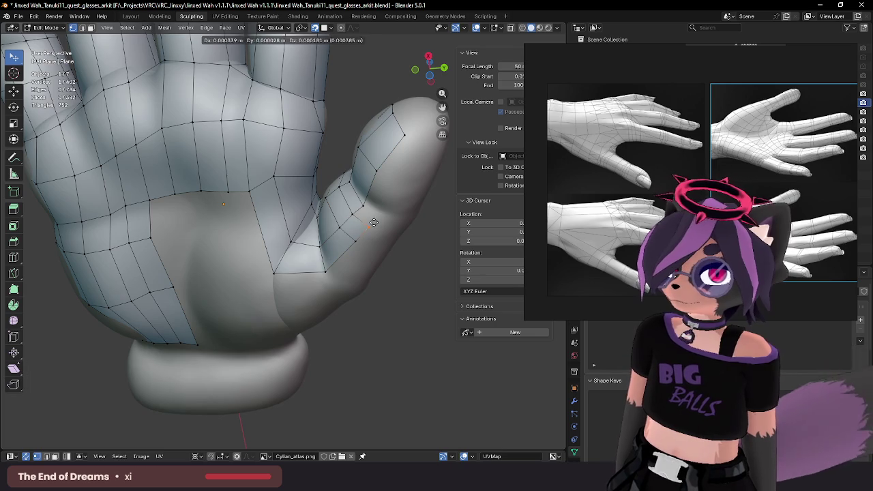
click(383, 213)
click(387, 209)
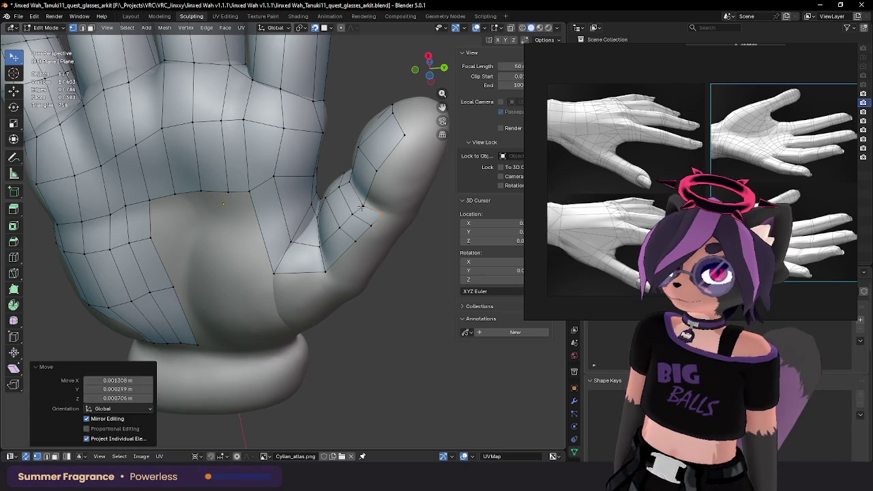
key(alt+d)
click(404, 185)
key(alt+d)
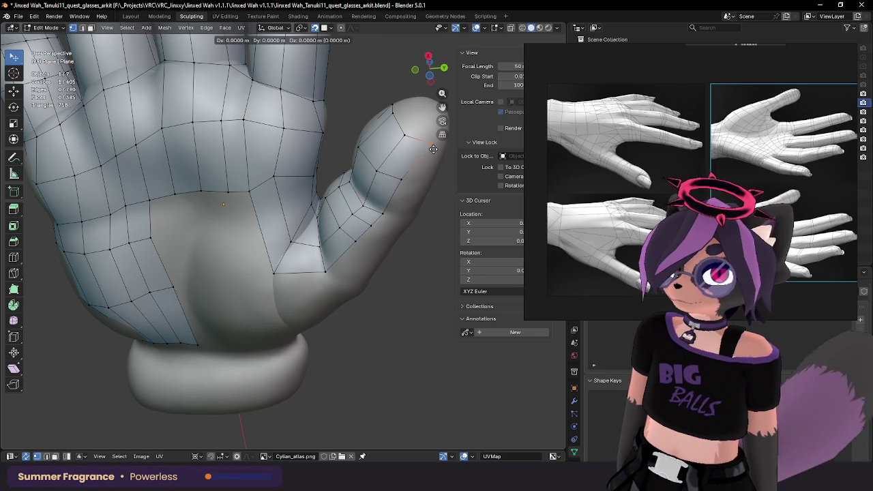
click(424, 152)
Step: Extrude a palm edge toward the thumb and rotate it into alignment
drag(430, 71, 418, 78)
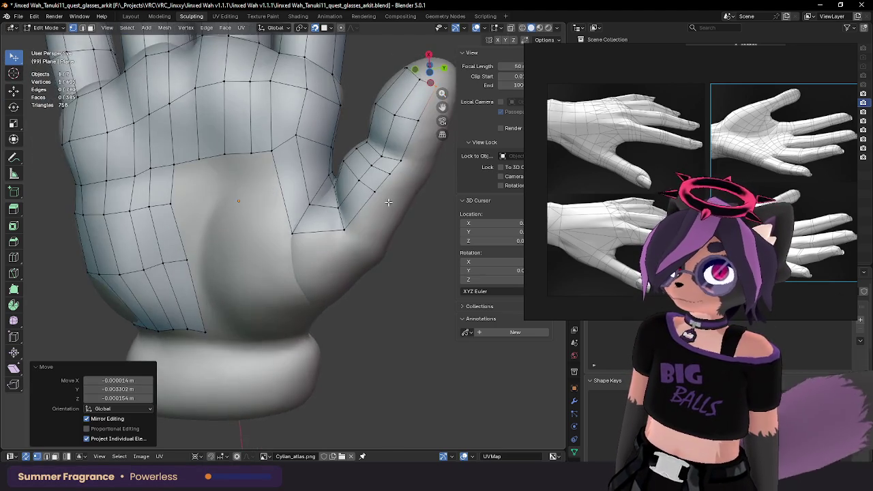
middle_drag(368, 209, 372, 194)
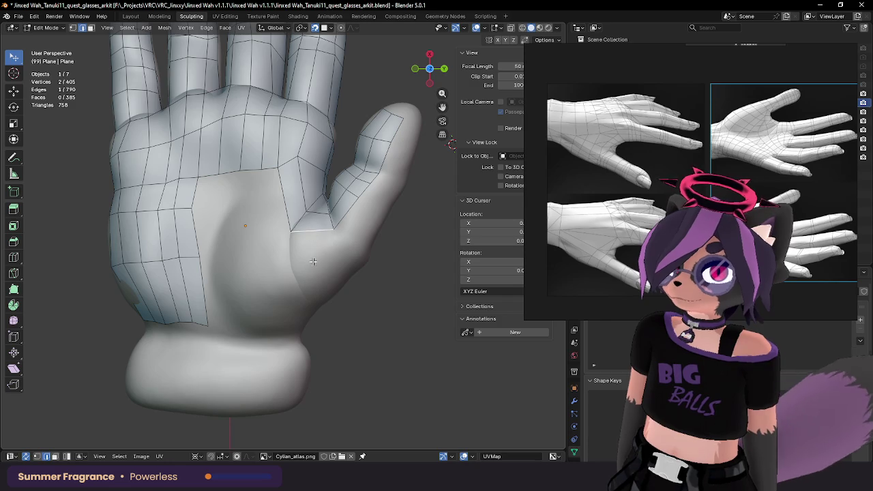
key(e)
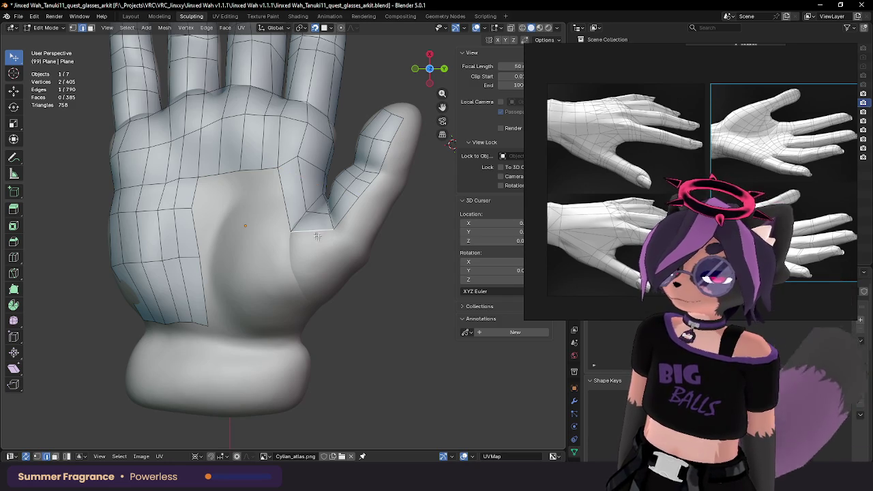
click(330, 283)
key(r)
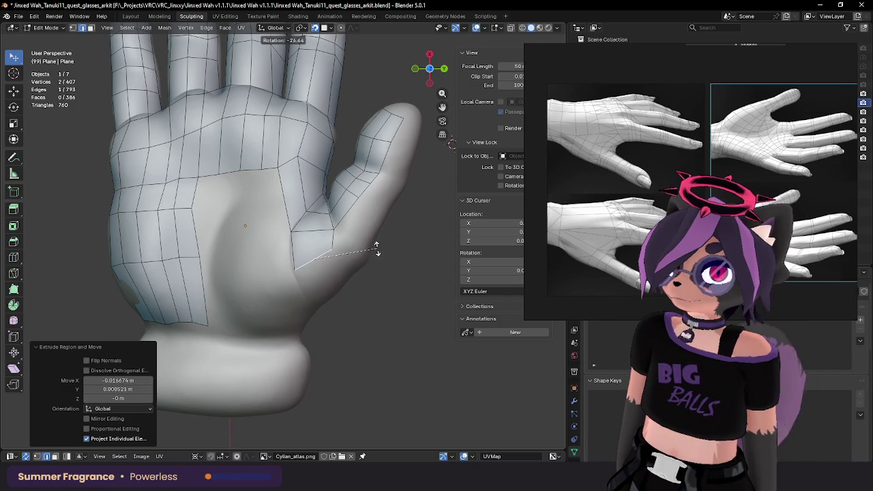
click(375, 249)
Step: Move a vertex of the new edge onto the thumb base
click(294, 271)
key(g)
click(302, 272)
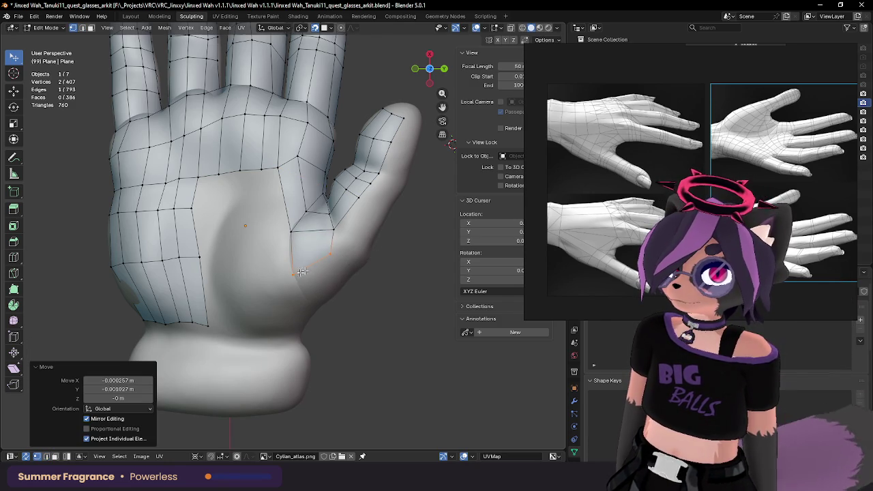
key(g)
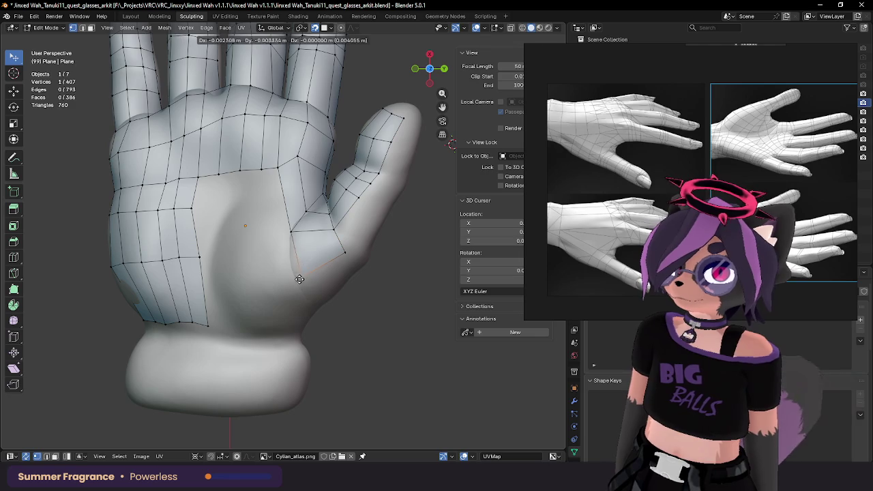
click(299, 278)
middle_drag(341, 232, 373, 197)
Step: Extrude two new vertices at the thumb and adjust their placement
key(e)
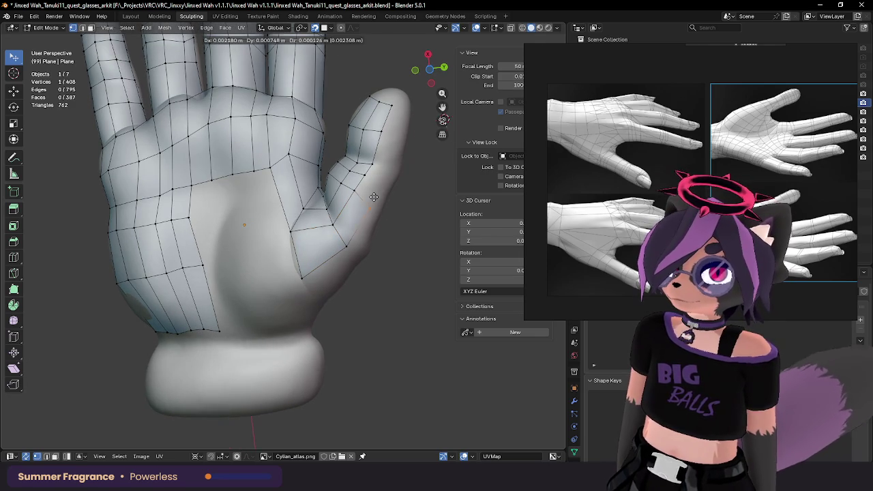
click(374, 184)
key(e)
click(379, 181)
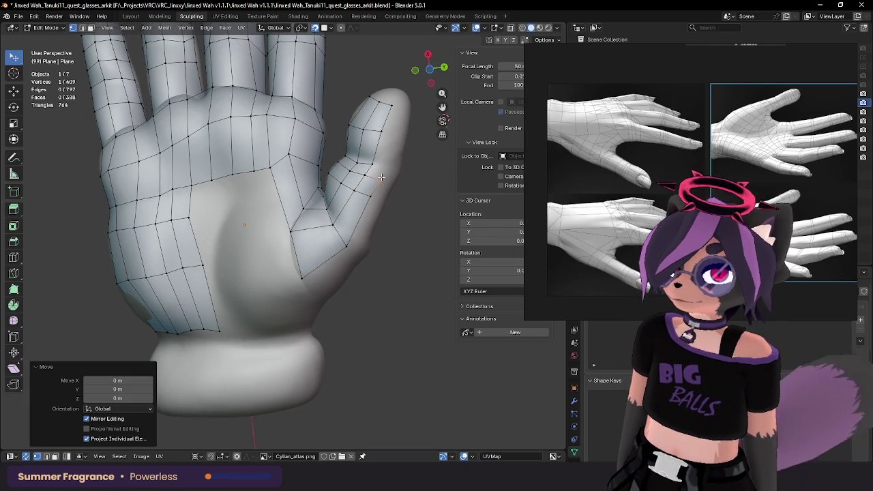
key(g)
click(378, 180)
middle_drag(379, 181, 348, 207)
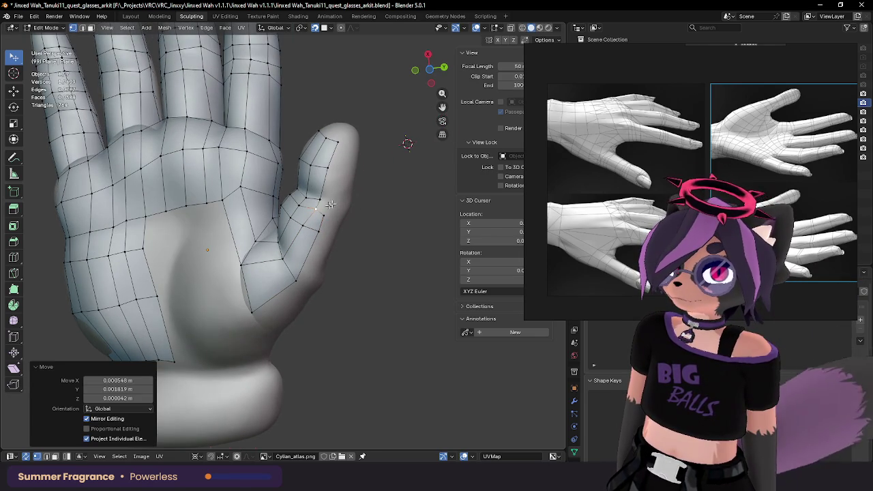
Step: Extrude a chain of vertices up the thumb to its tip, then focus the reference image window
key(e)
click(335, 201)
key(e)
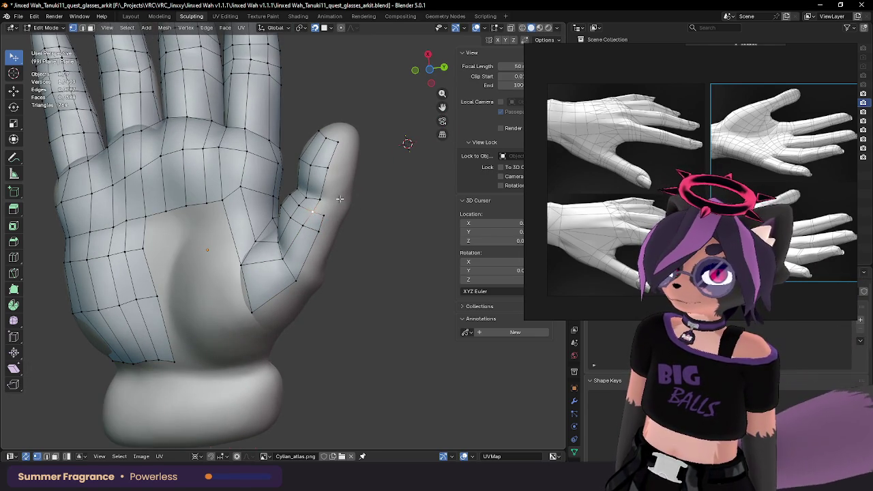
click(338, 196)
key(e)
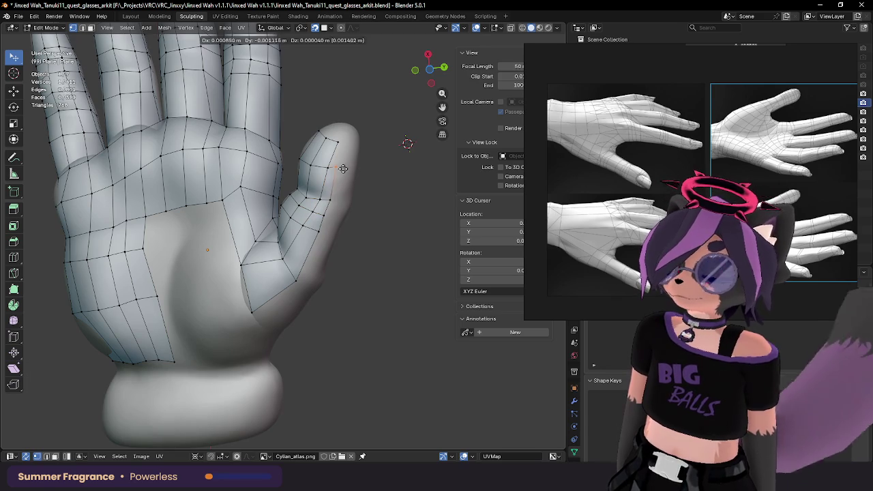
click(347, 173)
key(e)
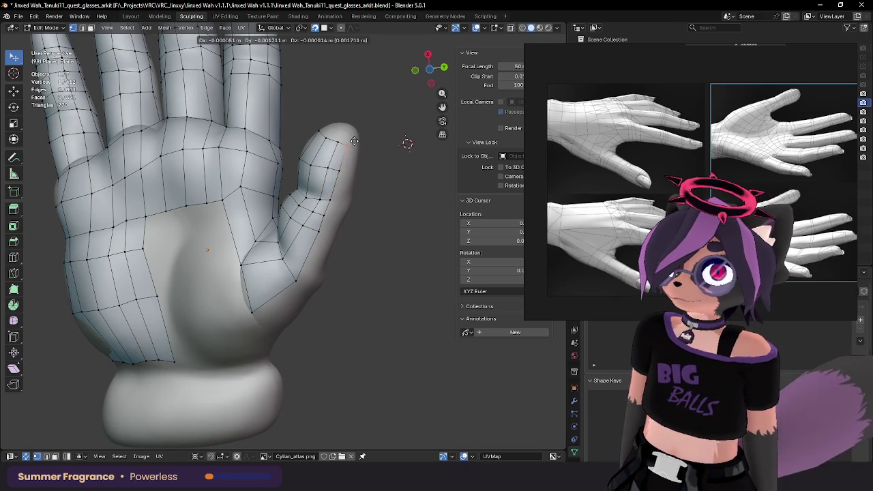
click(352, 137)
key(e)
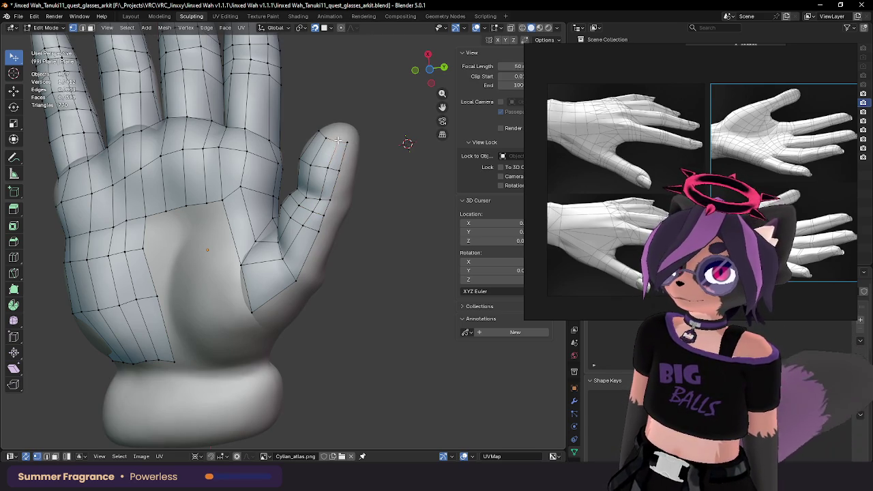
click(335, 141)
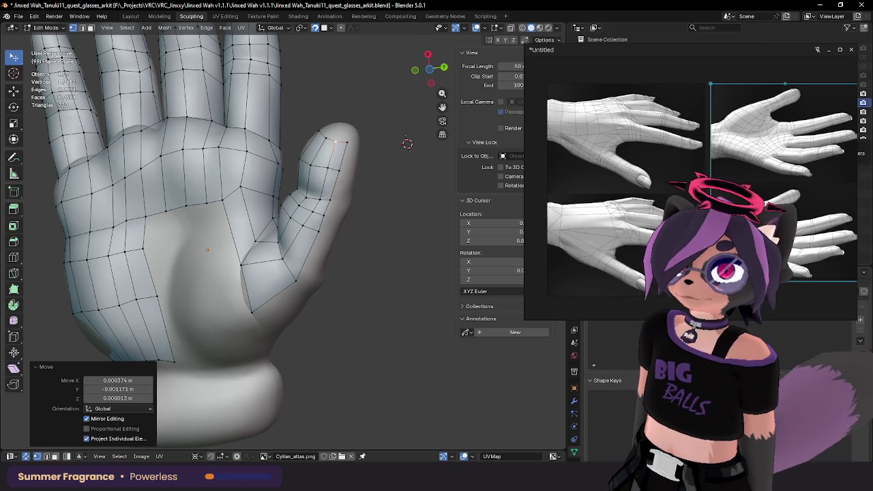
click(565, 48)
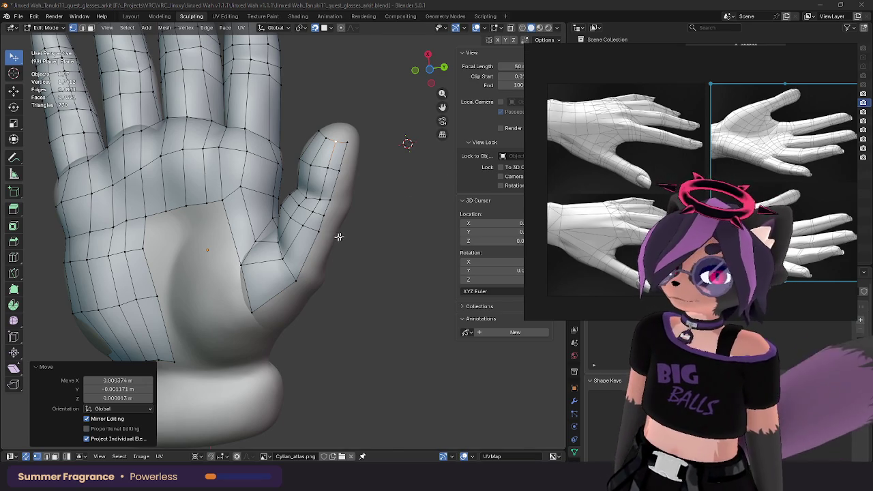
Step: Reposition the thumb-base vertex so it hugs the hand surface
middle_drag(339, 236, 266, 232)
click(263, 231)
key(g)
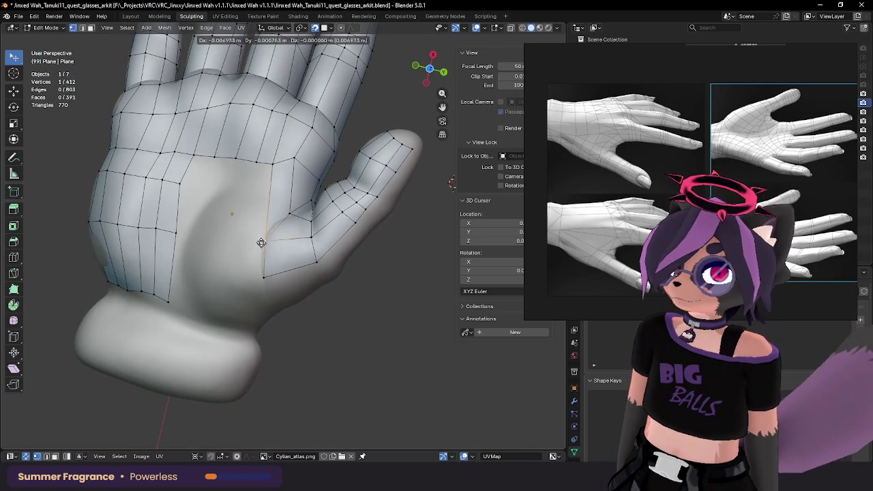
click(261, 237)
key(g)
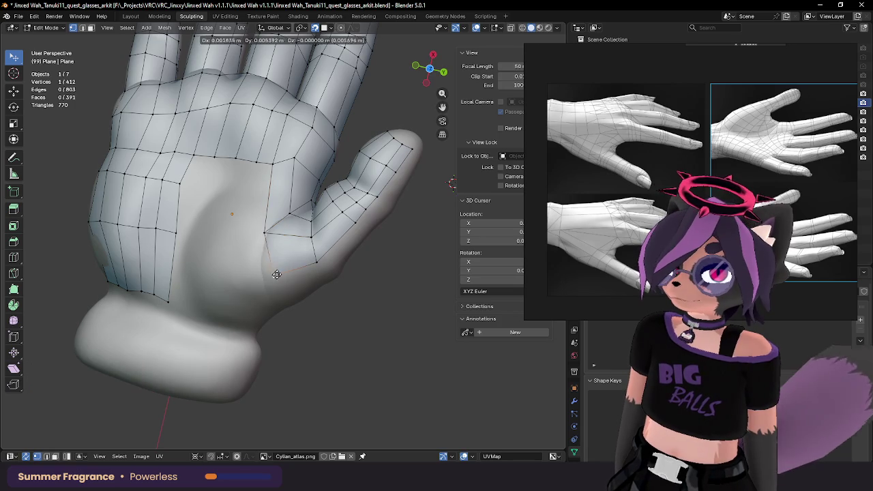
click(268, 276)
middle_drag(268, 276, 233, 178)
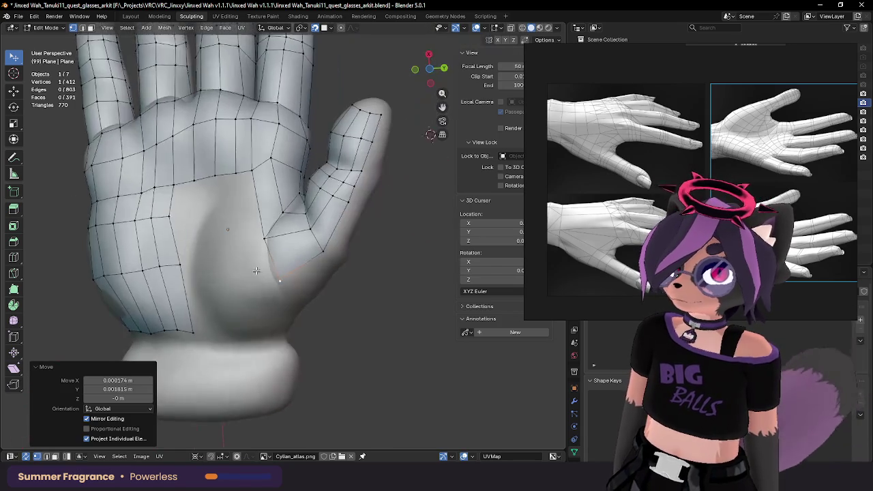
Step: Fine-tune the palm-edge vertex near the thumb onto the surface
click(247, 171)
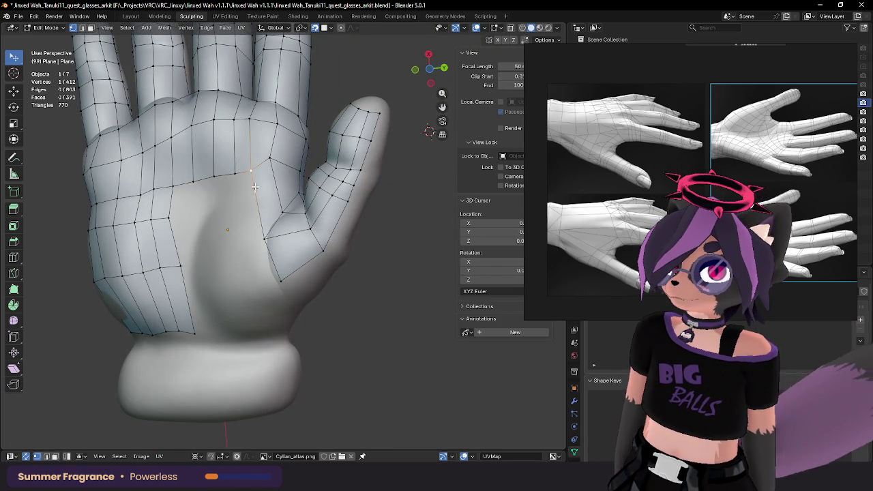
key(g)
click(248, 182)
key(g)
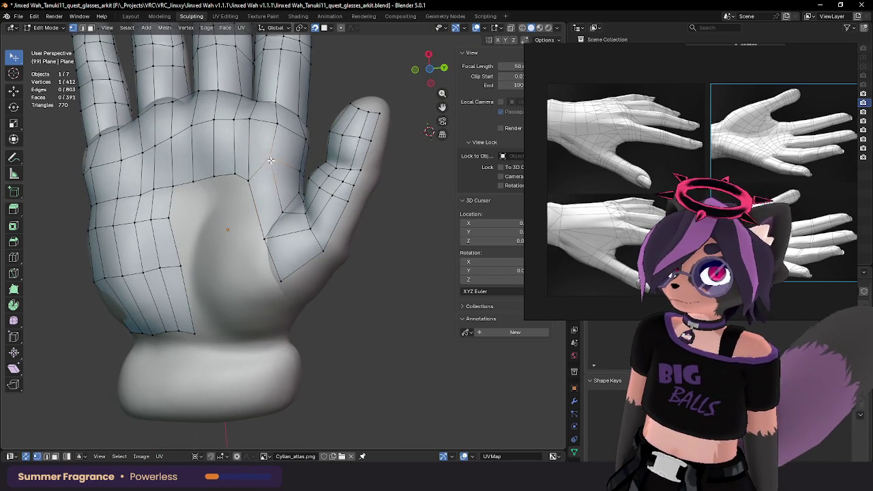
click(249, 181)
key(g)
click(248, 181)
middle_drag(256, 223, 240, 217)
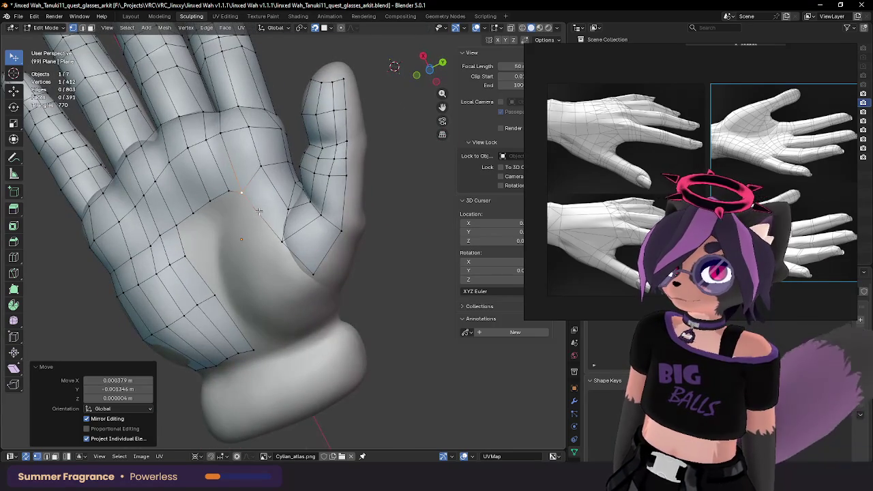
Step: Extrude the thumb-base edge into the gap and place its first new vertex
key(2)
click(253, 228)
click(247, 249)
key(1)
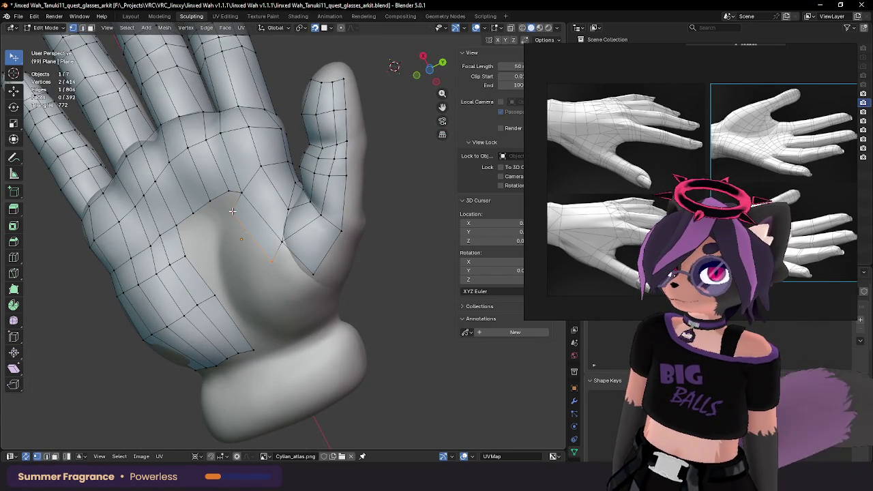
key(g)
click(222, 248)
Step: Settle that new vertex onto the palm surface from a frontal view
mouse_move(223, 244)
middle_down()
mouse_move(220, 220)
mouse_move(239, 215)
middle_up()
click(220, 229)
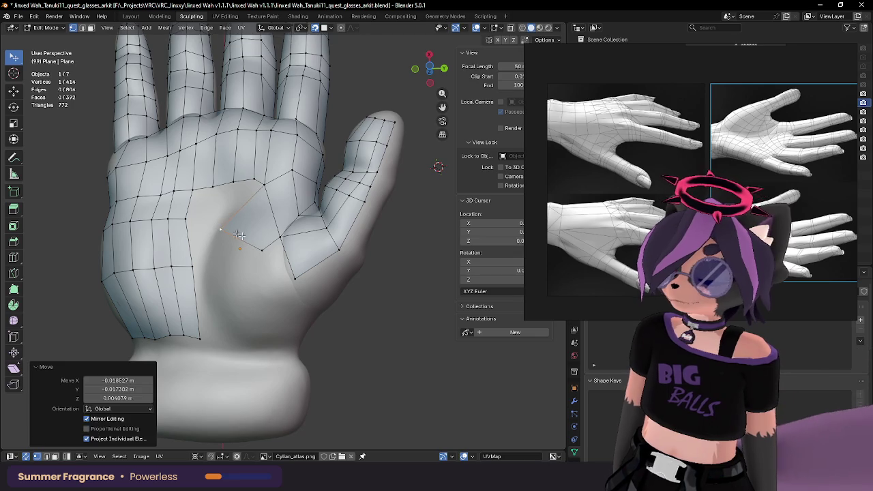
key(g)
click(220, 230)
key(g)
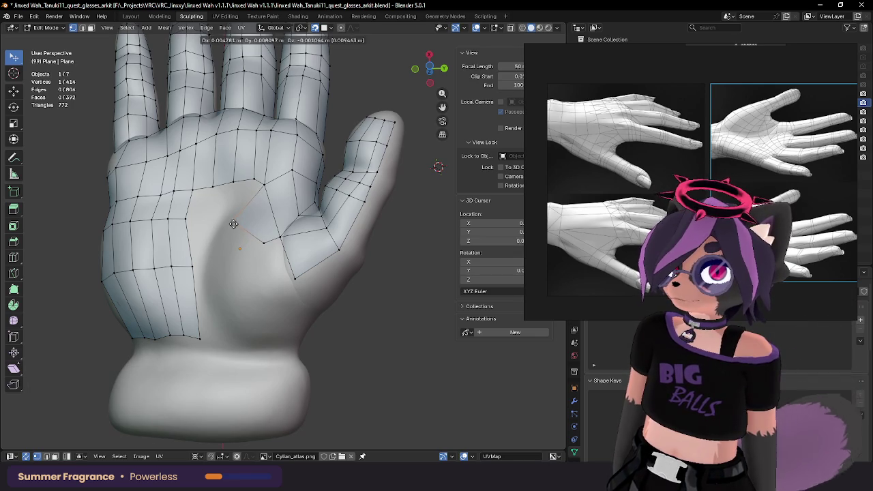
click(232, 223)
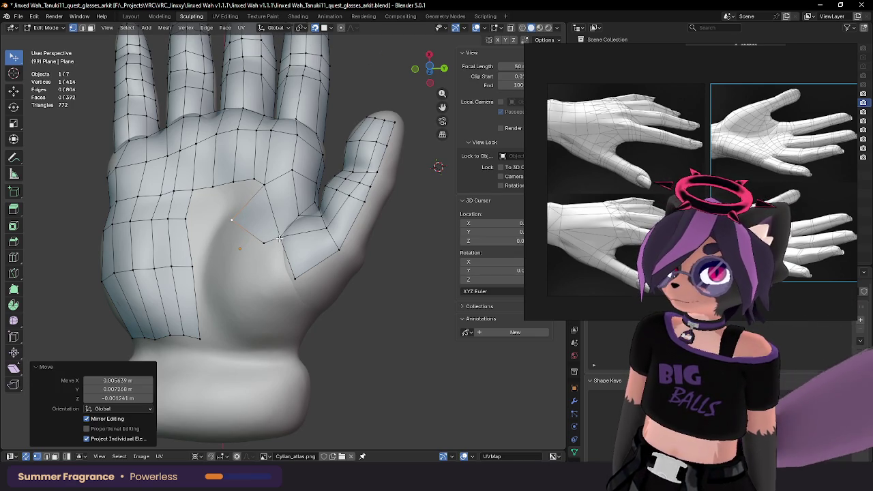
Step: Move the thumb-side gap vertices onto the palm, checking from angled and side views
click(279, 238)
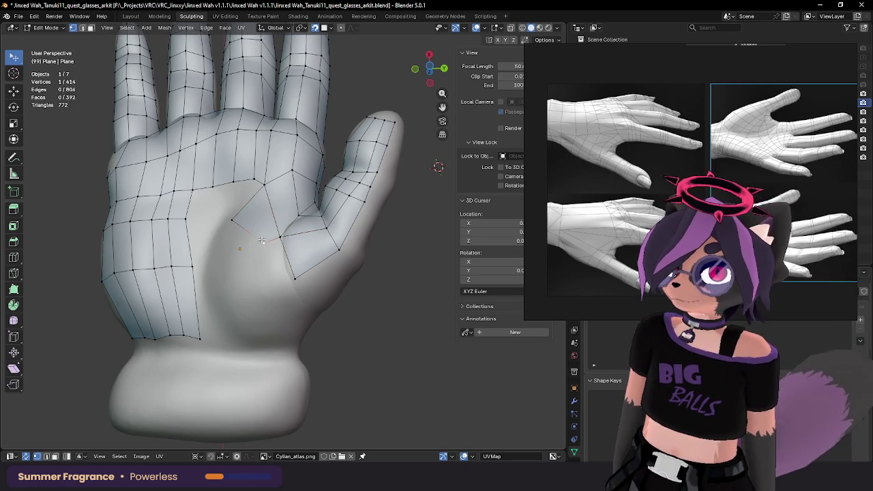
key(g)
click(221, 223)
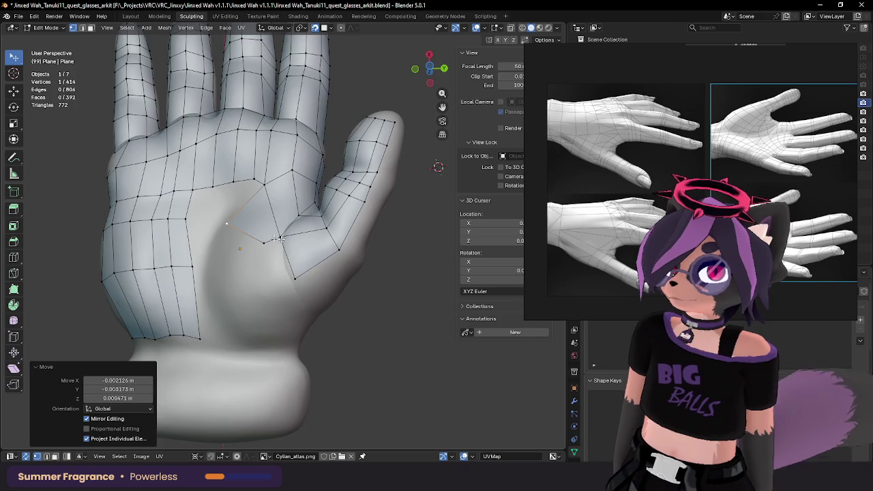
mouse_move(222, 223)
middle_down()
mouse_move(394, 241)
mouse_move(395, 259)
middle_up()
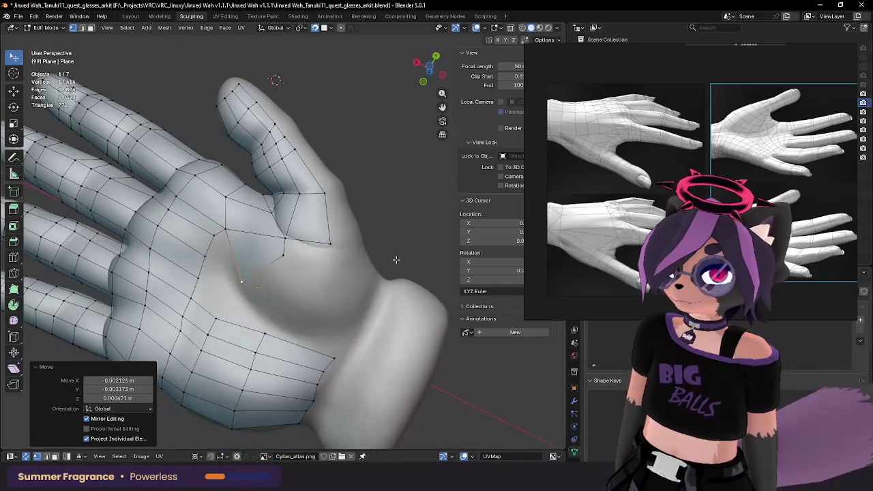
click(295, 242)
key(g)
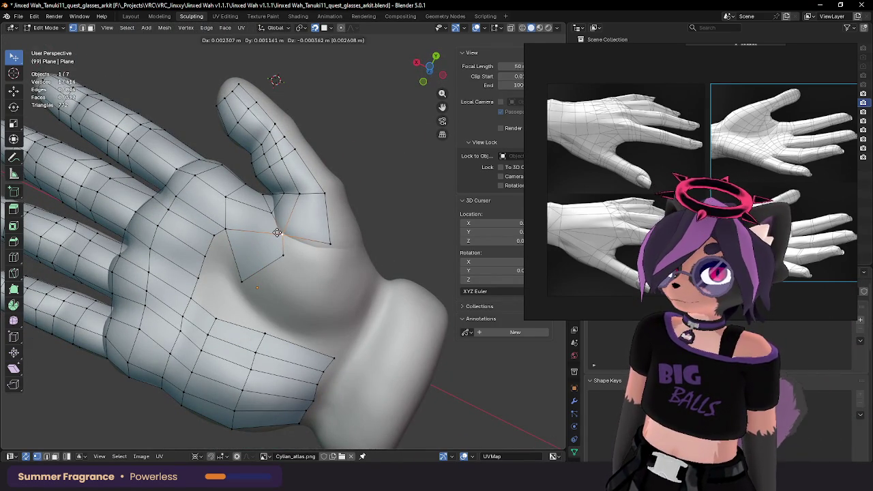
click(277, 232)
mouse_move(277, 233)
middle_down()
mouse_move(281, 244)
mouse_move(317, 238)
mouse_move(339, 250)
mouse_move(291, 259)
middle_up()
key(g)
click(278, 241)
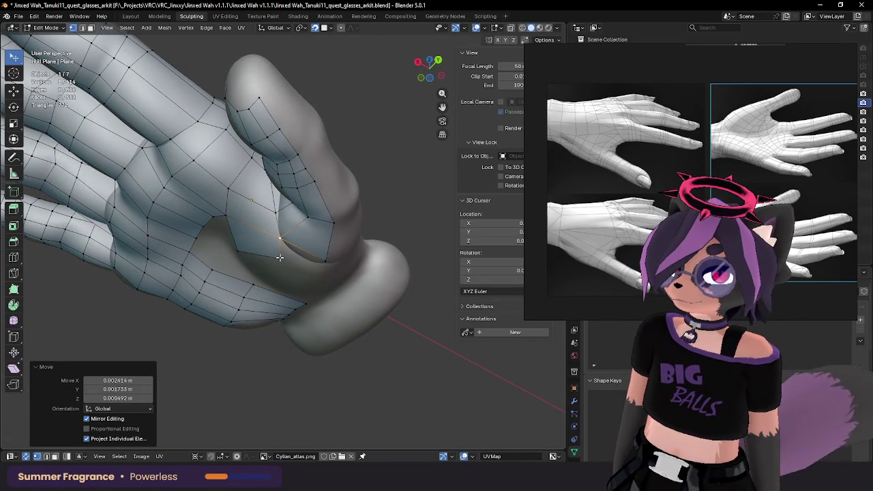
Step: Reposition the vertices along the thumb edge and near the thumb crease
click(322, 266)
key(g)
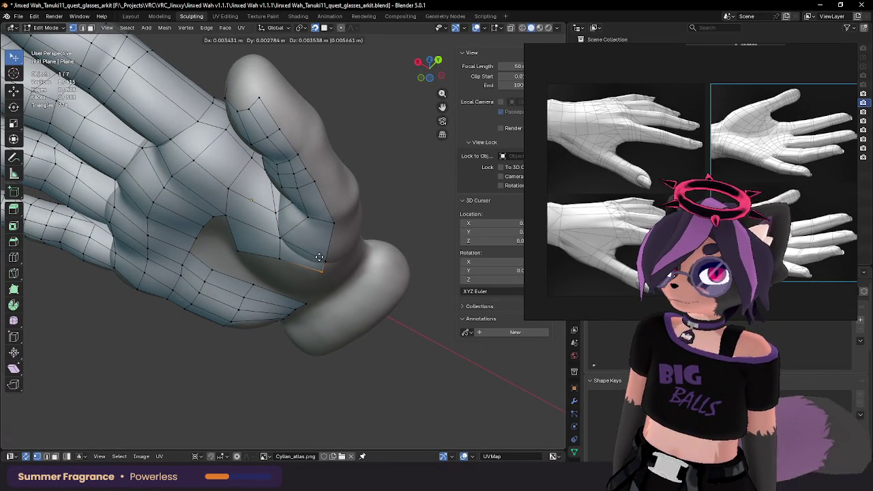
click(319, 257)
key(g)
click(331, 244)
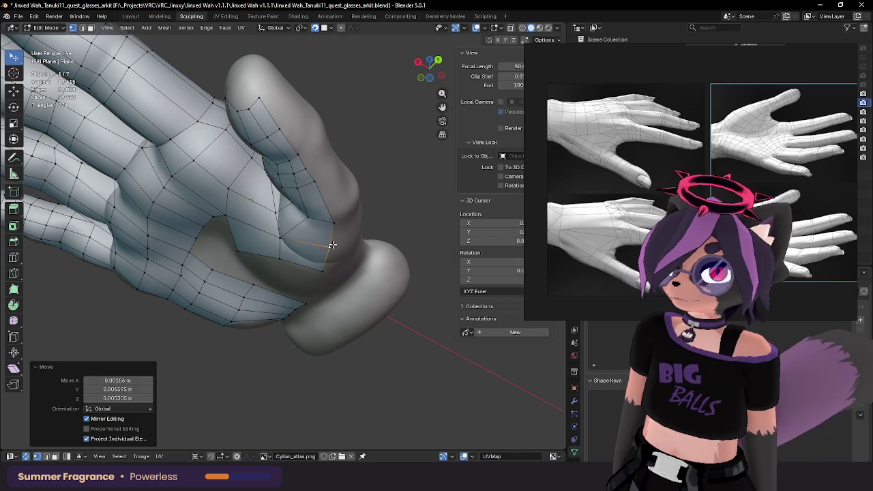
click(333, 223)
click(280, 239)
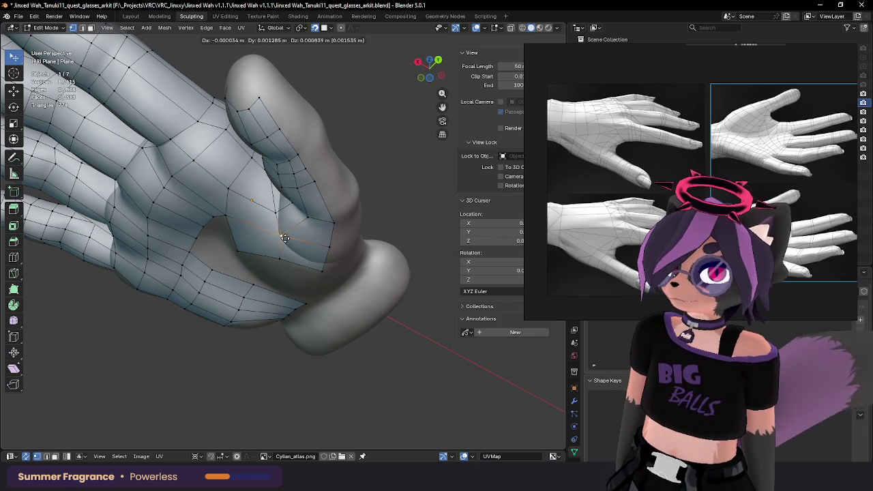
key(g)
click(279, 243)
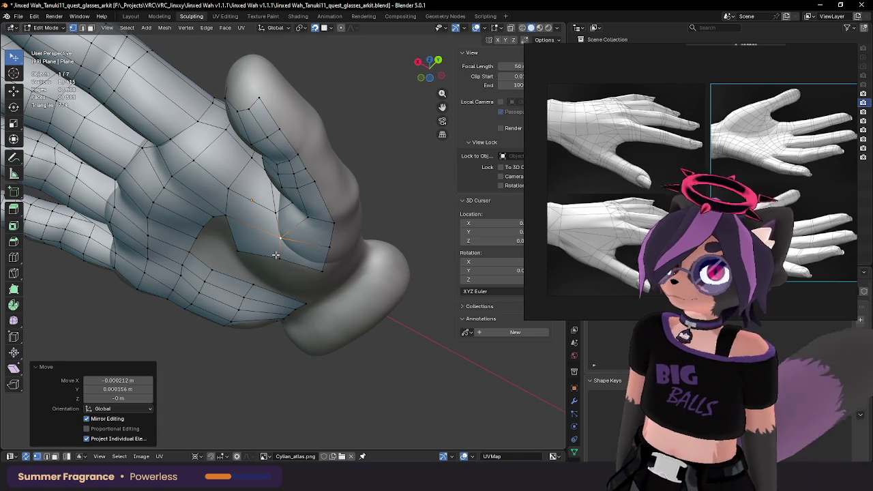
click(278, 239)
Step: Place the remaining gap vertices from below and the front, then deselect
mouse_move(321, 238)
middle_down()
mouse_move(389, 247)
mouse_move(335, 240)
middle_up()
key(g)
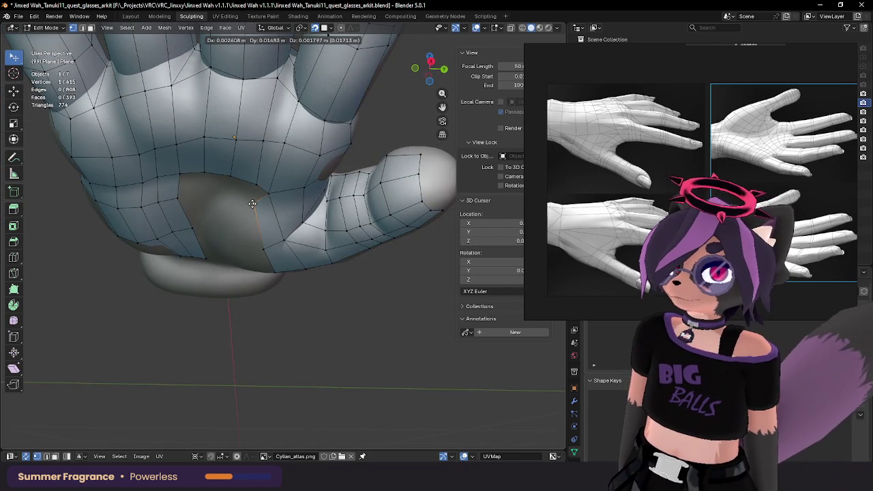
click(251, 203)
key(g)
click(256, 251)
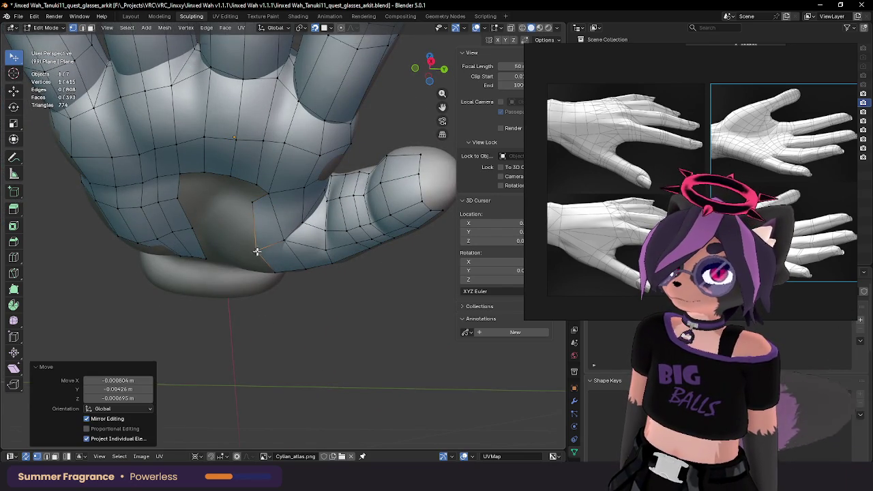
middle_drag(256, 251, 291, 281)
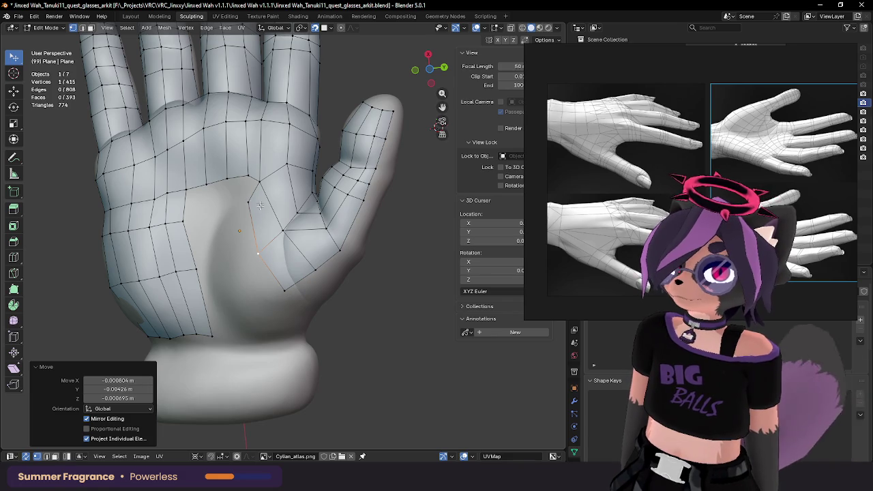
key(g)
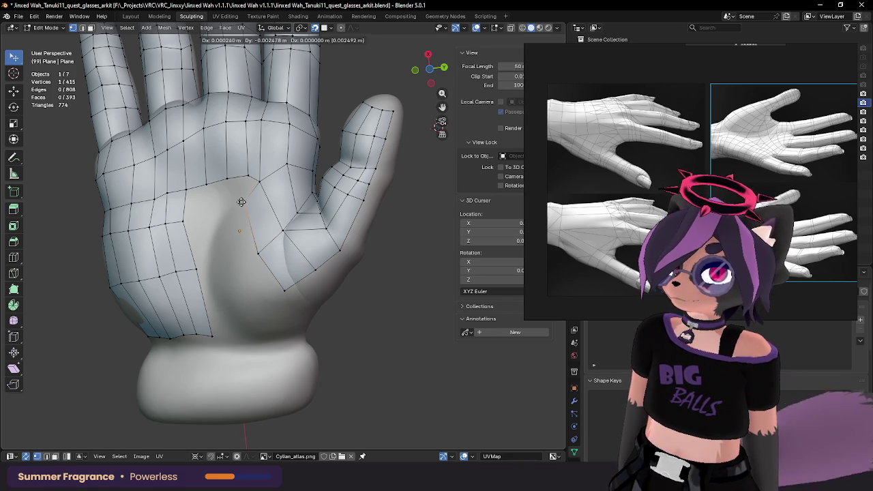
click(240, 203)
click(249, 231)
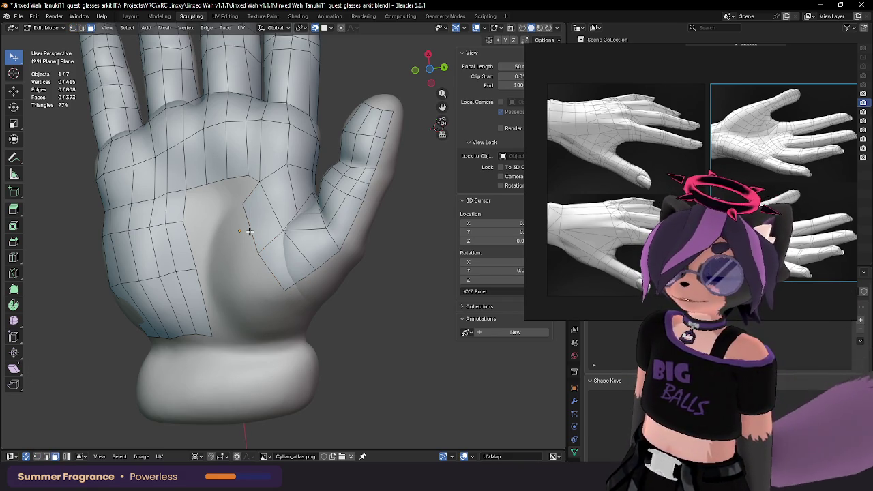
Step: Delete the extra edges from the palm patch and place a vertex at the hole
key(1)
key(x)
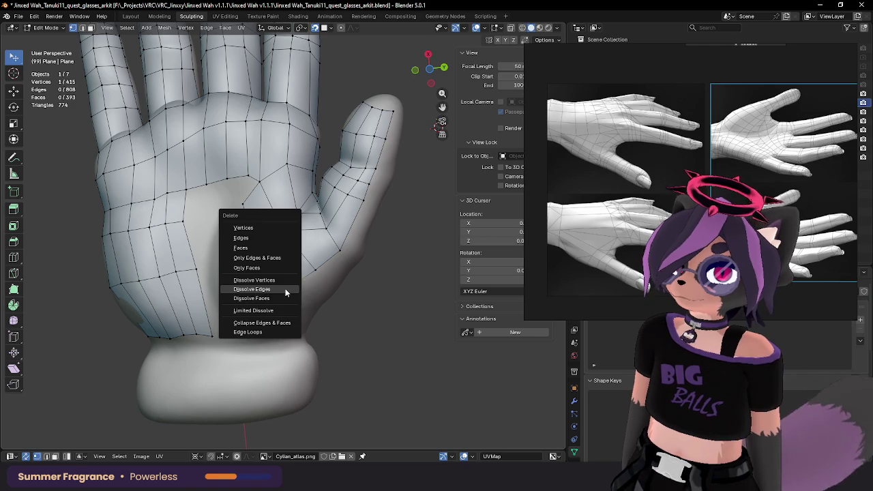
click(263, 237)
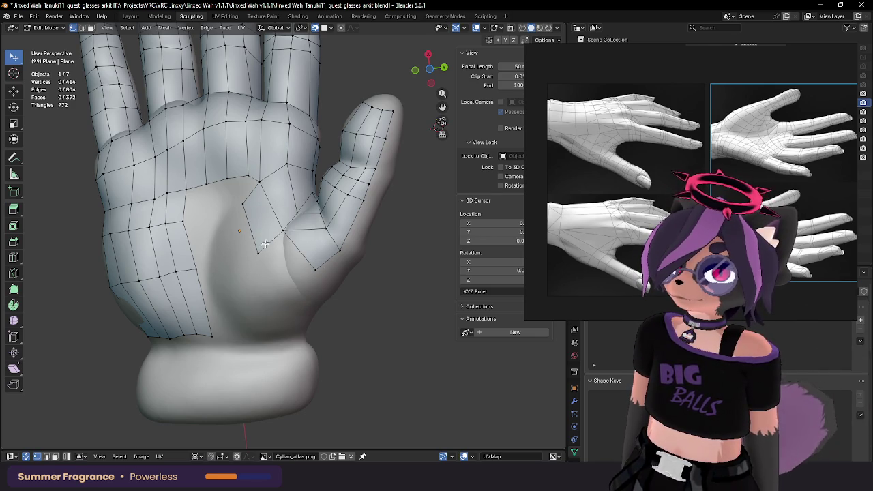
click(258, 254)
key(g)
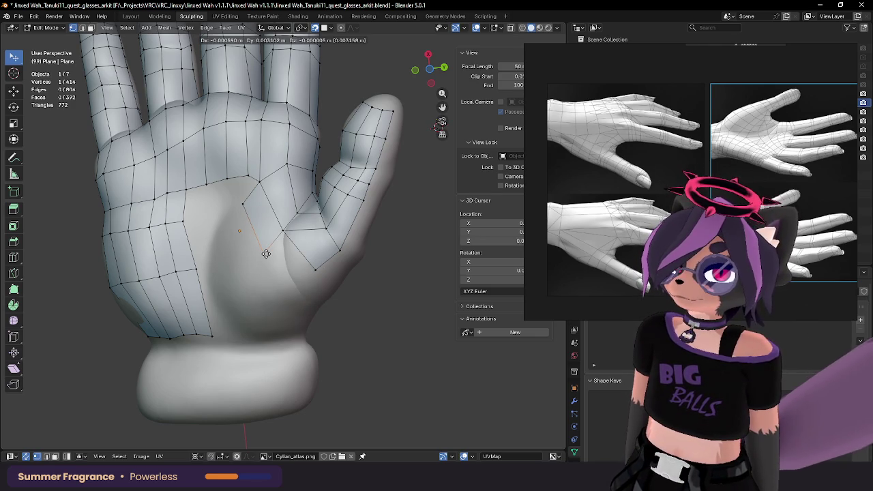
click(262, 249)
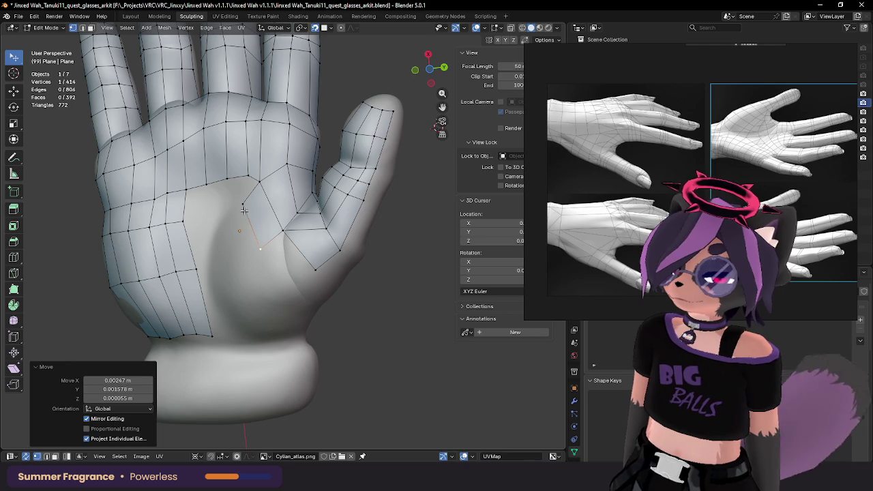
Step: Move the vertices near the hole so they settle at the thumb base
click(242, 204)
key(g)
click(234, 202)
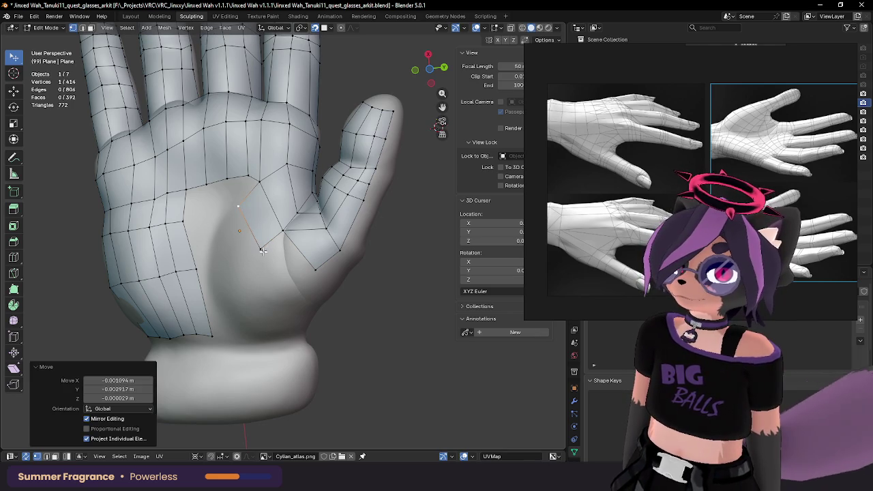
click(260, 249)
key(g)
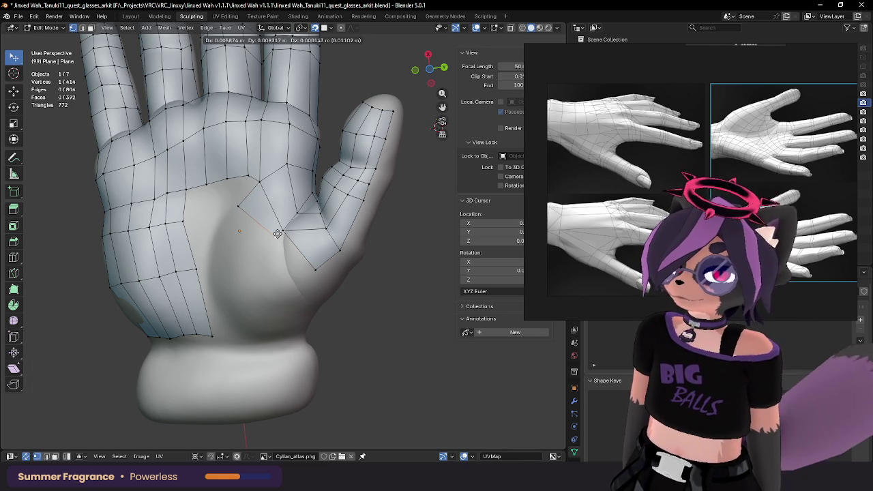
click(277, 234)
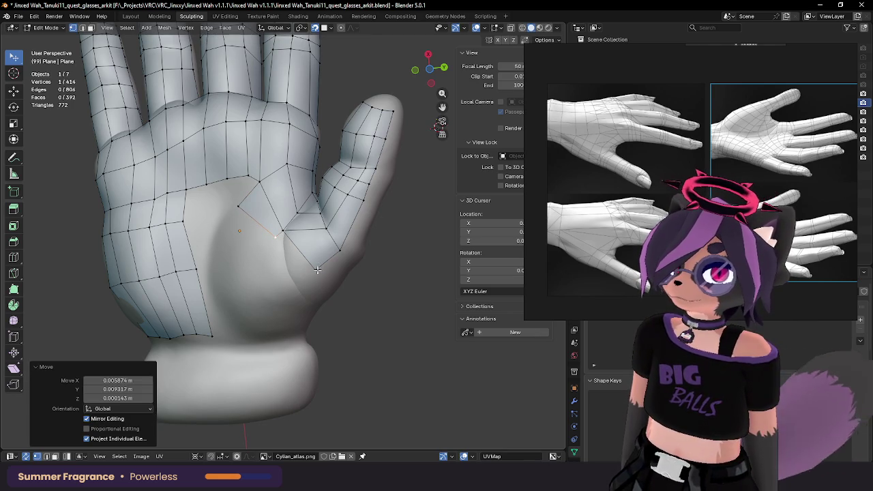
Step: Pull the thumb-edge vertex outward to close the quad, then select the new palm face
click(317, 270)
key(g)
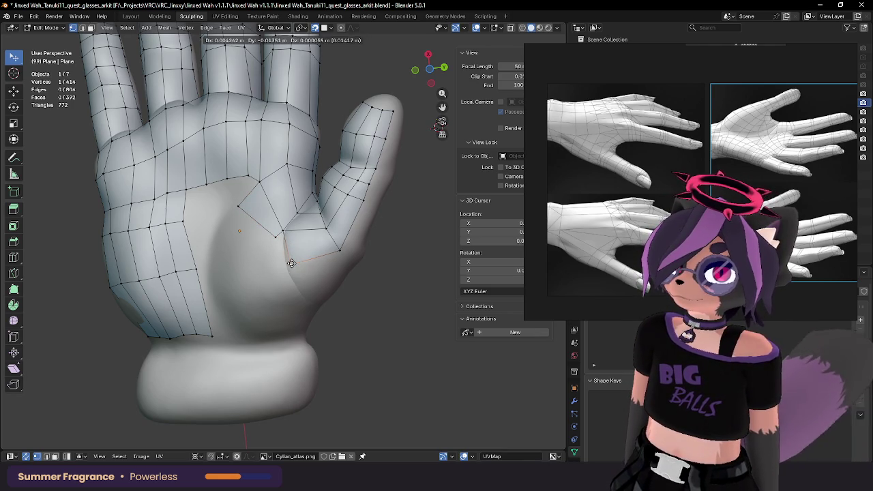
click(338, 254)
key(g)
click(362, 234)
mouse_move(362, 234)
middle_down()
mouse_move(347, 213)
mouse_move(327, 225)
middle_up()
key(3)
click(307, 240)
Step: Extrude the new face's outer edge, angle it, and move it along the thumb
middle_drag(414, 142, 324, 271)
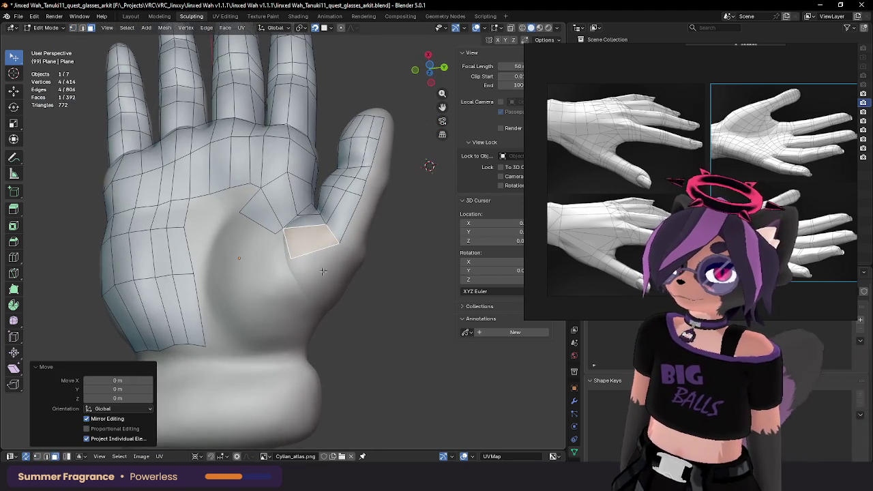
key(2)
click(316, 257)
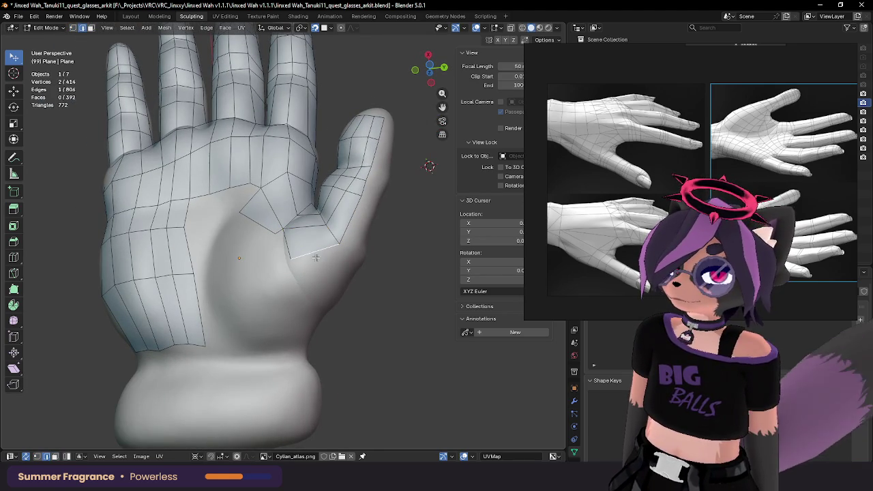
click(331, 295)
key(Escape)
key(g)
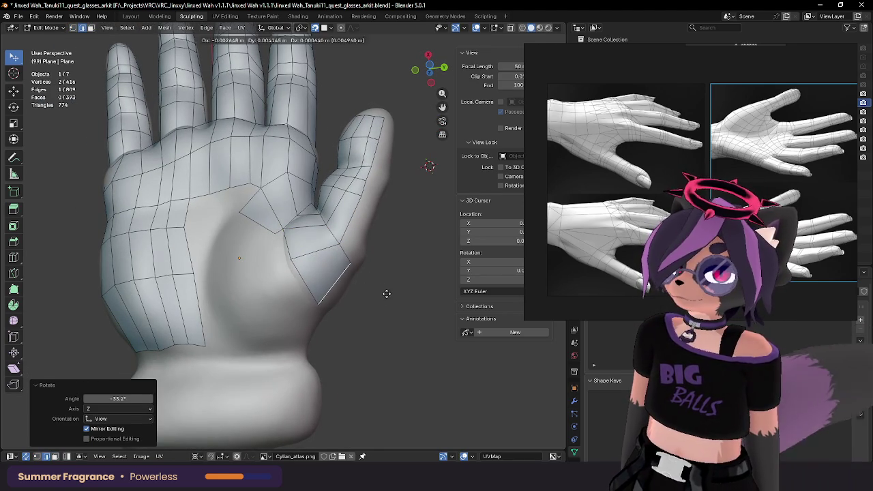
click(364, 271)
mouse_move(364, 271)
middle_down()
mouse_move(393, 305)
mouse_move(352, 220)
mouse_move(411, 267)
mouse_move(399, 238)
mouse_move(350, 243)
mouse_move(374, 273)
mouse_move(391, 267)
mouse_move(334, 236)
mouse_move(328, 244)
middle_up()
Step: Extrude a strip of four vertices from the thumb's outer edge along the hand's side
click(352, 243)
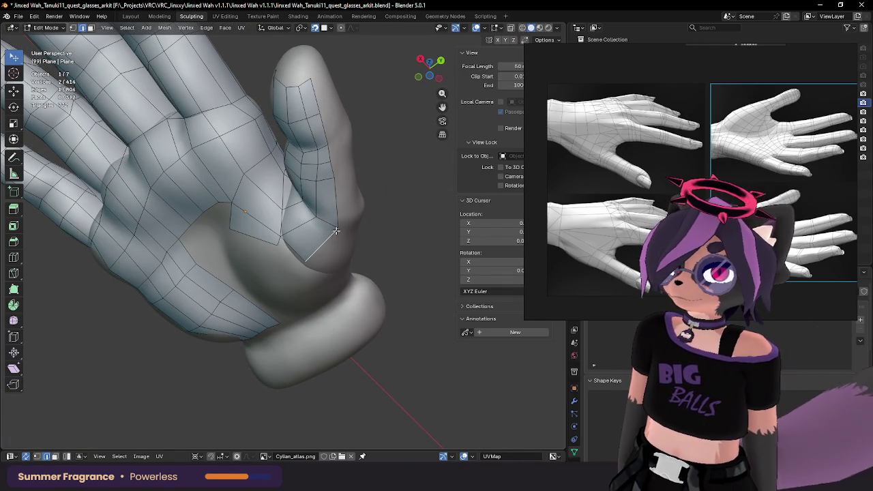
key(e)
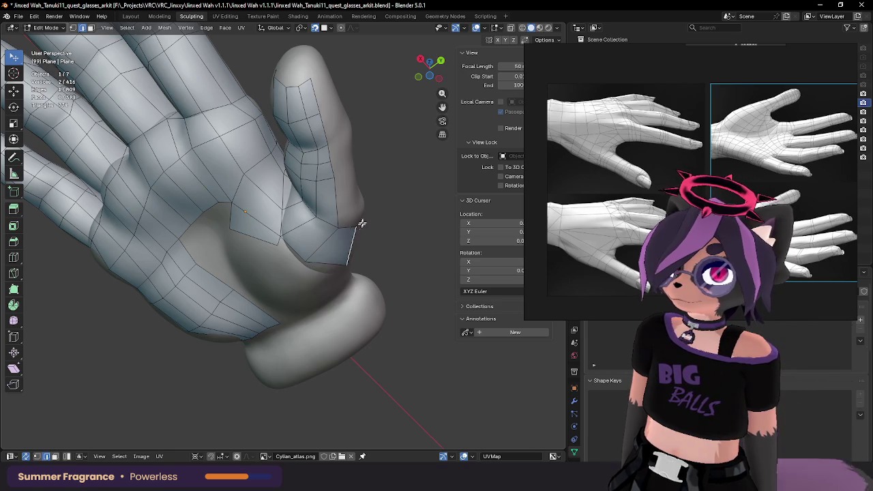
mouse_move(361, 223)
middle_down()
mouse_move(348, 242)
mouse_move(337, 228)
mouse_move(319, 229)
middle_up()
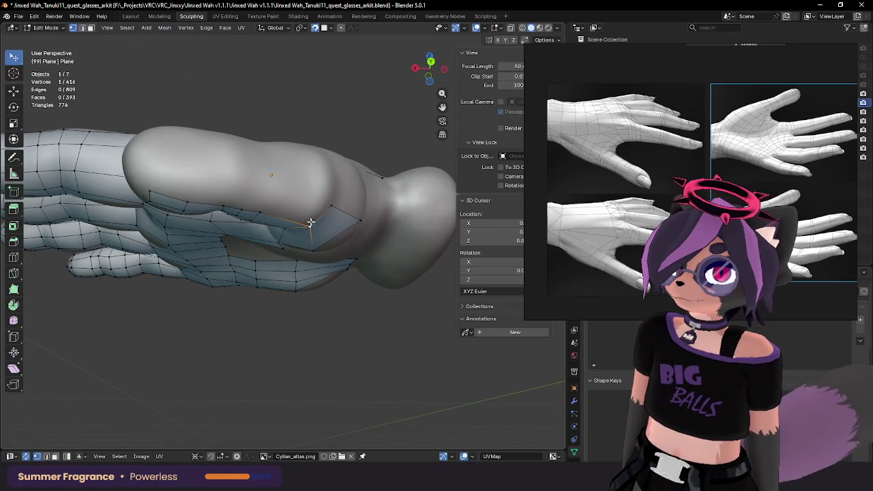
key(e)
click(282, 191)
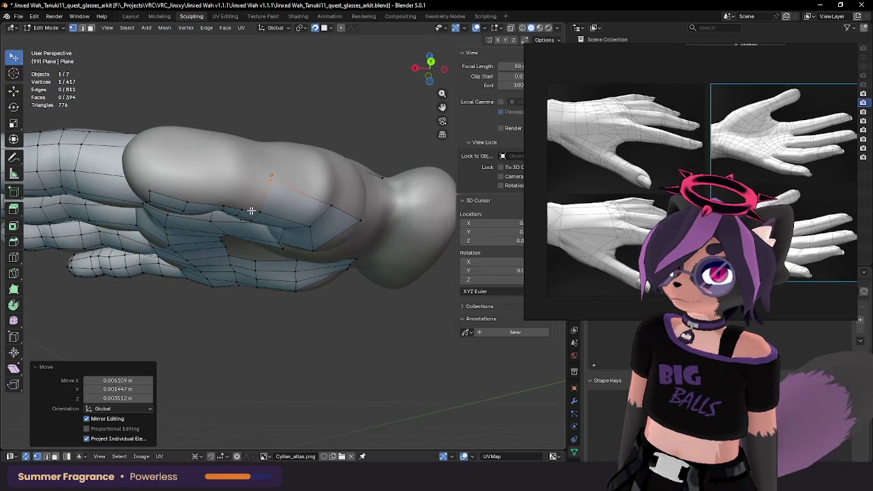
click(249, 183)
key(e)
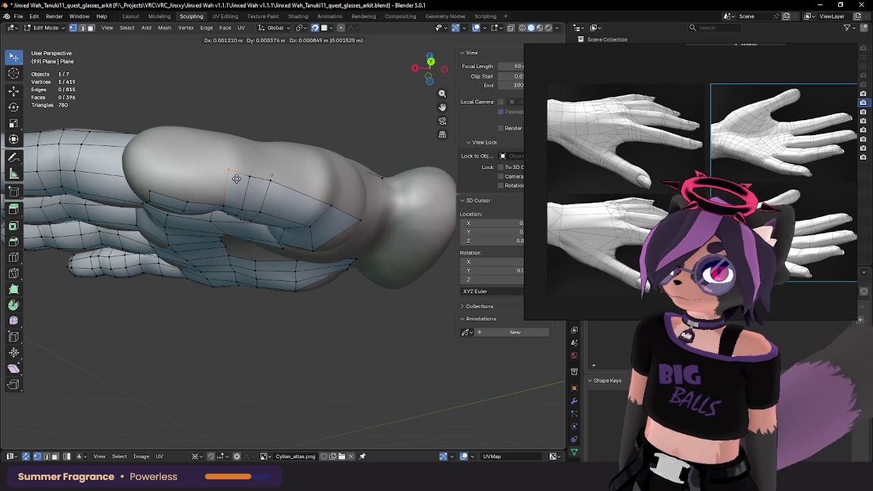
click(227, 169)
key(e)
click(201, 172)
key(e)
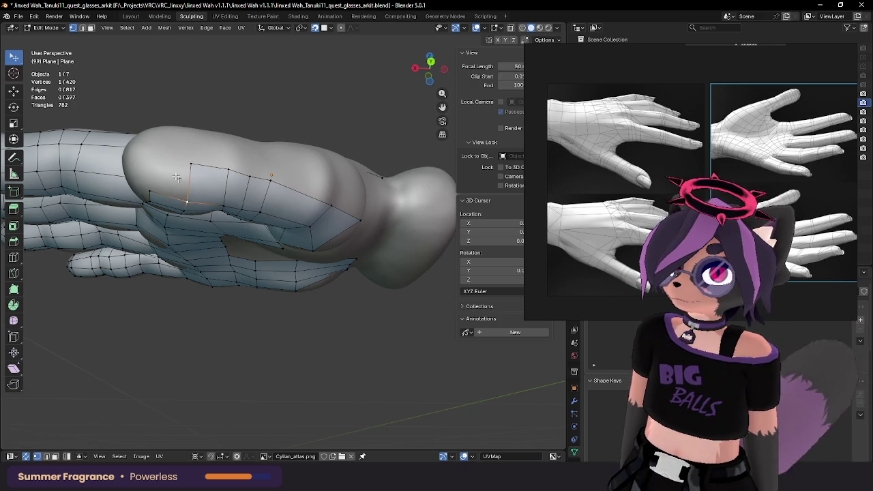
click(164, 174)
Step: Adjust the vertex at the thumb base and check the strip from side and front
drag(364, 221, 360, 209)
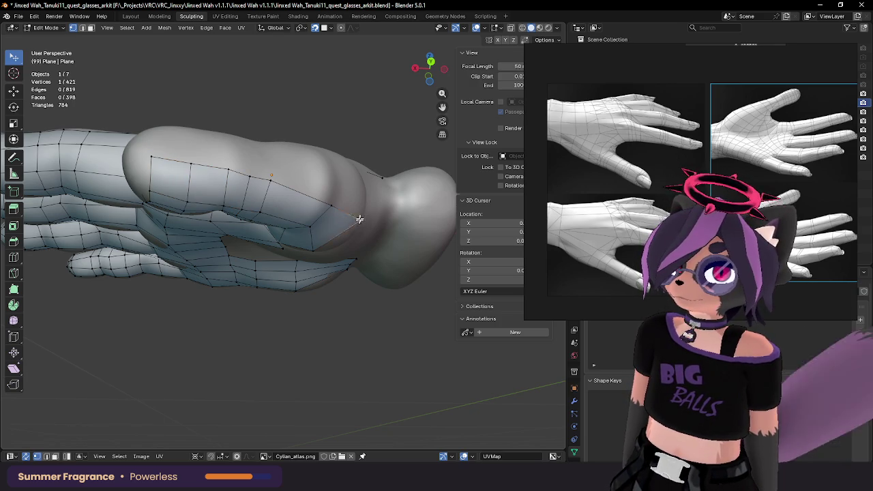
middle_drag(360, 209, 305, 246)
key(g)
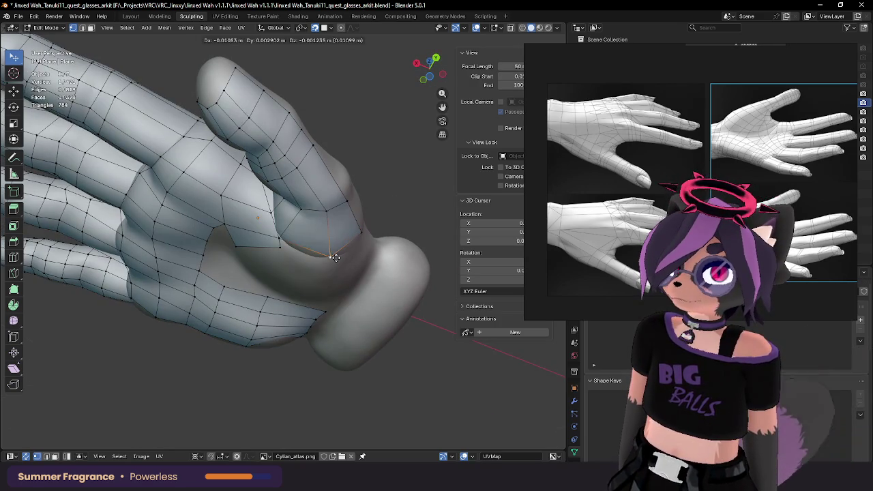
click(333, 258)
mouse_move(335, 211)
middle_down()
mouse_move(293, 250)
mouse_move(329, 246)
mouse_move(303, 248)
middle_up()
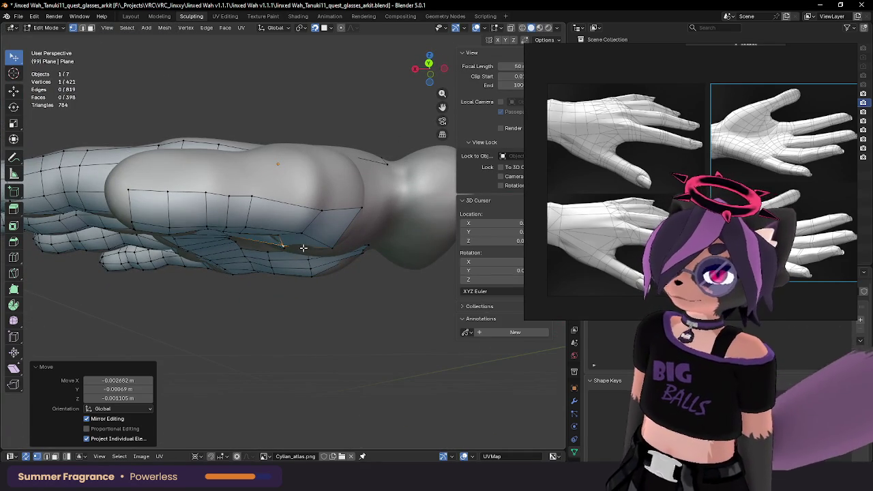
middle_drag(226, 209, 337, 162)
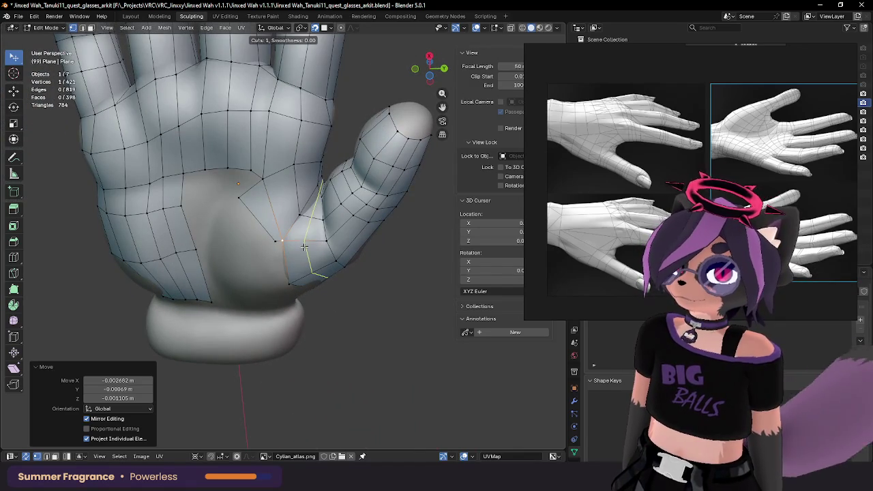
Step: Add a centred loop cut through the thumb strip and move its thumb-edge vertices
click(305, 246)
right_click(304, 246)
mouse_move(304, 246)
middle_down()
mouse_move(325, 149)
mouse_move(304, 218)
middle_up()
click(310, 218)
drag(304, 218, 312, 250)
middle_drag(312, 249, 321, 256)
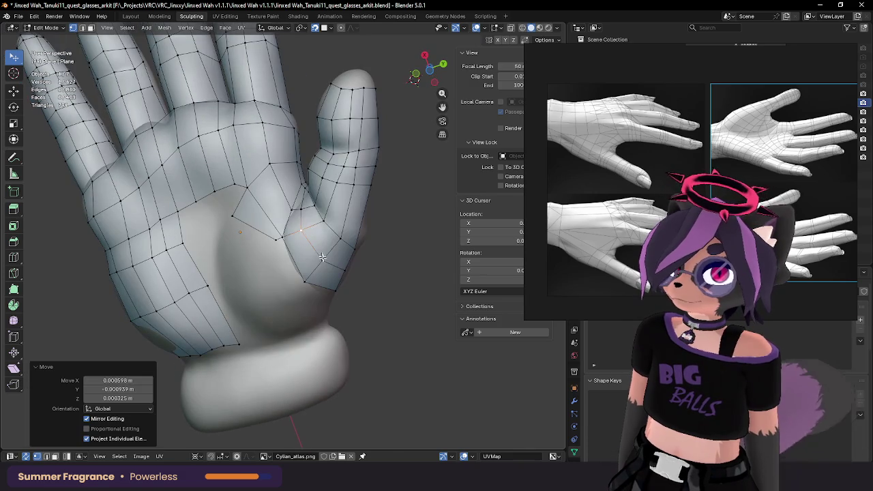
drag(321, 256, 346, 273)
mouse_move(347, 273)
middle_down()
mouse_move(349, 287)
mouse_move(351, 221)
middle_up()
drag(334, 216, 333, 214)
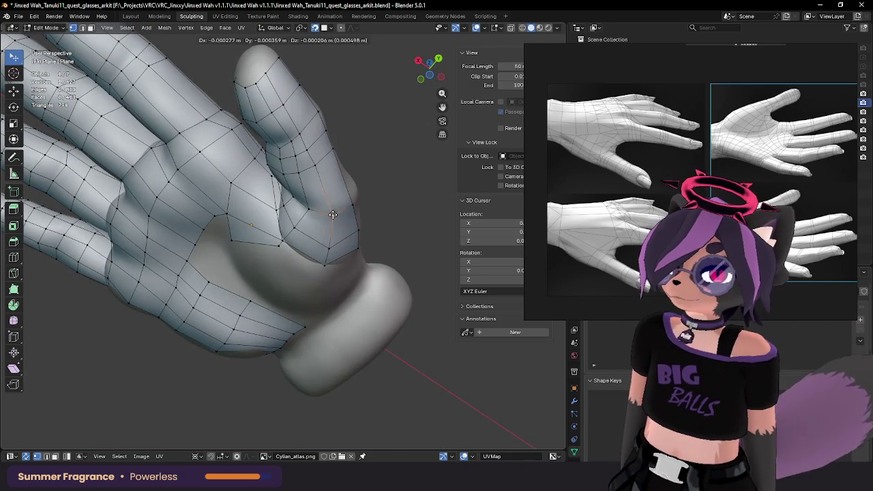
click(333, 215)
Step: Settle the new loop's vertices onto the palm surface, zooming in to check
mouse_move(333, 214)
middle_down()
mouse_move(359, 183)
mouse_move(366, 255)
middle_up()
drag(366, 255, 328, 250)
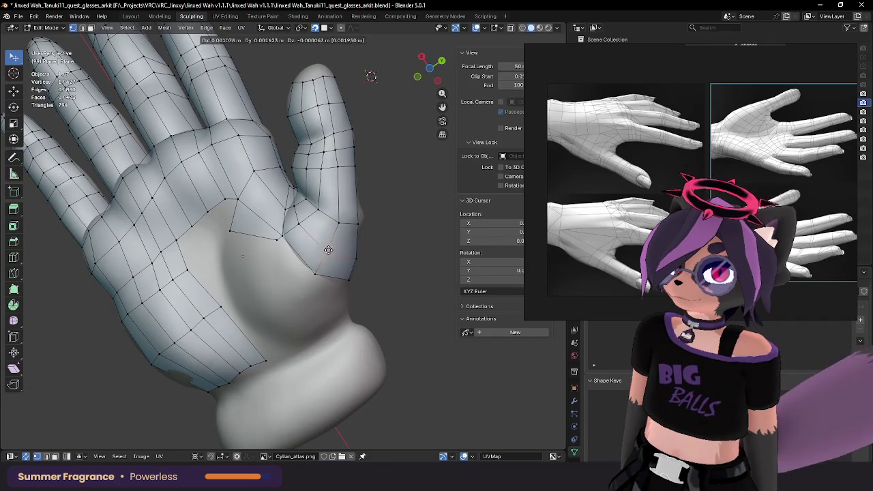
click(328, 250)
middle_drag(328, 250, 185, 228)
scroll(343, 249, up, 4)
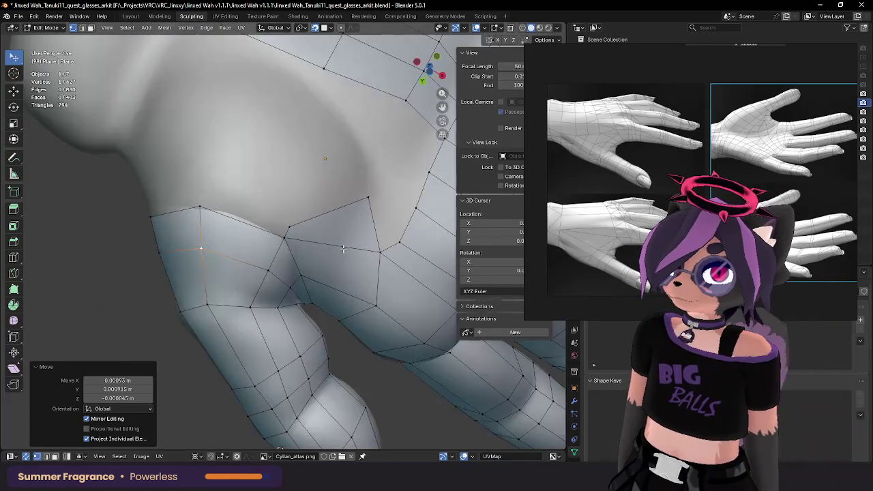
mouse_move(343, 249)
middle_down()
mouse_move(326, 188)
mouse_move(368, 153)
mouse_move(378, 213)
mouse_move(345, 209)
mouse_move(372, 158)
mouse_move(328, 108)
middle_up()
key(g)
click(377, 146)
scroll(345, 209, up, 3)
key(g)
click(372, 156)
Step: Place the palm-crease and side-edge vertices onto the hand surface
click(327, 123)
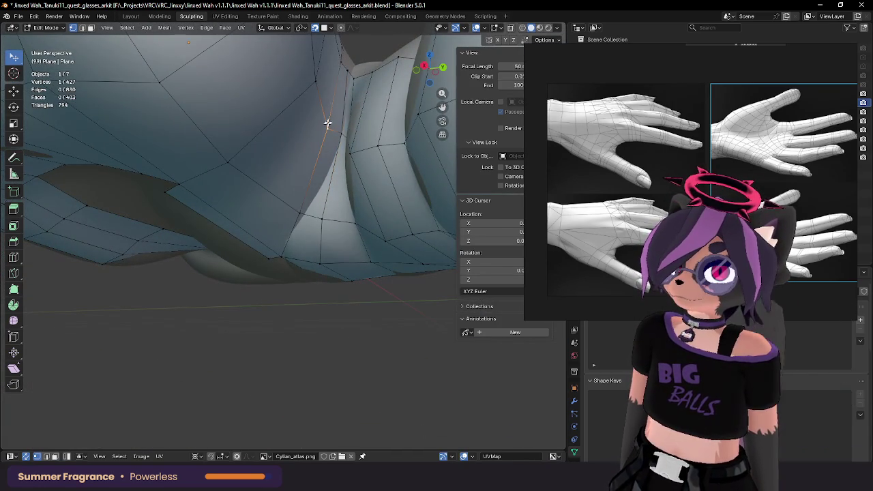
click(358, 77)
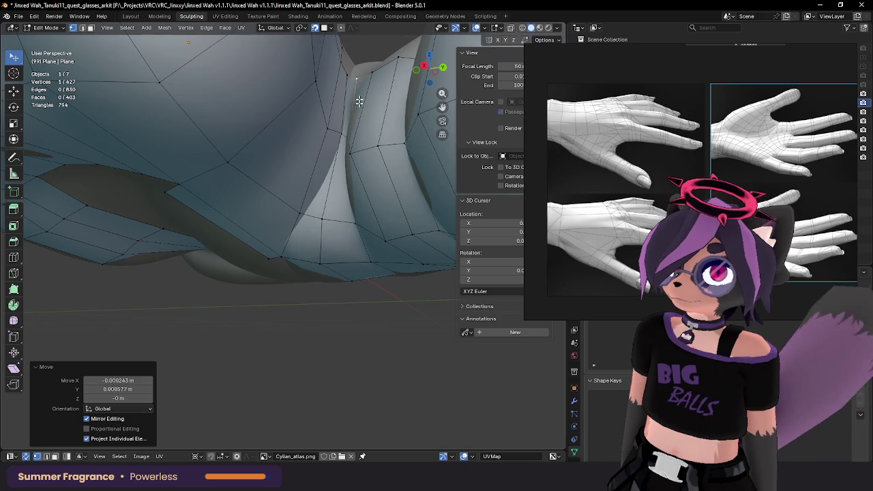
scroll(358, 78, down, 3)
mouse_move(358, 77)
middle_down()
mouse_move(350, 206)
mouse_move(335, 150)
middle_up()
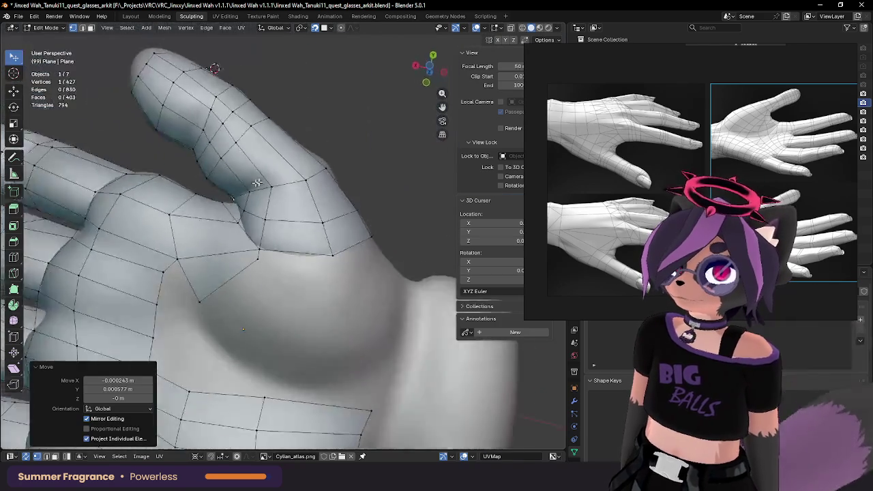
key(g)
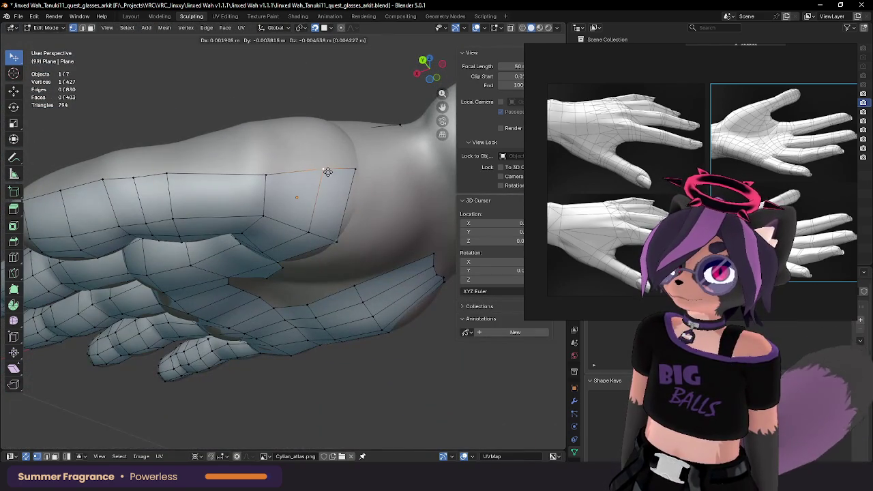
click(325, 170)
key(g)
click(249, 165)
Step: Reposition the last side-edge vertex and select the edge path along the hand's side
middle_drag(249, 165, 214, 202)
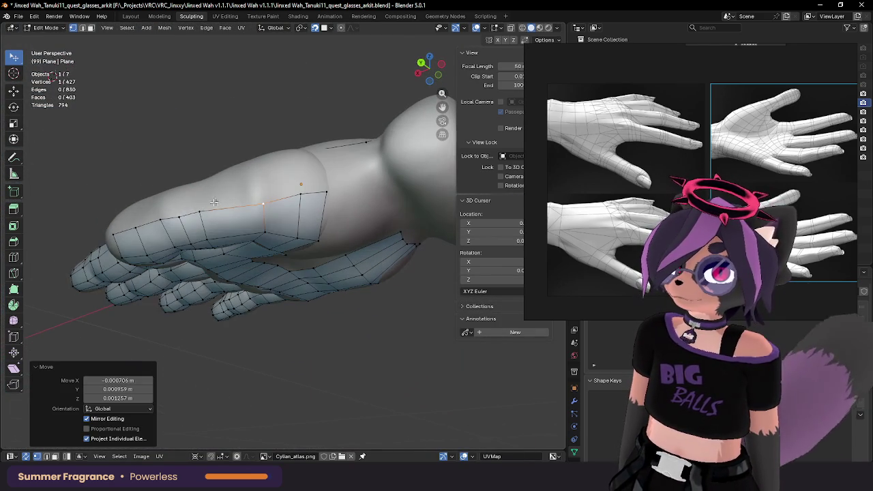
key(g)
click(194, 214)
key(g)
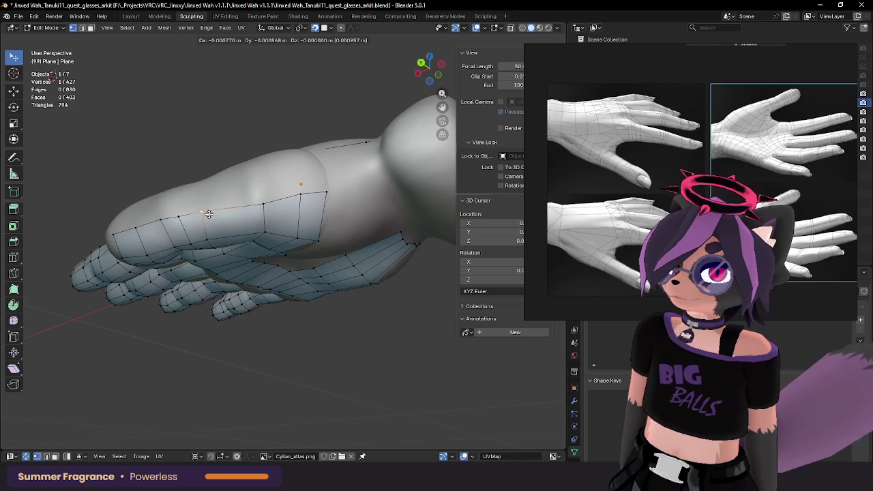
click(267, 200)
click(265, 197)
ctrl+click(113, 235)
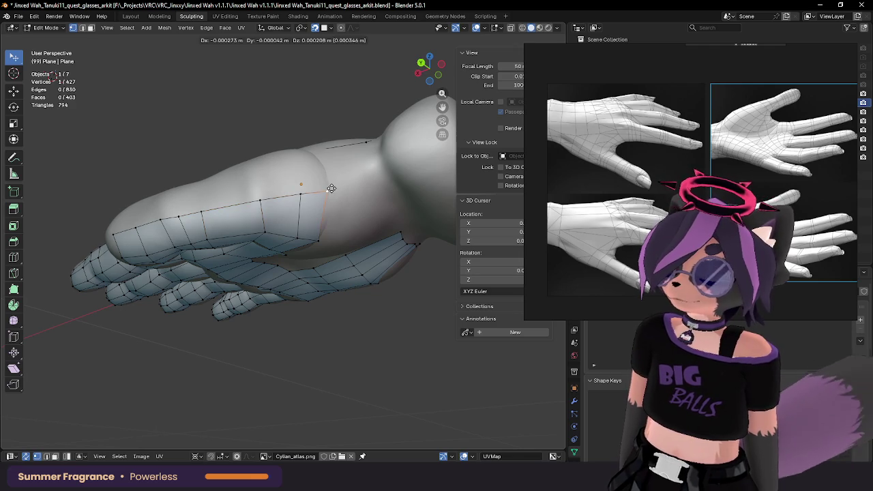
mouse_move(174, 203)
middle_down()
mouse_move(269, 220)
mouse_move(337, 189)
mouse_move(285, 222)
middle_up()
Step: Extrude the selected edge path into a new strip at the thumb base
key(e)
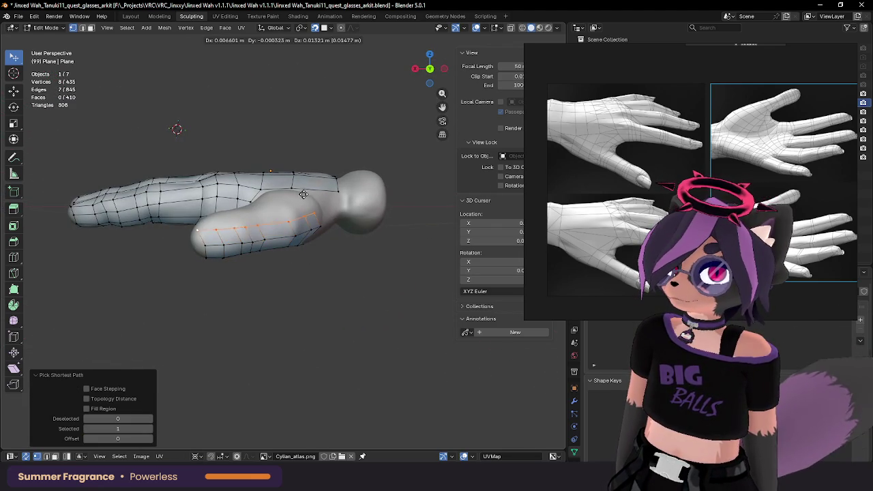
click(309, 195)
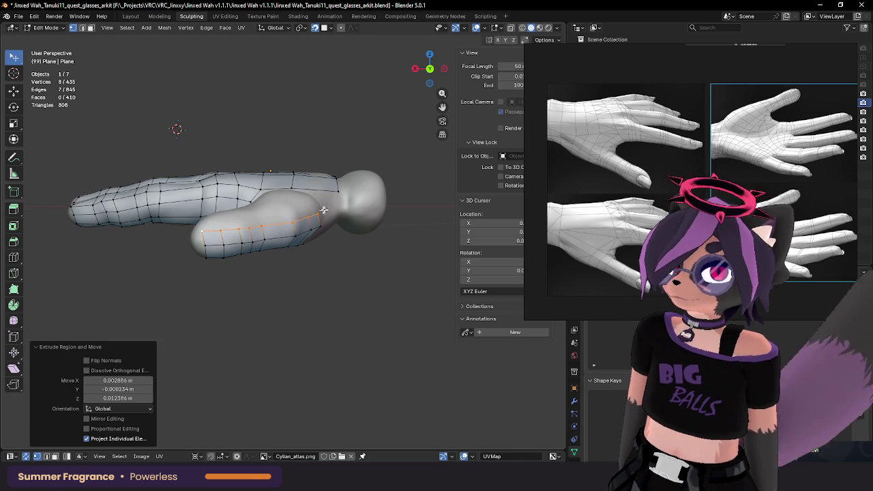
middle_drag(303, 204, 293, 225)
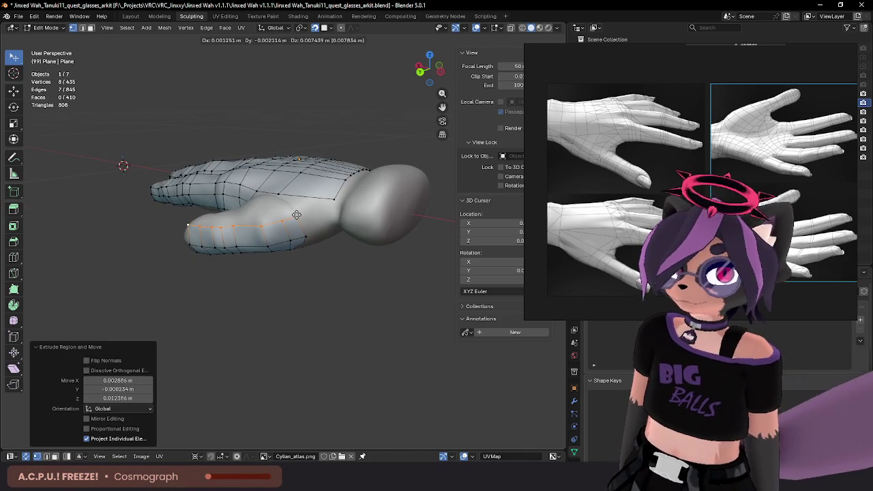
click(297, 215)
Step: Move the thumb-base vertices along the thumb seam onto the hand surface
click(296, 217)
key(g)
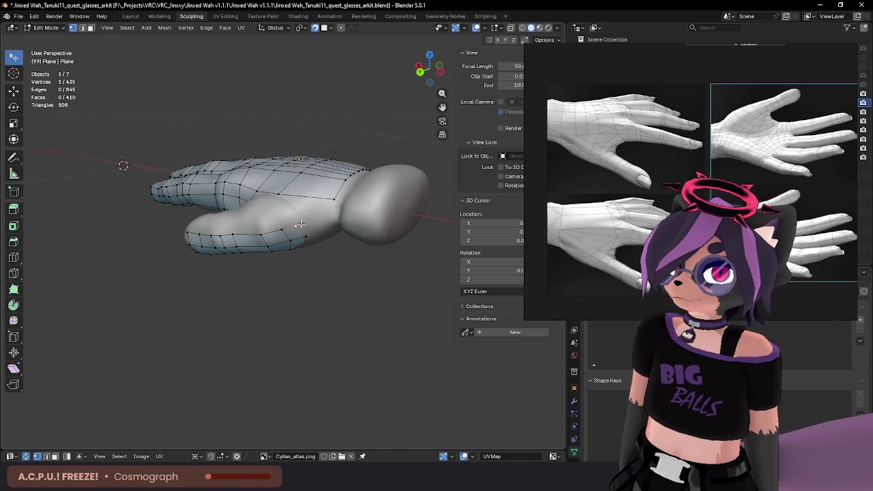
click(283, 227)
key(g)
click(265, 229)
key(g)
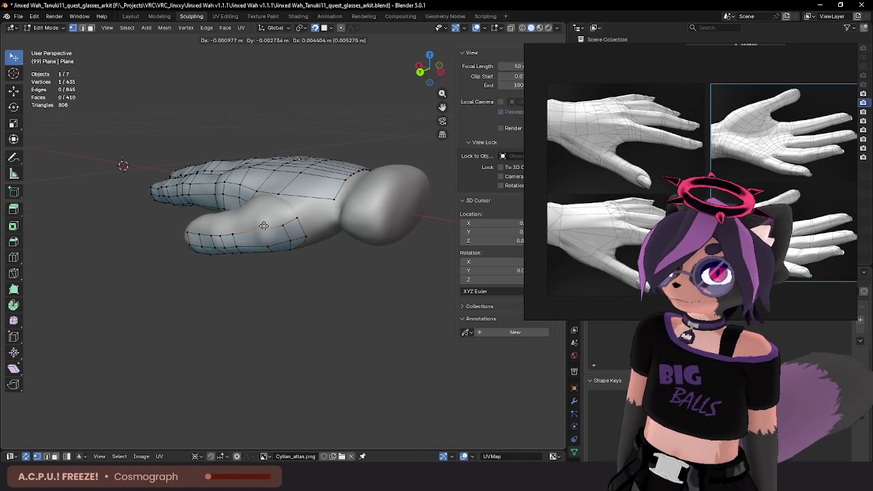
click(249, 229)
key(g)
click(232, 232)
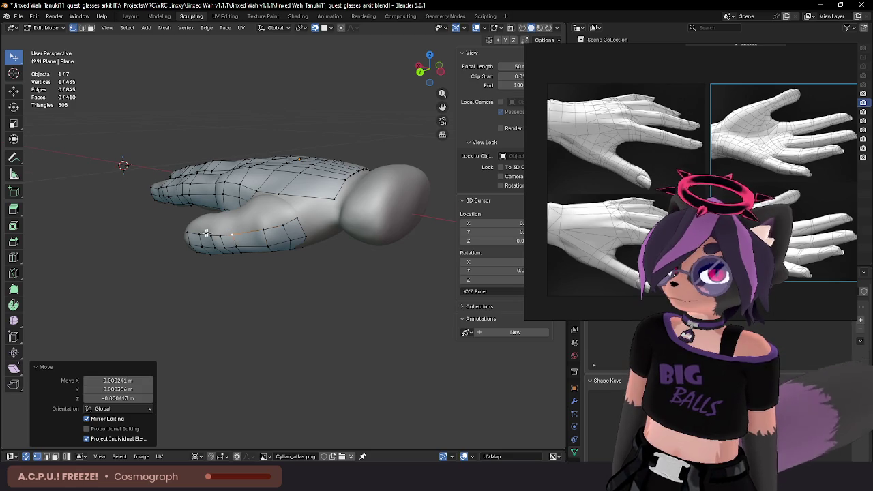
Step: From a palm-up view, fit a palm-side thumb vertex onto the palm
mouse_move(206, 234)
middle_down()
mouse_move(302, 201)
mouse_move(293, 208)
mouse_move(353, 176)
middle_up()
key(g)
click(317, 201)
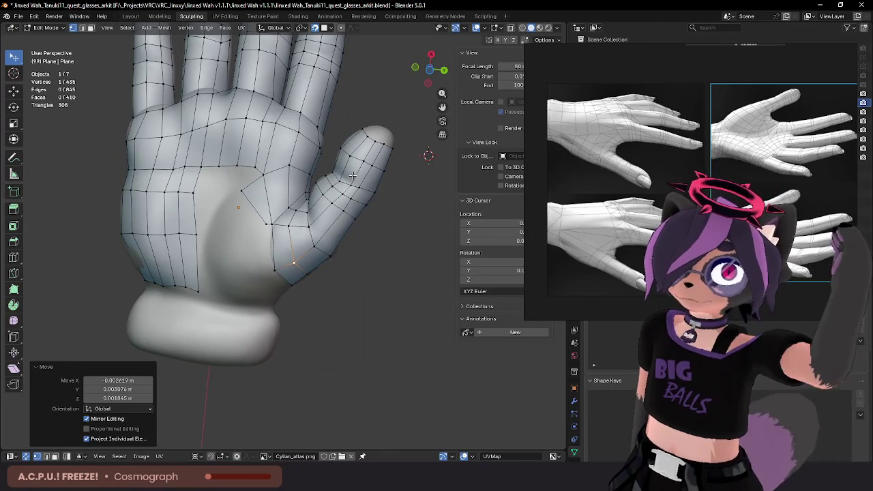
mouse_move(353, 176)
middle_down()
mouse_move(268, 219)
mouse_move(262, 237)
mouse_move(310, 229)
middle_up()
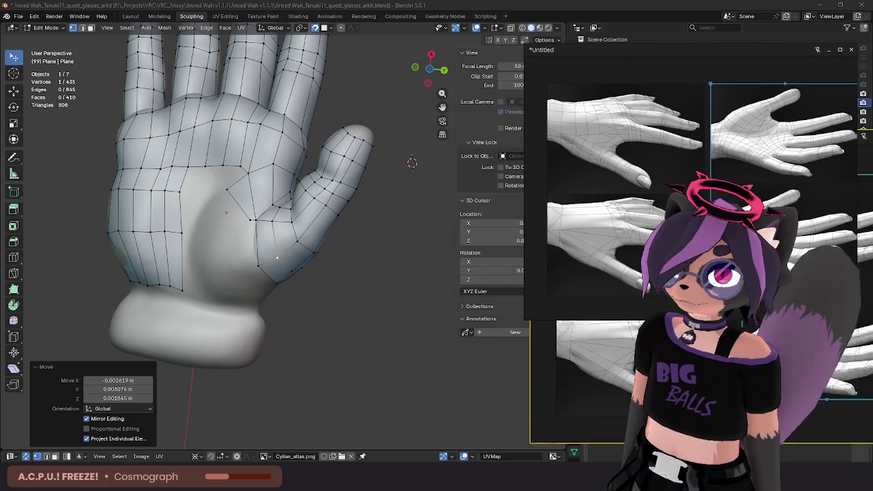
Step: Close the '*Untitled' reference image window, then view the hand from the side
click(596, 50)
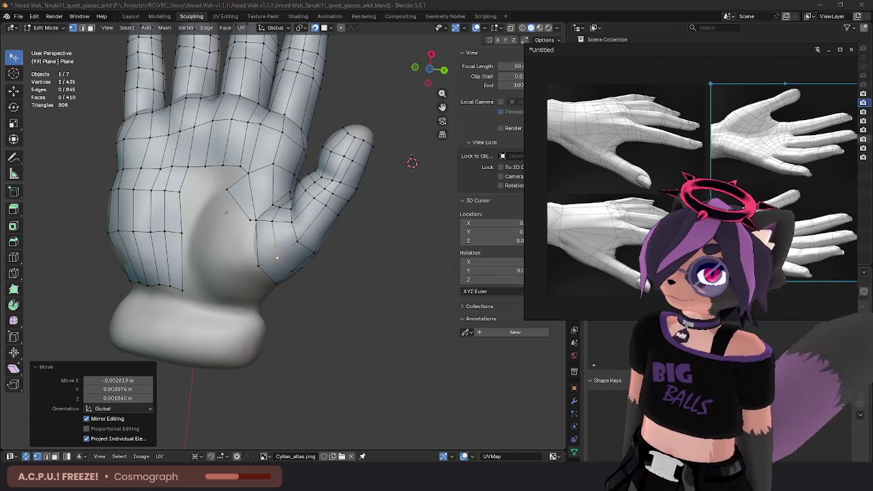
mouse_move(312, 232)
middle_down()
mouse_move(237, 103)
mouse_move(270, 216)
mouse_move(401, 198)
middle_up()
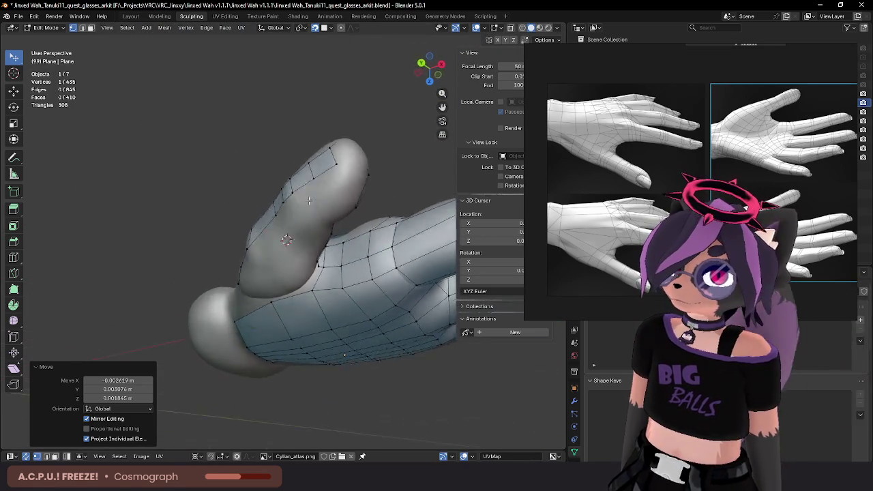
Step: Extrude the thumb's upper edge path into new quads, rotated to follow the thumb
click(382, 201)
ctrl+click(232, 276)
middle_drag(232, 276, 279, 238)
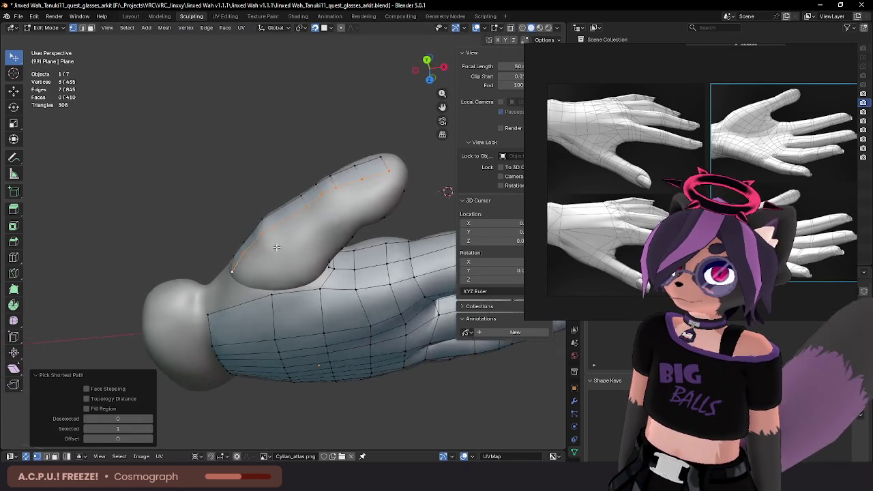
middle_drag(339, 238, 347, 232)
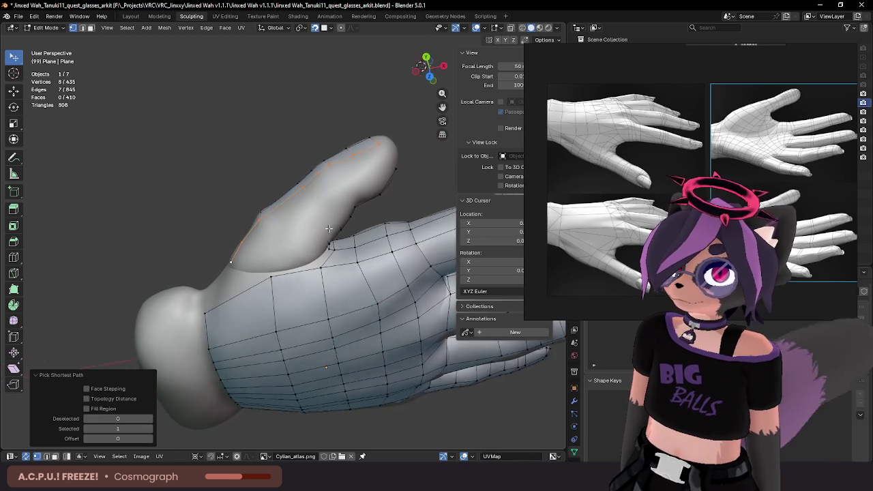
key(e)
click(353, 234)
key(r)
click(392, 225)
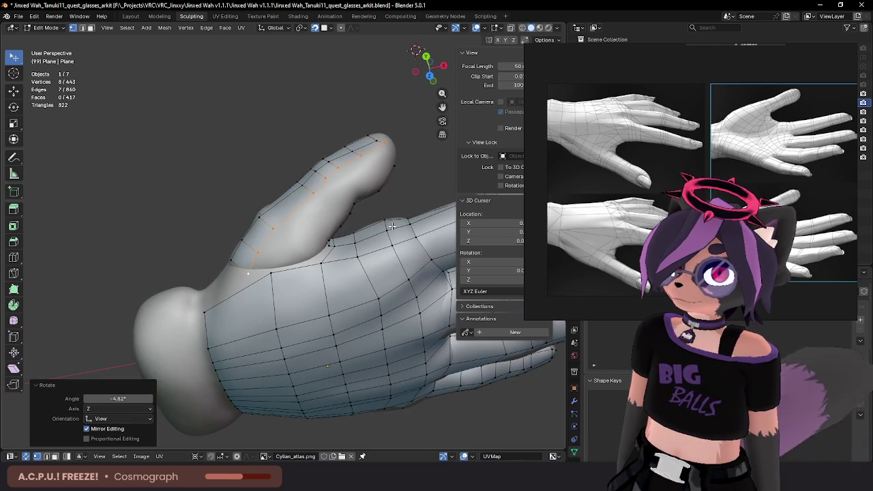
Step: Move the new strip's vertices onto the thumb surface and along the thumb tip
click(270, 262)
key(g)
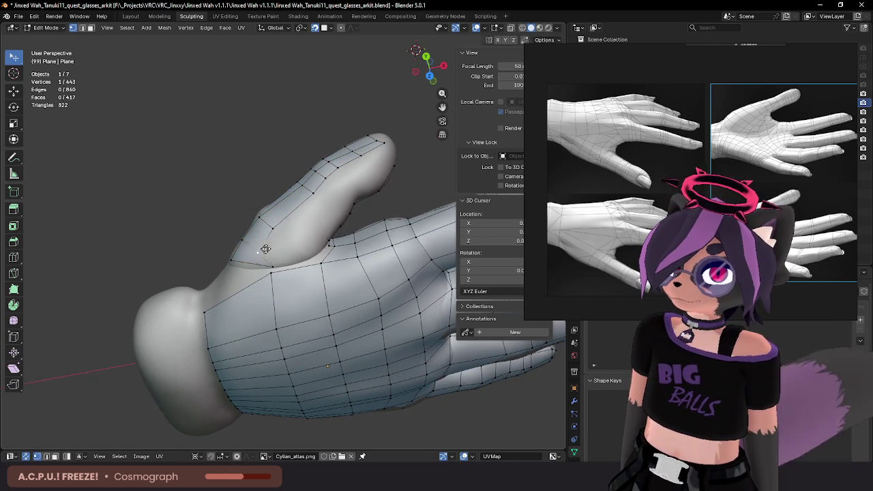
click(273, 228)
click(328, 180)
key(g)
click(337, 168)
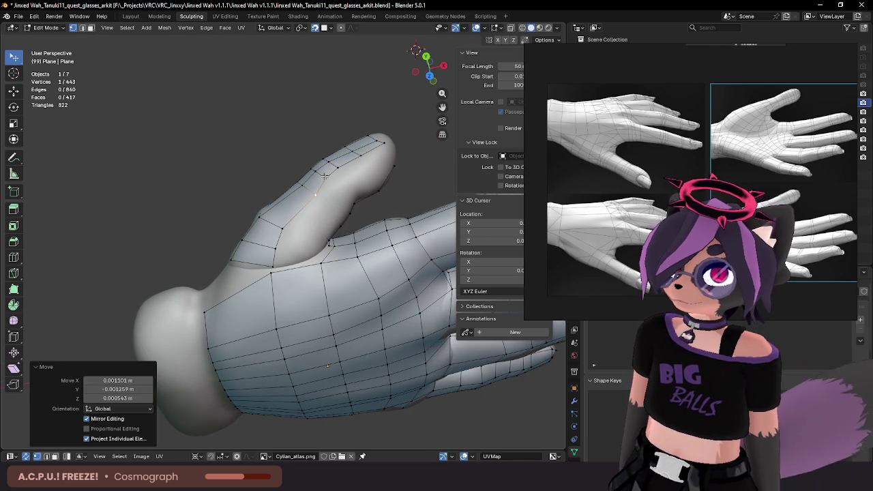
click(375, 139)
key(g)
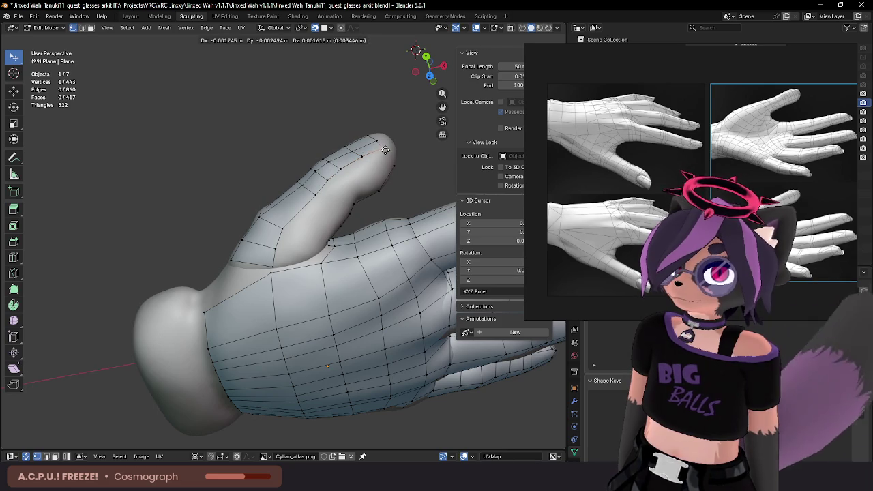
click(383, 142)
key(g)
click(382, 143)
mouse_move(382, 143)
middle_down()
mouse_move(351, 205)
mouse_move(335, 187)
mouse_move(343, 220)
mouse_move(353, 208)
mouse_move(348, 156)
mouse_move(335, 232)
middle_up()
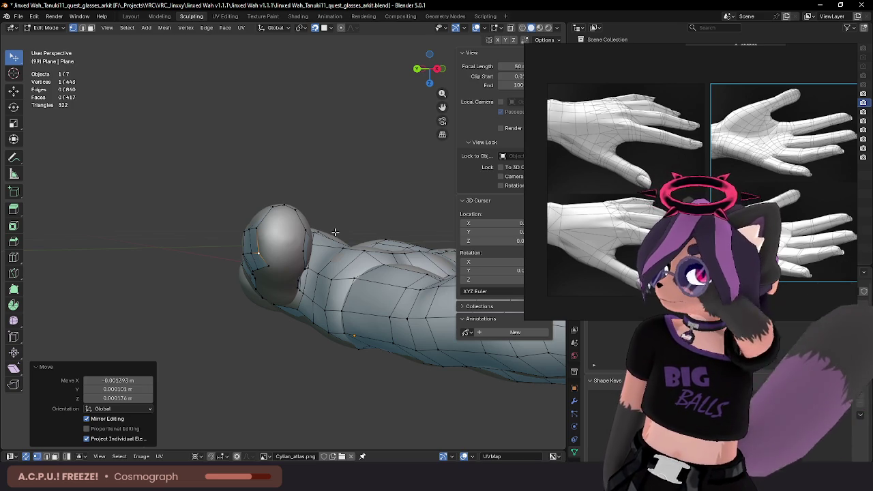
mouse_move(341, 230)
middle_down()
mouse_move(238, 224)
mouse_move(353, 129)
mouse_move(195, 119)
mouse_move(298, 202)
mouse_move(140, 117)
mouse_move(225, 266)
middle_up()
scroll(298, 202, down, 3)
drag(223, 269, 229, 270)
key(ctrl+z)
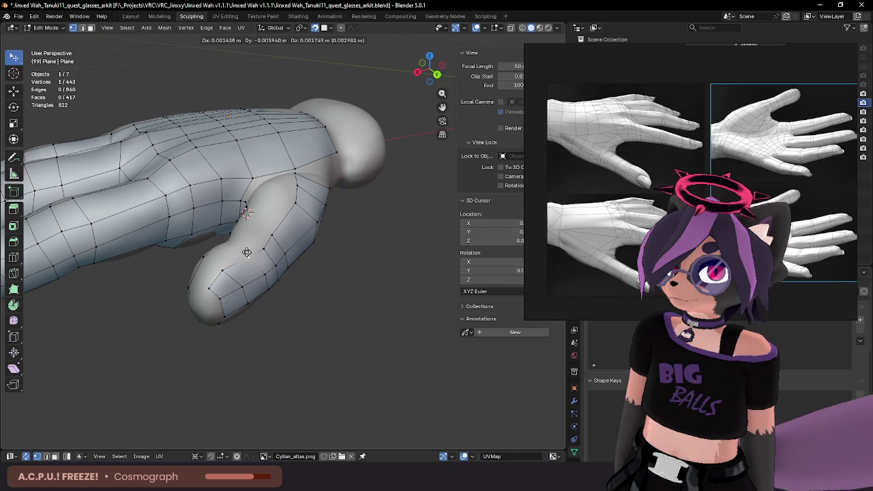
key(ctrl+shift+z)
key(ctrl+z)
key(ctrl+shift+z)
key(ctrl+z)
key(ctrl+shift+z)
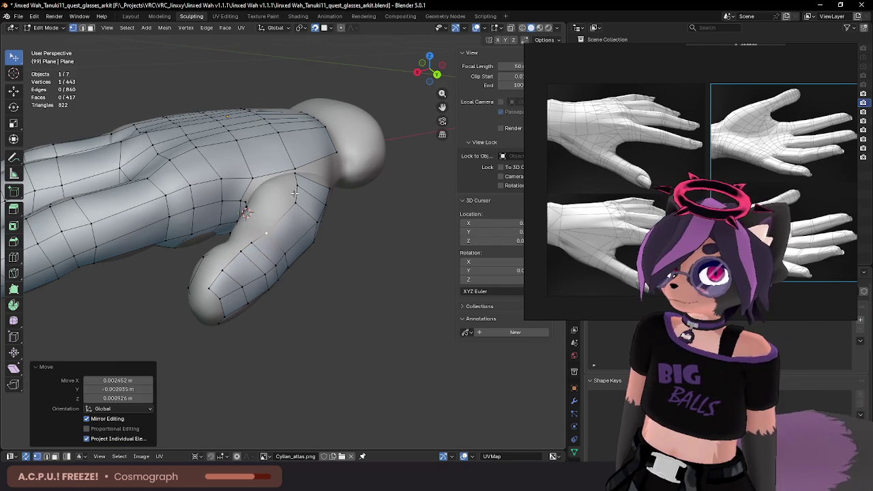
scroll(279, 231, up, 3)
middle_drag(280, 230, 299, 225)
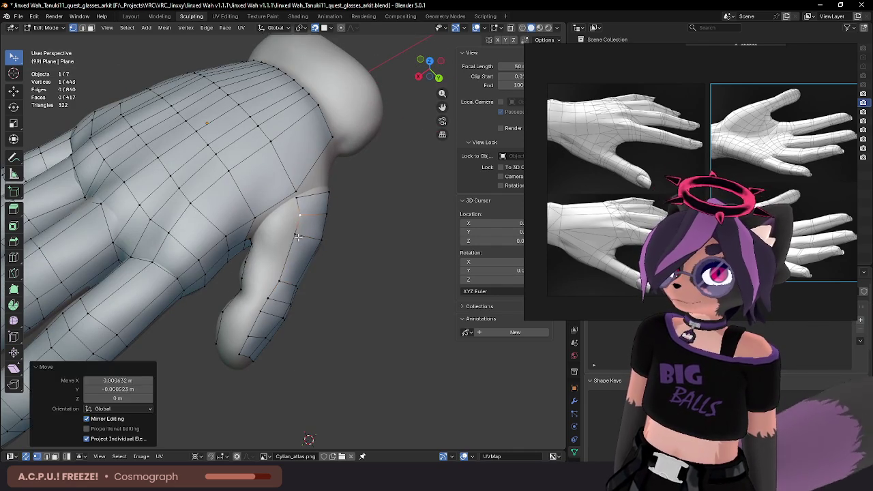
drag(294, 234, 302, 238)
mouse_move(302, 238)
middle_down()
mouse_move(307, 187)
mouse_move(295, 202)
mouse_move(298, 191)
middle_up()
click(294, 202)
key(m)
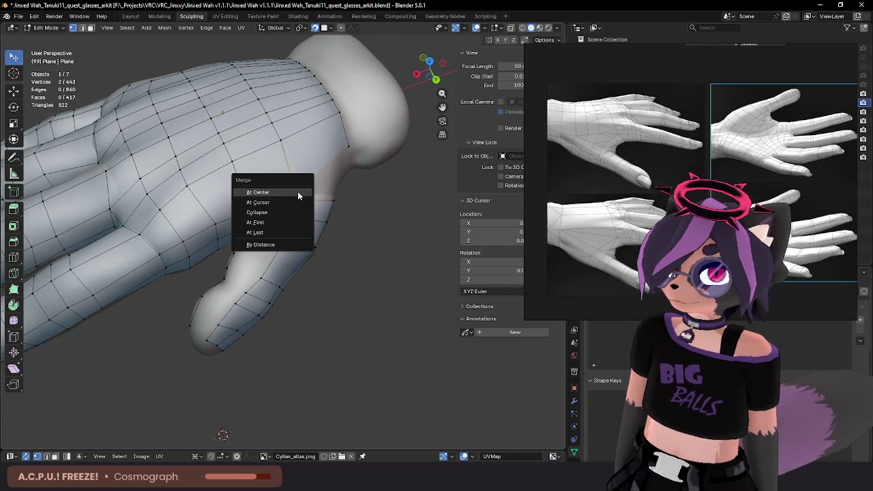
click(298, 191)
key(g)
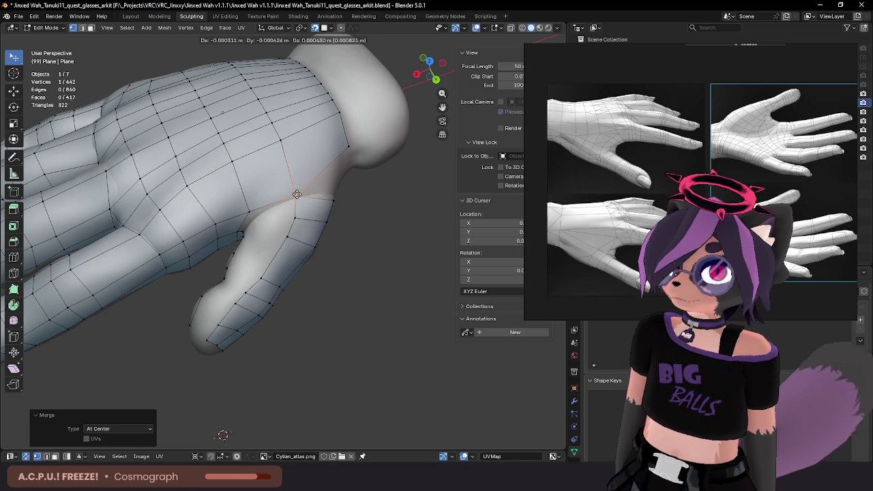
click(296, 195)
mouse_move(297, 194)
middle_down()
mouse_move(269, 162)
mouse_move(360, 165)
middle_up()
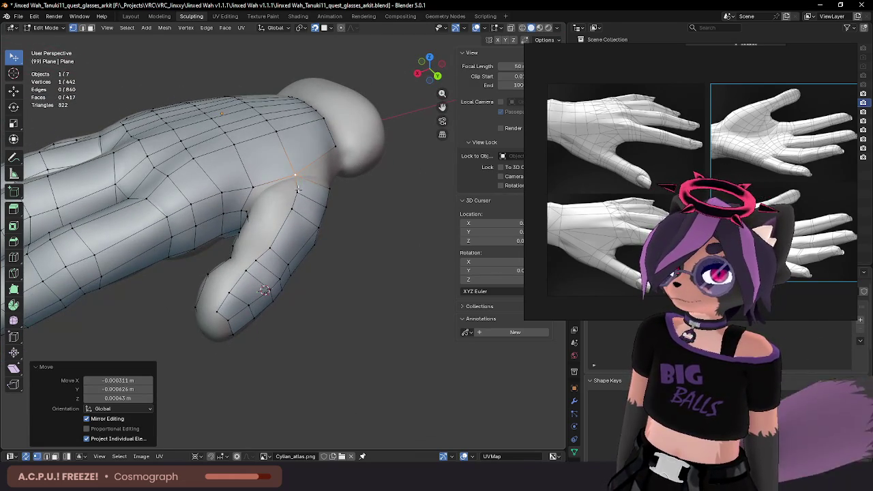
middle_drag(298, 189, 287, 247)
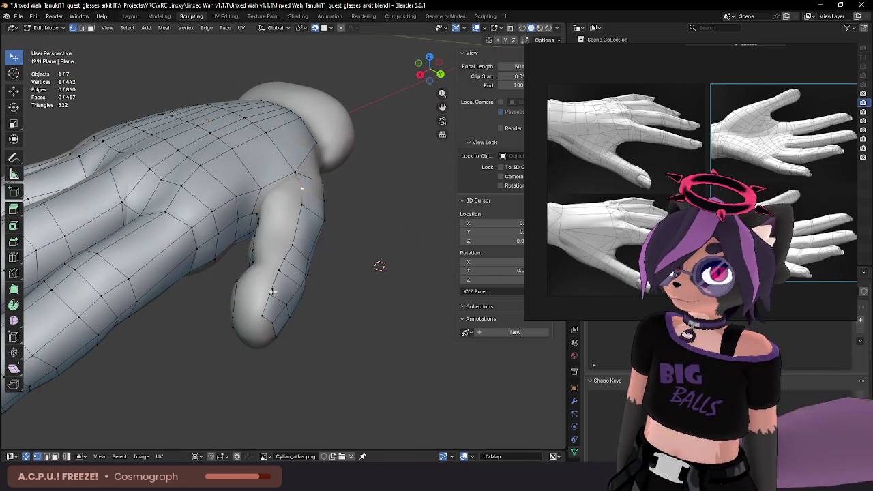
middle_drag(272, 291, 302, 286)
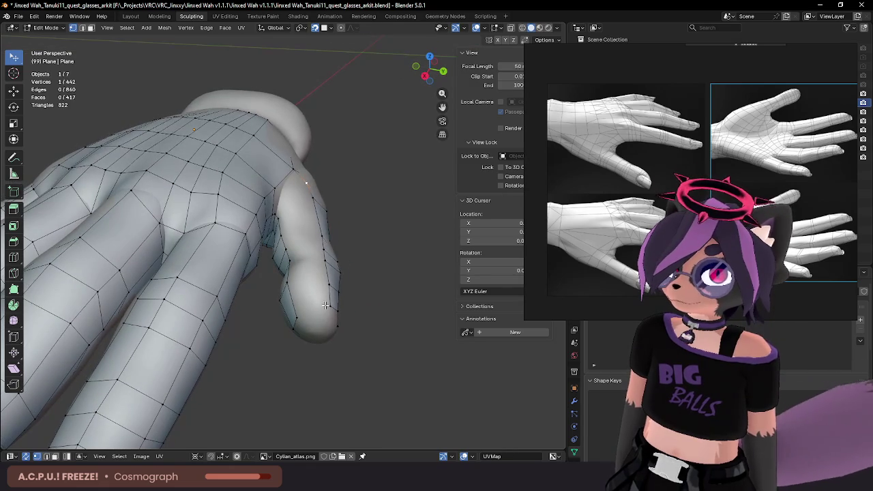
ctrl+click(325, 305)
mouse_move(346, 253)
middle_down()
mouse_move(330, 261)
mouse_move(351, 247)
middle_up()
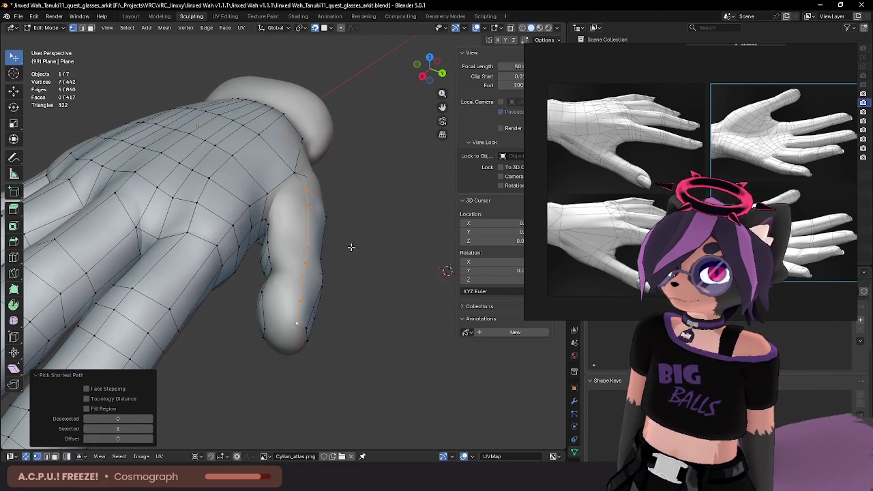
click(321, 249)
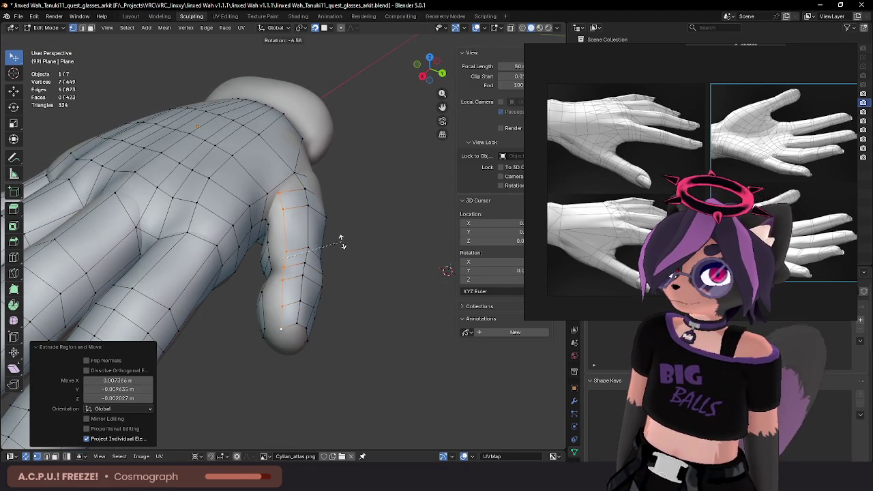
click(341, 242)
click(278, 194)
click(279, 204)
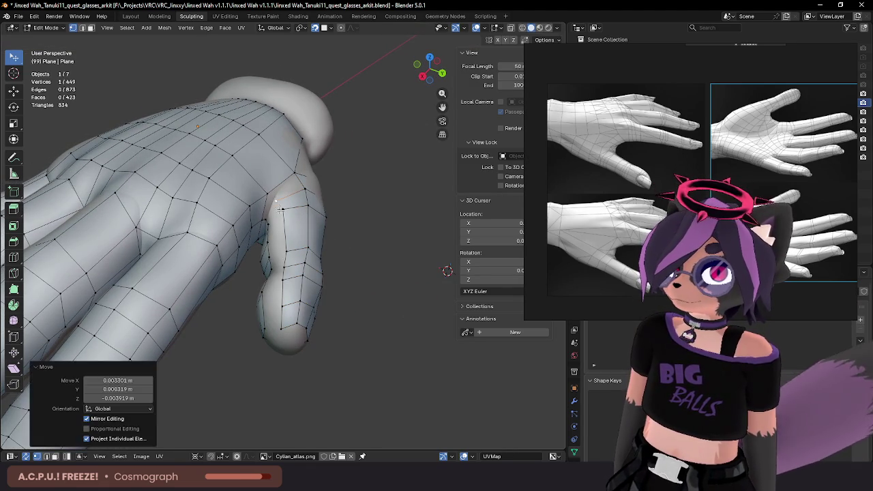
key(g)
click(282, 232)
key(g)
click(285, 260)
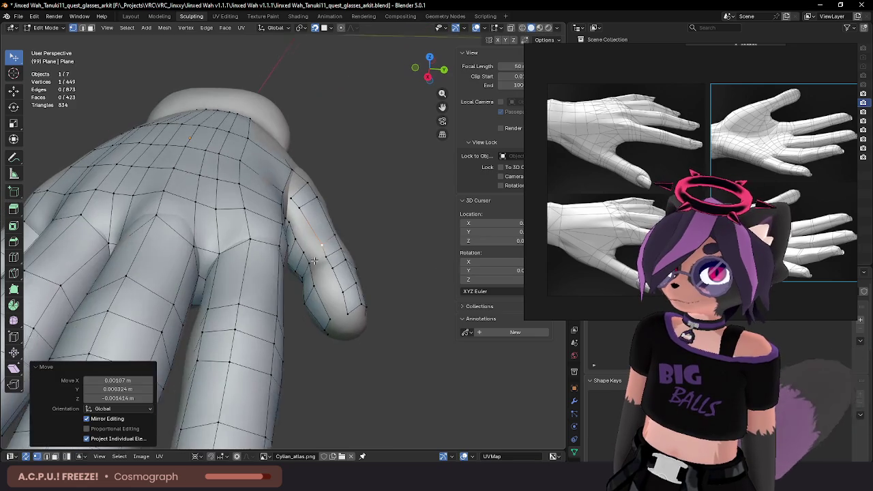
middle_drag(285, 260, 329, 259)
key(g)
click(330, 262)
key(g)
click(332, 270)
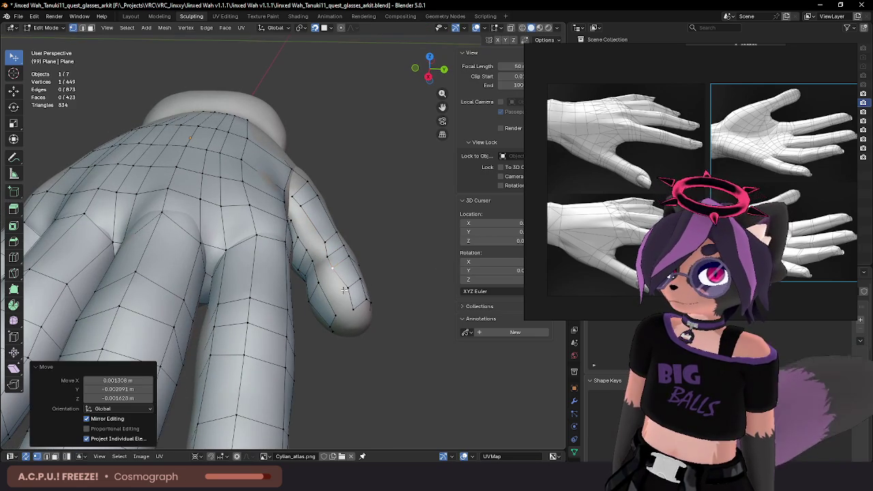
key(g)
click(341, 291)
key(g)
click(344, 307)
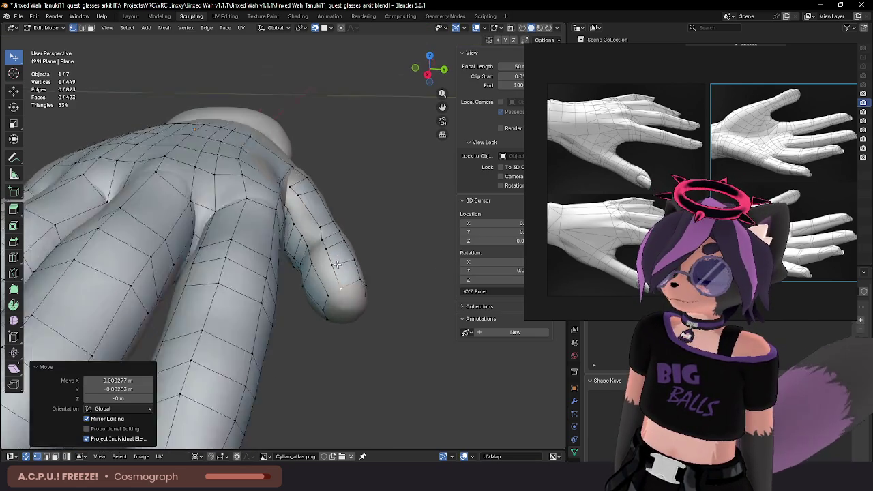
middle_drag(344, 307, 313, 231)
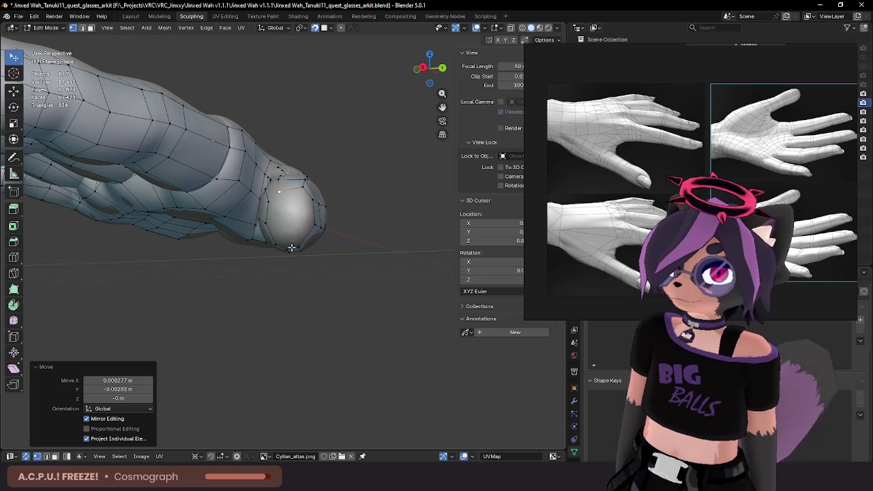
scroll(301, 189, down, 4)
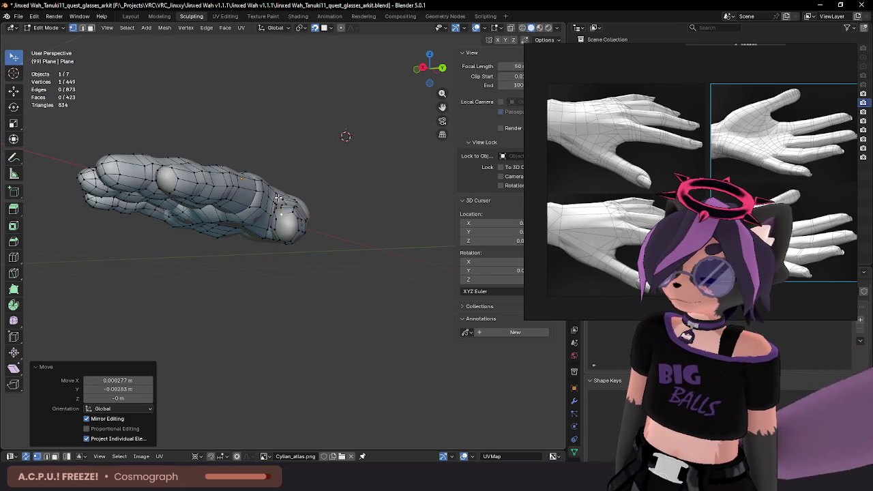
middle_drag(343, 136, 376, 152)
scroll(244, 197, up, 3)
middle_drag(244, 198, 325, 194)
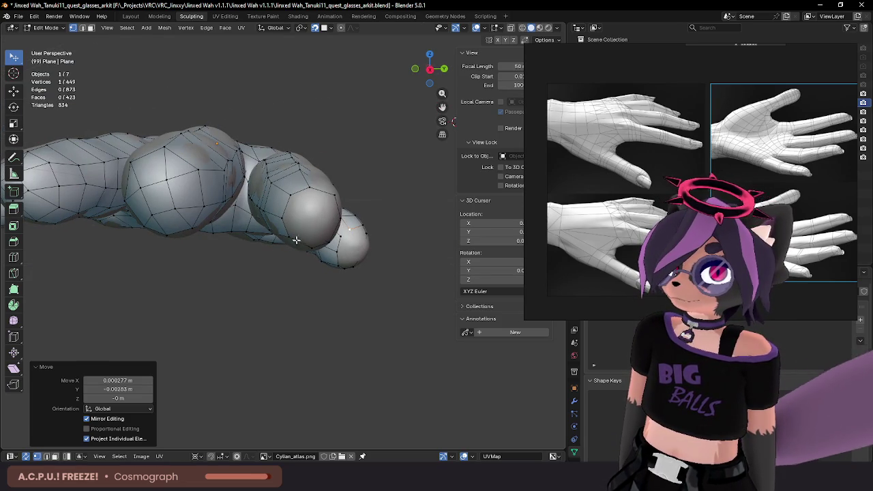
scroll(316, 207, up, 3)
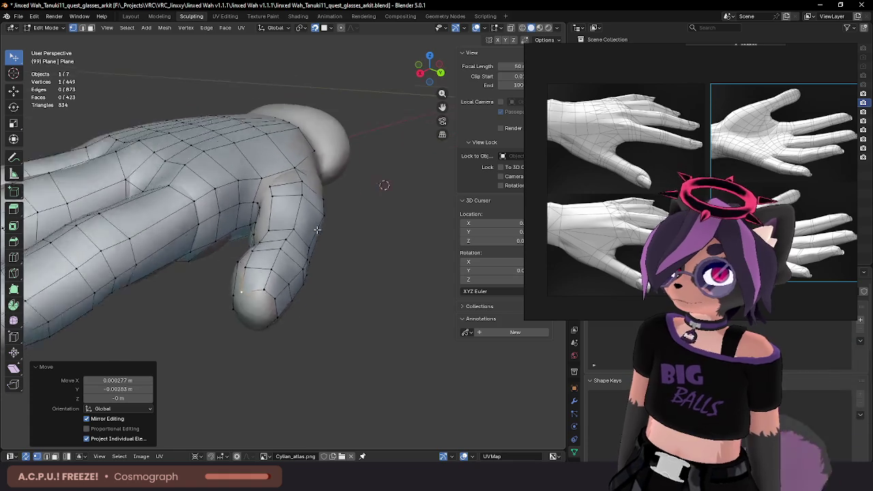
mouse_move(316, 207)
middle_down()
mouse_move(345, 216)
mouse_move(347, 150)
mouse_move(315, 181)
mouse_move(327, 216)
mouse_move(325, 195)
middle_up()
Step: Loop cut a new edge loop lengthwise along the thumb and nudge a base vertex
alt+click(327, 216)
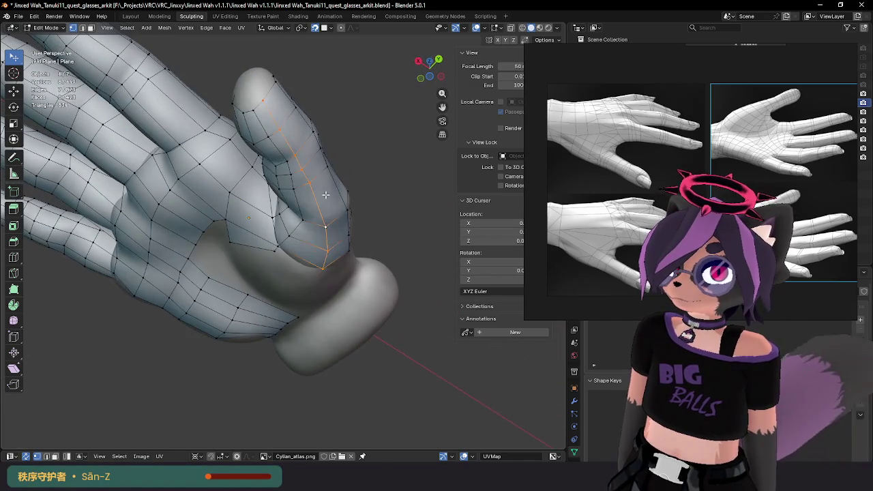
click(330, 196)
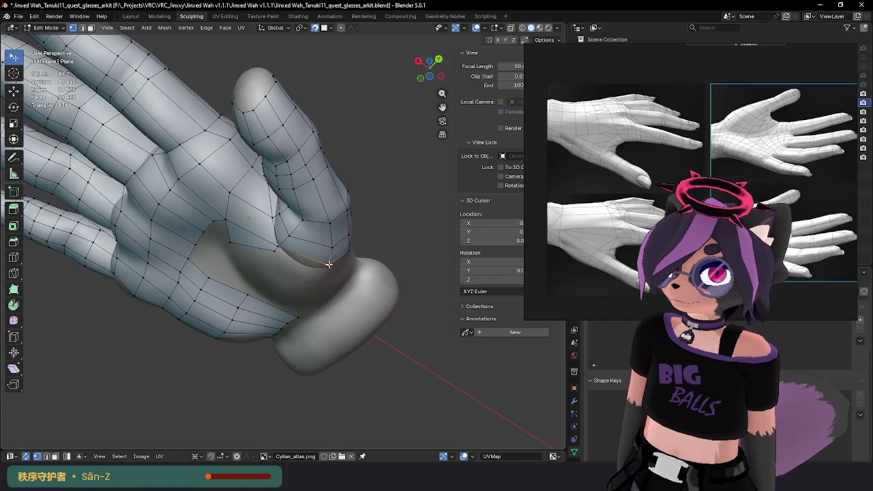
drag(325, 262, 323, 264)
mouse_move(282, 247)
middle_down()
mouse_move(326, 236)
mouse_move(320, 218)
mouse_move(350, 199)
mouse_move(380, 228)
mouse_move(340, 258)
mouse_move(357, 259)
mouse_move(339, 222)
mouse_move(338, 233)
mouse_move(332, 224)
mouse_move(348, 235)
mouse_move(336, 193)
middle_up()
click(339, 213)
click(341, 236)
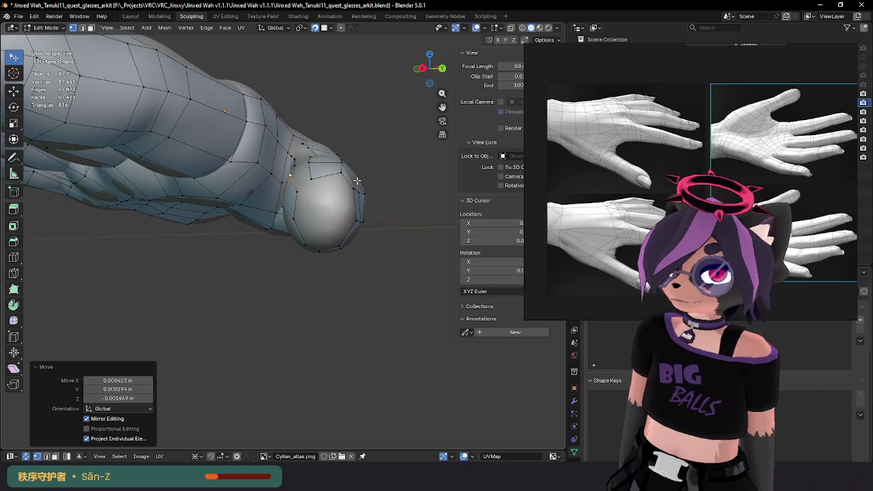
mouse_move(358, 180)
middle_down()
mouse_move(336, 194)
mouse_move(346, 156)
mouse_move(331, 137)
middle_up()
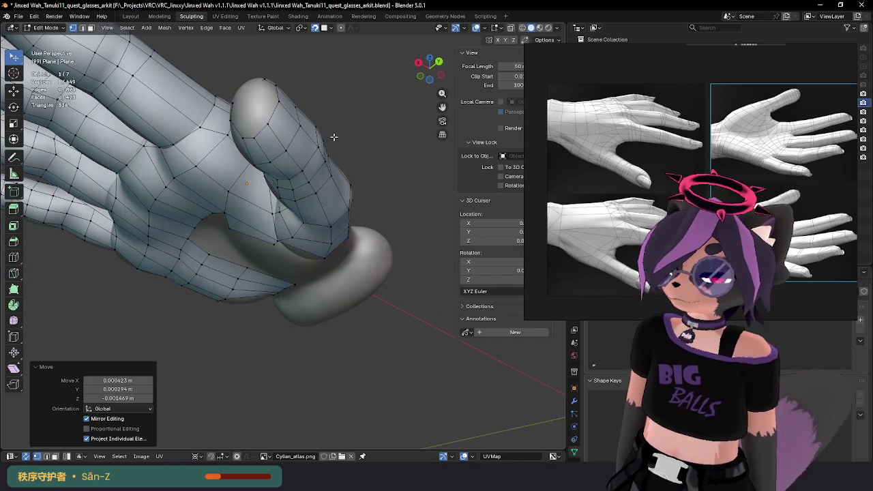
Step: Select the new lengthwise edge loop and slide it into place on the thumb
alt+click(324, 208)
mouse_move(324, 208)
middle_down()
mouse_move(389, 200)
mouse_move(403, 222)
mouse_move(333, 184)
mouse_move(302, 200)
middle_up()
key(g)
click(336, 193)
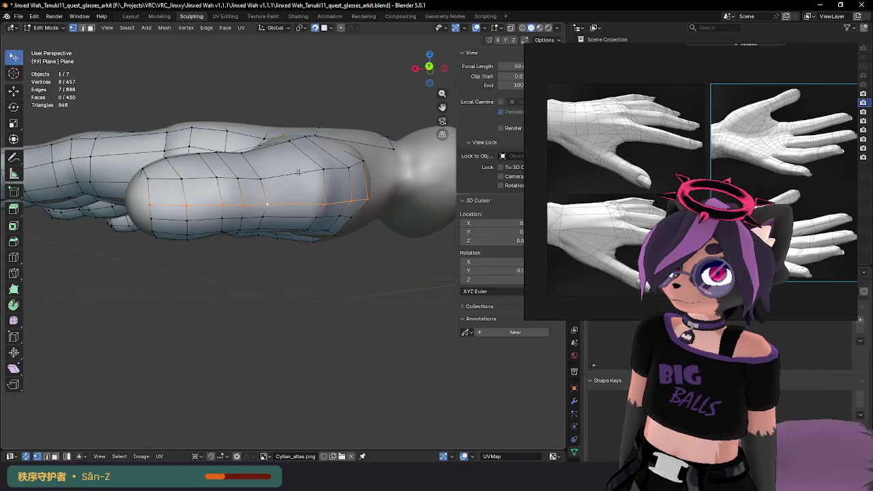
Step: Edge-slide the thumb's upper and lower lengthwise loops into even spacing
middle_drag(306, 168, 297, 185)
click(295, 178)
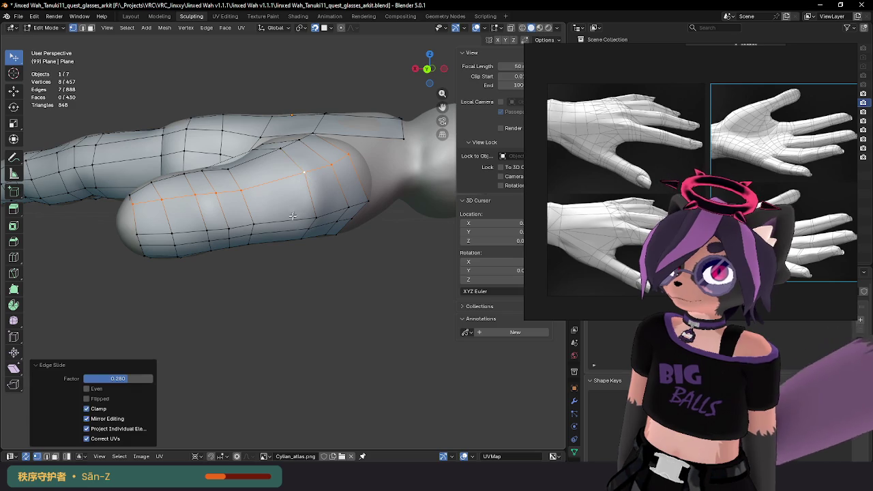
alt+click(292, 220)
click(291, 205)
alt+click(286, 229)
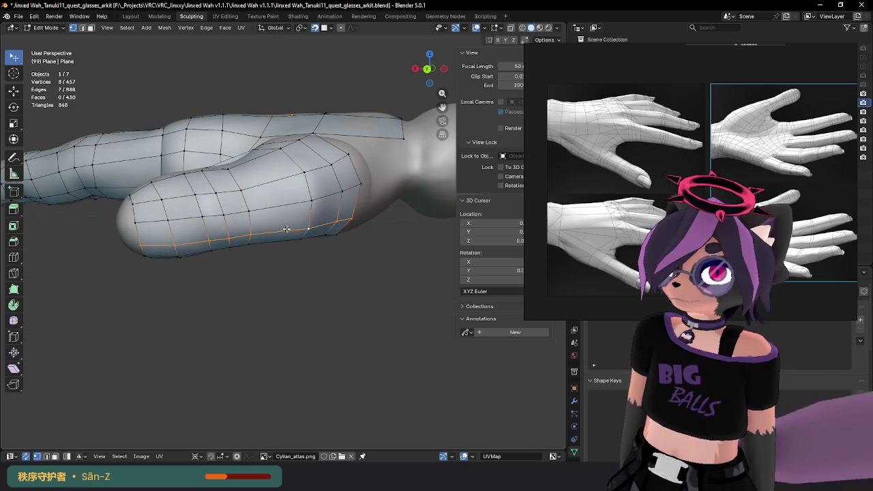
click(286, 227)
middle_drag(286, 227, 372, 232)
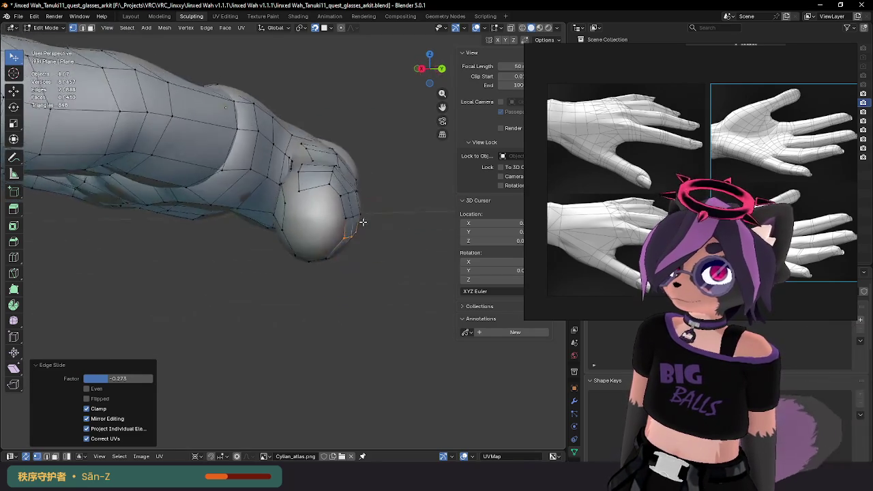
Step: Select the shortest vertex paths along both sides of the palm–thumb gap
click(330, 226)
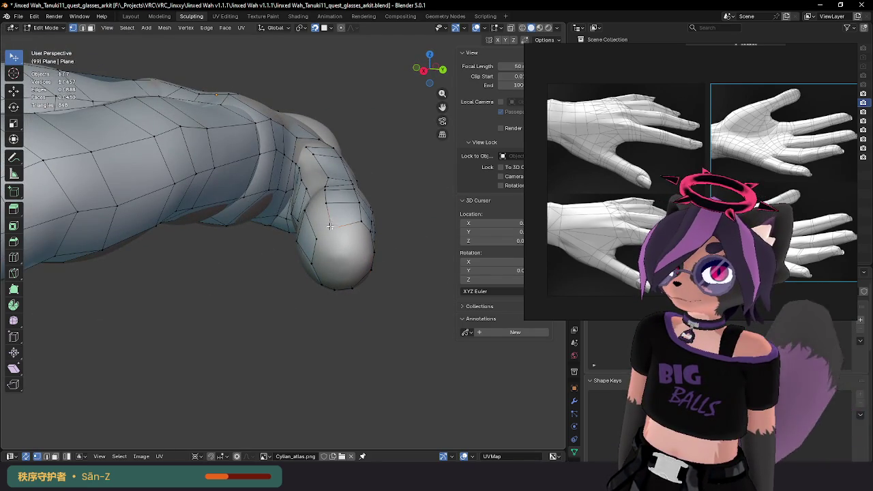
ctrl+click(310, 149)
mouse_move(310, 148)
middle_down()
mouse_move(339, 175)
mouse_move(300, 183)
middle_up()
shift+click(335, 241)
ctrl+click(302, 166)
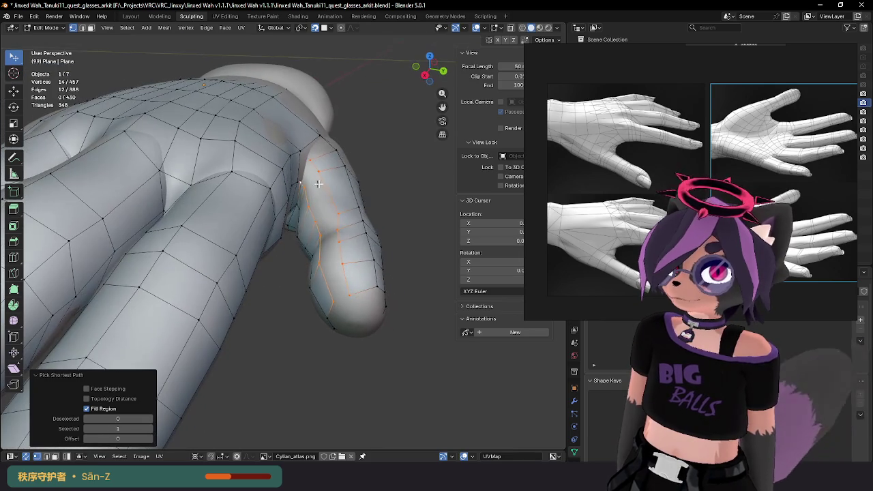
Step: Bridge the two gap rows with Bridge Edge Loops and fit the first new vertices
key(F3)
key(Return)
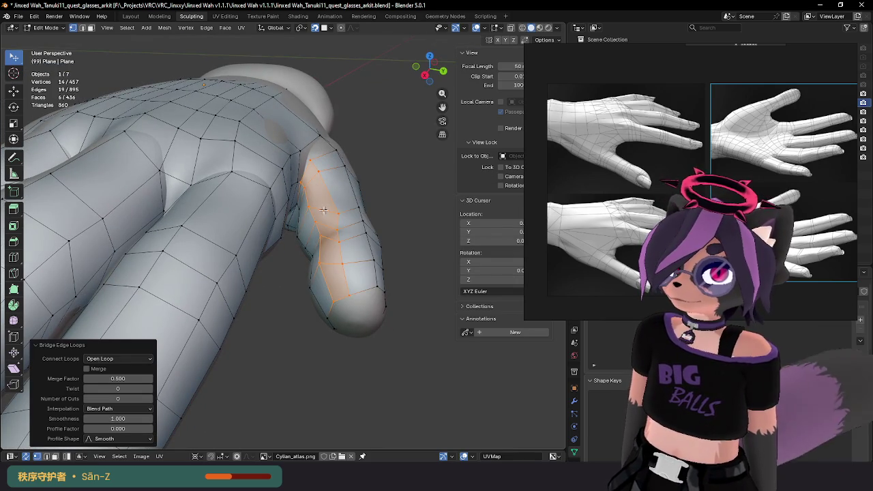
click(340, 212)
click(333, 199)
middle_drag(333, 198, 281, 205)
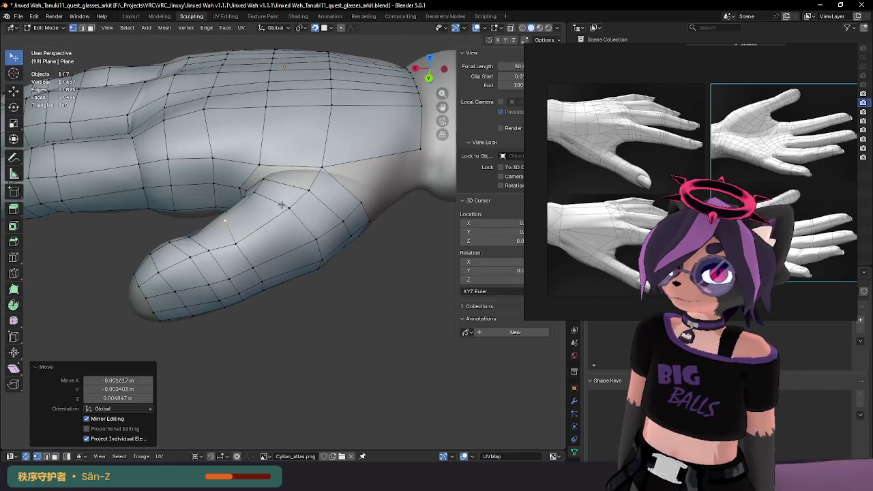
key(g)
click(235, 250)
mouse_move(235, 250)
middle_down()
mouse_move(308, 237)
mouse_move(327, 252)
middle_up()
key(g)
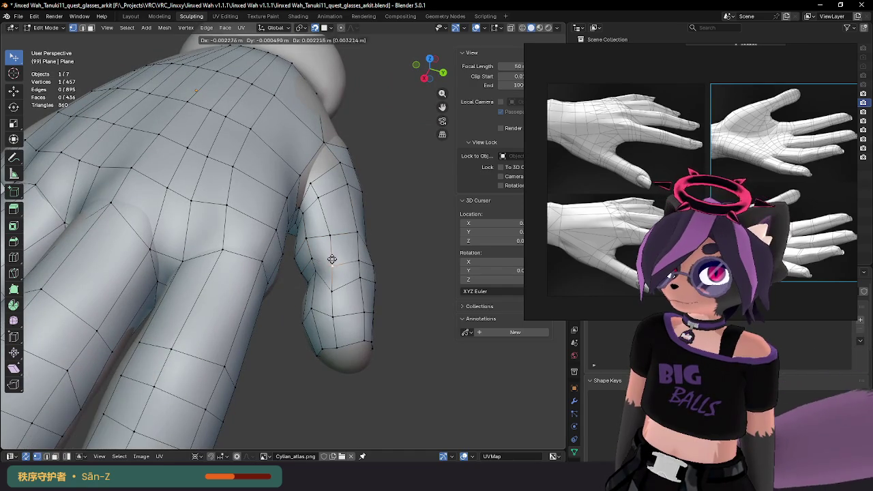
click(330, 261)
key(g)
click(334, 285)
Step: Reposition the vertices around the bridged faces onto the thumb surface
mouse_move(361, 276)
middle_down()
mouse_move(400, 251)
mouse_move(333, 228)
mouse_move(343, 279)
middle_up()
key(g)
click(332, 228)
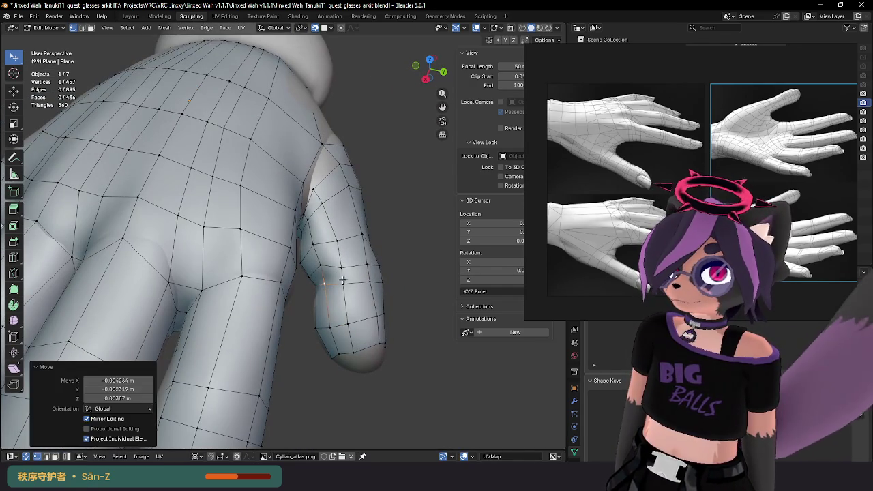
key(g)
click(370, 281)
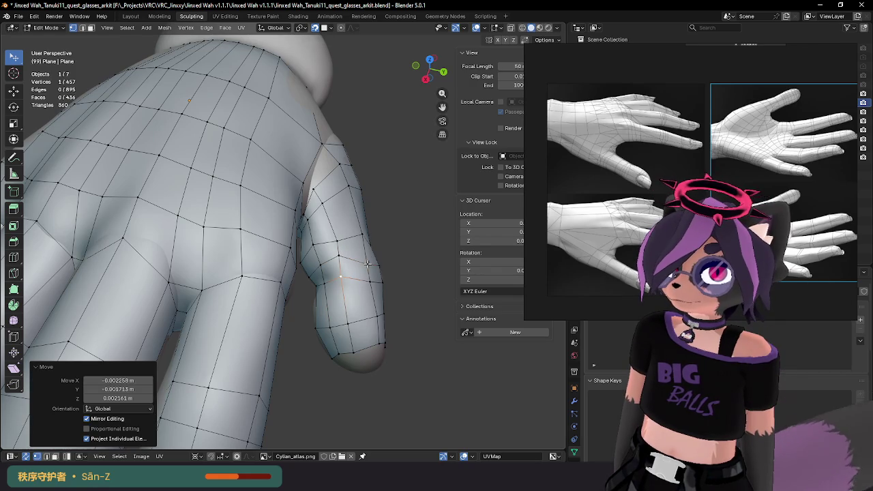
middle_drag(367, 264, 285, 275)
key(g)
click(286, 274)
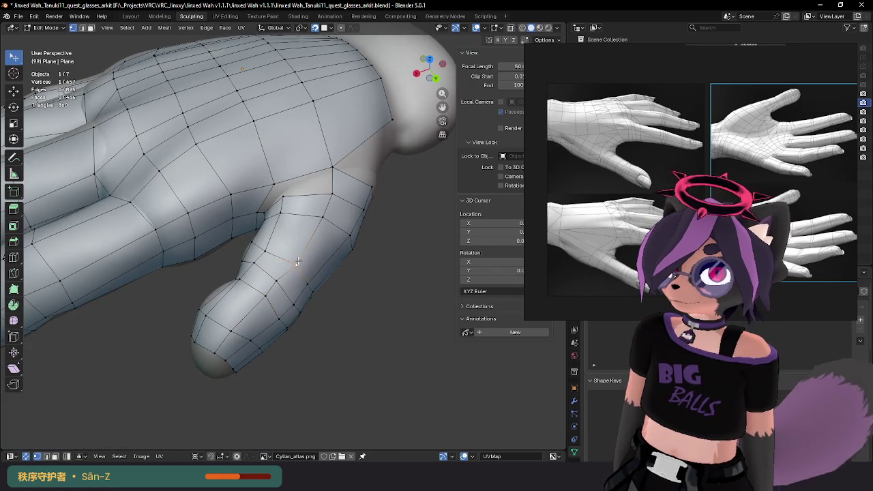
click(269, 246)
middle_drag(269, 246, 229, 225)
Step: Adjust nearby thumb and finger vertices so the mesh hugs the hand
key(g)
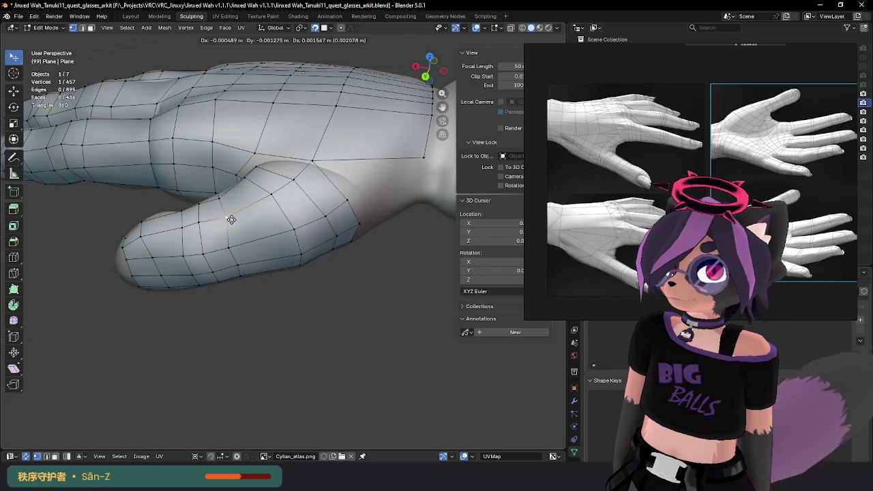
click(232, 245)
key(g)
click(232, 246)
mouse_move(232, 245)
middle_down()
mouse_move(245, 229)
mouse_move(247, 160)
mouse_move(223, 212)
mouse_move(226, 171)
mouse_move(217, 186)
middle_up()
key(g)
click(241, 215)
key(g)
click(216, 186)
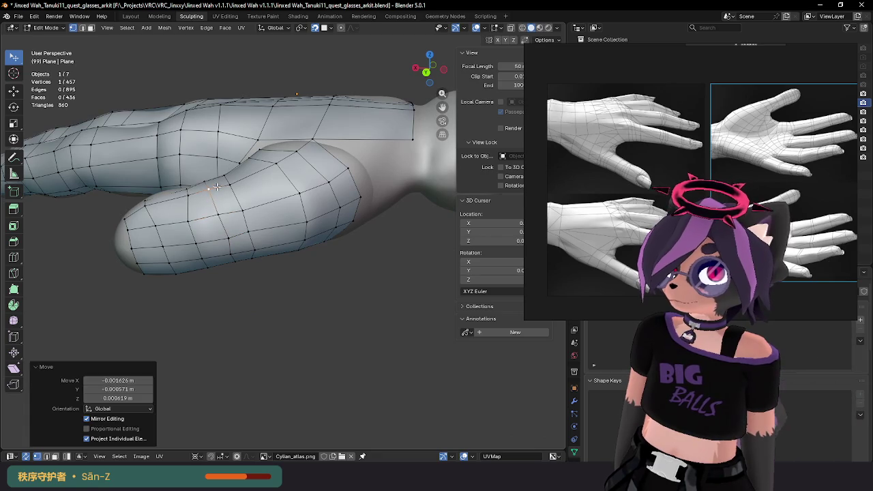
key(g)
click(229, 218)
mouse_move(228, 218)
middle_down()
mouse_move(241, 178)
mouse_move(183, 208)
mouse_move(220, 129)
middle_up()
key(g)
click(186, 212)
click(176, 208)
mouse_move(129, 134)
middle_down()
mouse_move(313, 171)
mouse_move(332, 215)
mouse_move(329, 174)
middle_up()
Step: Nudge the vertices around the open fingertip into shape
key(g)
click(330, 204)
alt+click(332, 215)
click(317, 173)
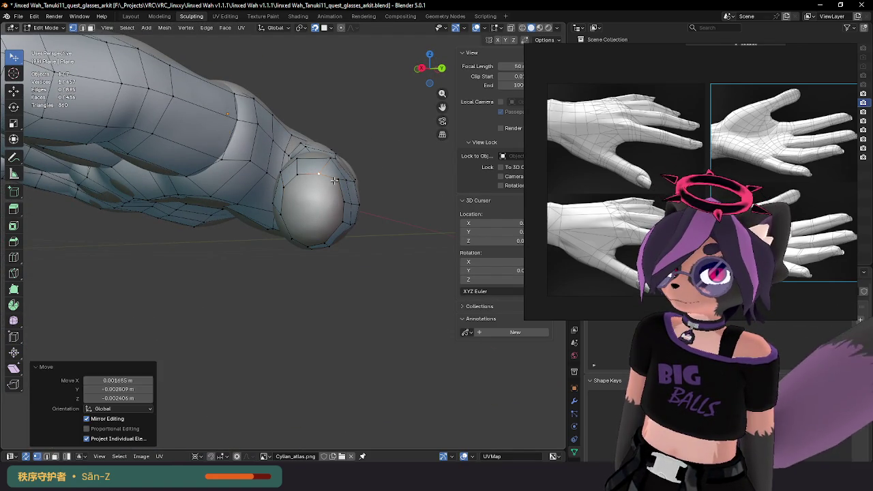
key(g)
click(334, 189)
mouse_move(334, 190)
middle_down()
mouse_move(355, 190)
mouse_move(350, 183)
middle_up()
Step: Select the open thumb-tip border loop and cap it with Grid Fill
alt+click(335, 192)
key(F3)
key(Down)
key(Return)
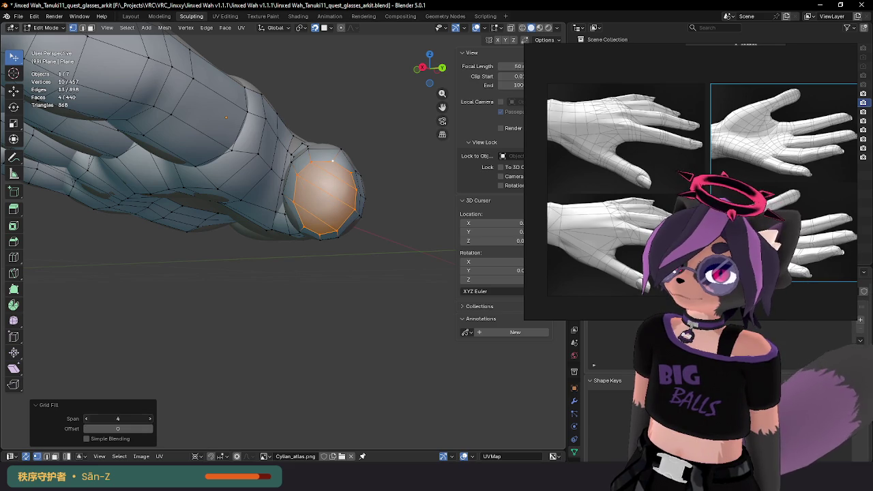
Step: Set the thumb-tip Grid Fill span to 2, then deselect and nudge fingertip vertices
click(151, 419)
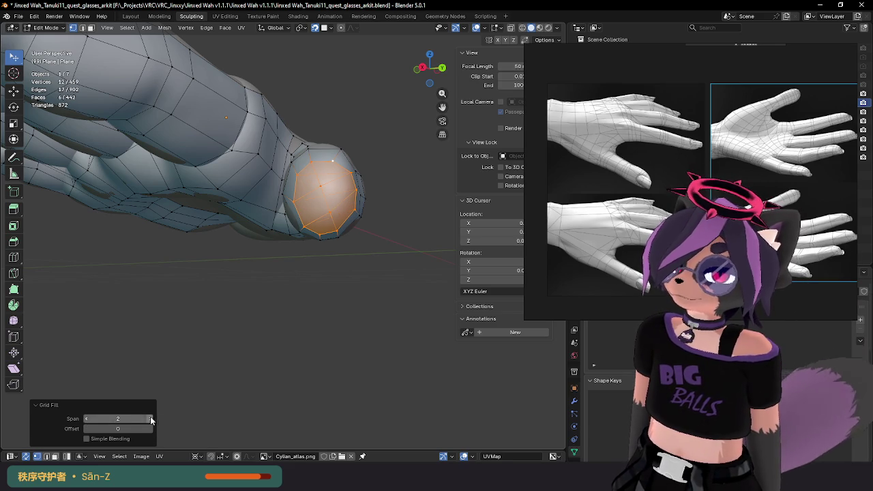
click(333, 208)
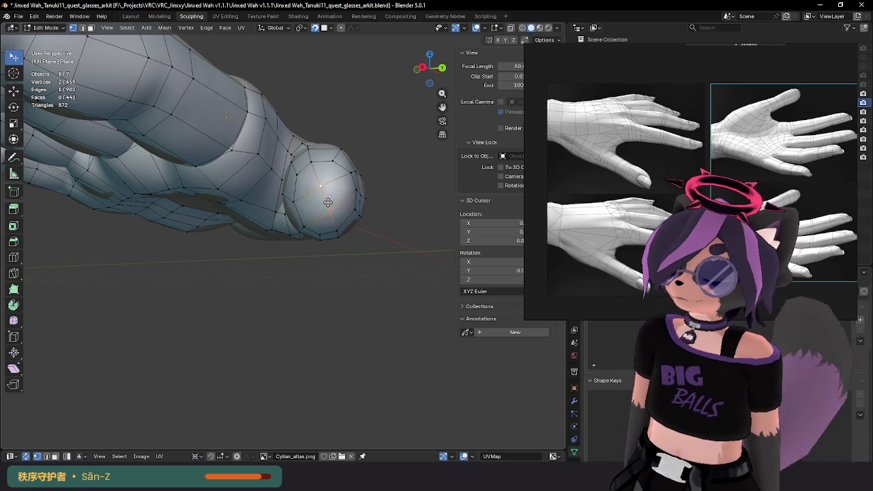
click(328, 202)
mouse_move(328, 203)
middle_down()
mouse_move(225, 306)
mouse_move(201, 273)
mouse_move(323, 259)
mouse_move(300, 281)
middle_up()
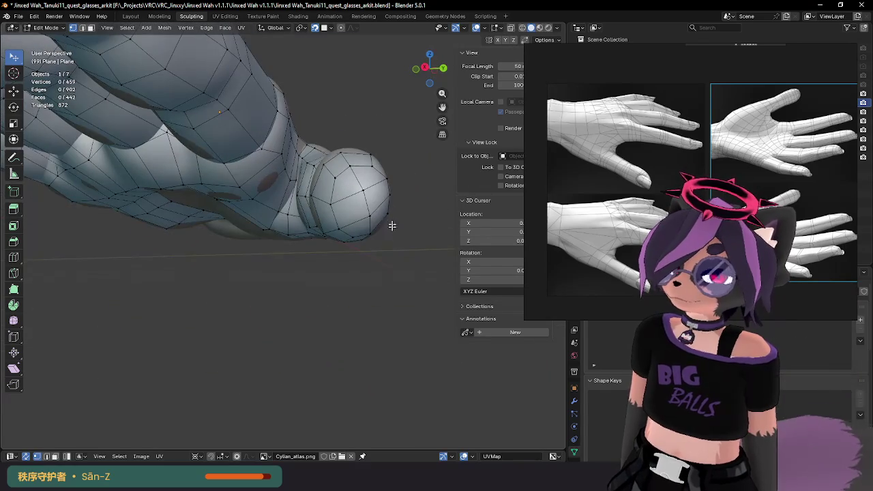
click(358, 182)
mouse_move(358, 183)
middle_down()
mouse_move(322, 239)
mouse_move(288, 263)
mouse_move(327, 247)
mouse_move(421, 396)
mouse_move(287, 234)
middle_up()
Step: Move the thumb-base vertex to patch the hole and switch to edge select mode
click(283, 233)
click(279, 236)
scroll(280, 234, up, 2)
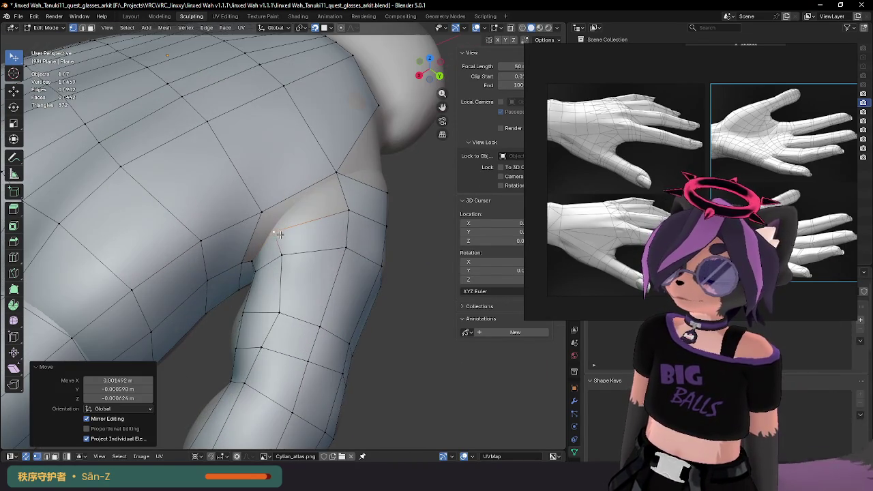
key(2)
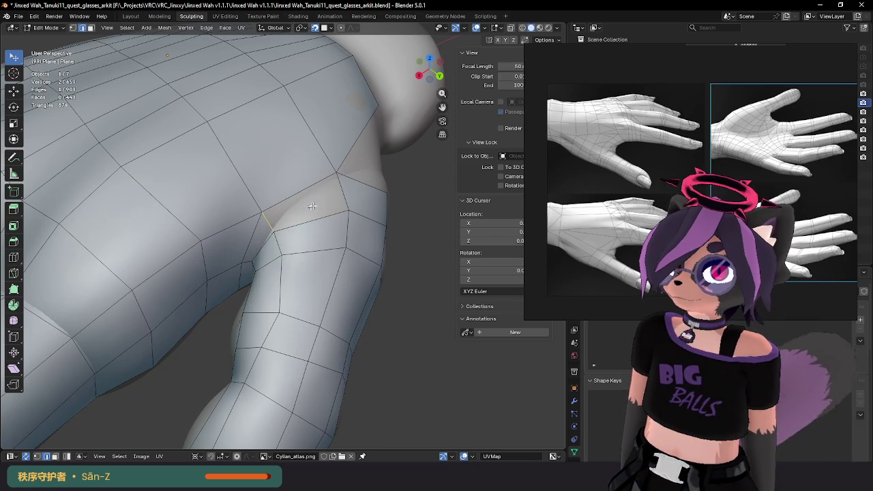
scroll(311, 206, down, 5)
mouse_move(312, 206)
middle_down()
mouse_move(369, 254)
mouse_move(397, 232)
mouse_move(399, 204)
middle_up()
scroll(311, 224, up, 2)
scroll(334, 234, up, 4)
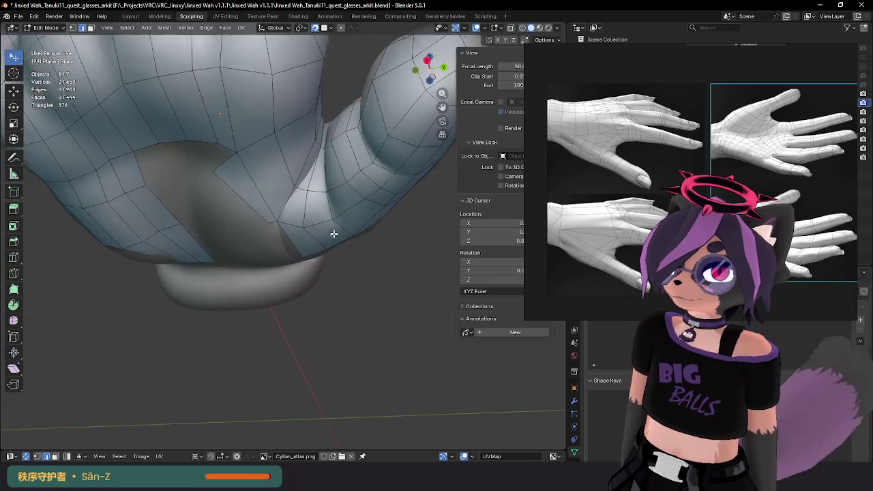
scroll(334, 233, down, 3)
mouse_move(333, 234)
middle_down()
mouse_move(327, 191)
mouse_move(321, 225)
mouse_move(352, 264)
mouse_move(343, 247)
mouse_move(276, 268)
mouse_move(268, 313)
mouse_move(192, 299)
mouse_move(287, 253)
mouse_move(156, 273)
mouse_move(218, 308)
mouse_move(209, 286)
mouse_move(290, 261)
mouse_move(385, 269)
mouse_move(341, 234)
mouse_move(318, 292)
mouse_move(334, 242)
mouse_move(347, 252)
mouse_move(334, 241)
mouse_move(333, 217)
mouse_move(342, 216)
middle_up()
Step: Isolate the Glove object in local view and return to Edit Mode
key(alt+z)
key(Tab)
click(343, 247)
key(slash)
scroll(192, 299, up, 3)
key(Tab)
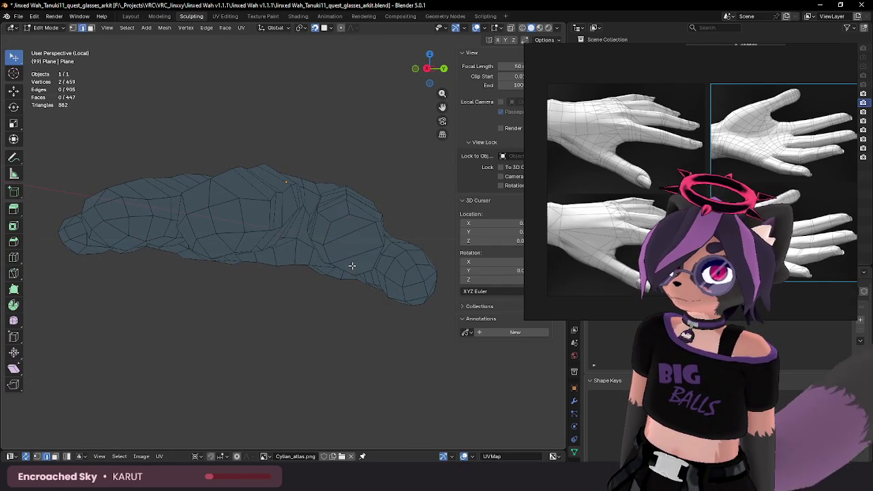
Step: Orbit to a flatter side view, select all glove vertices and exit Local view
mouse_move(350, 256)
middle_down()
mouse_move(339, 206)
mouse_move(345, 219)
middle_up()
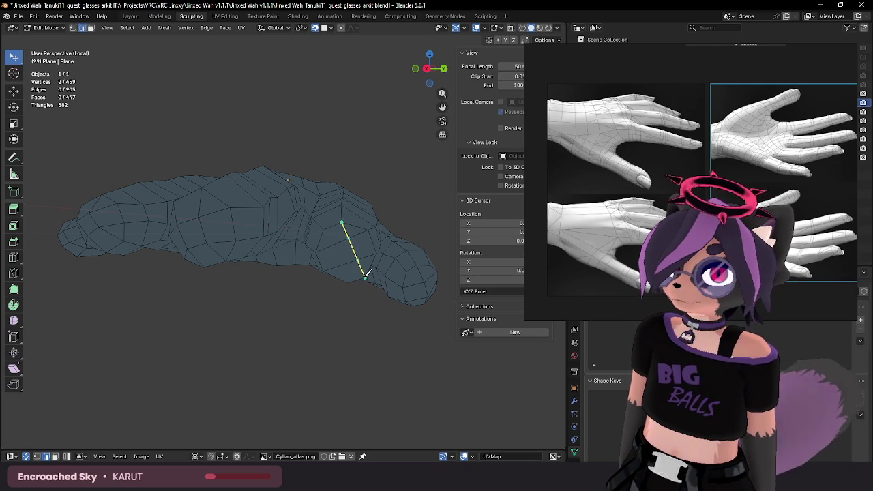
middle_drag(405, 266, 400, 260)
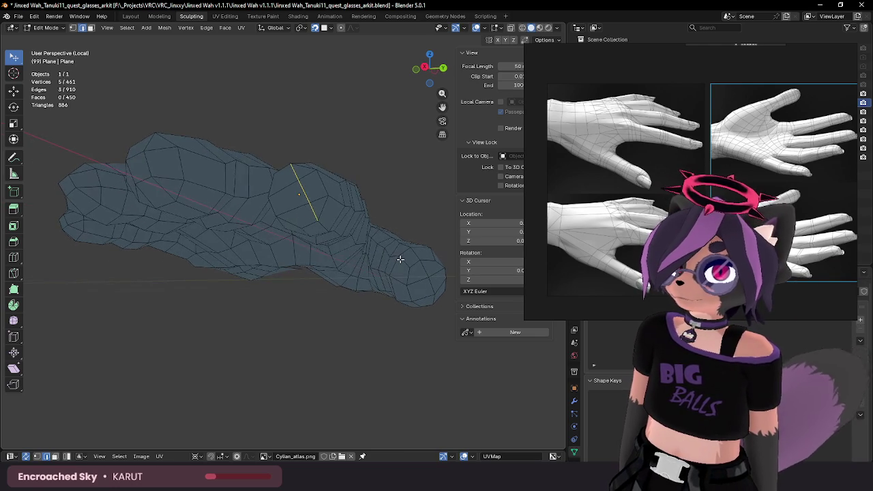
middle_drag(348, 216, 354, 213)
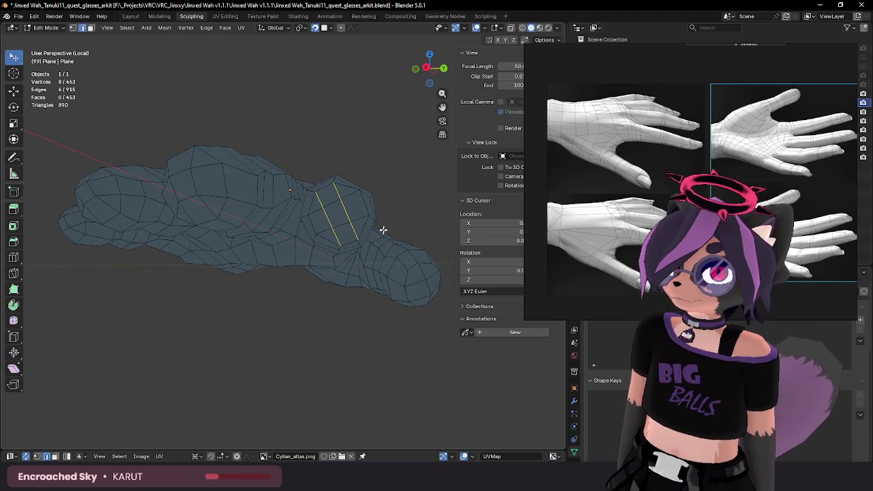
middle_drag(383, 230, 383, 228)
key(a)
key(KP_Divide)
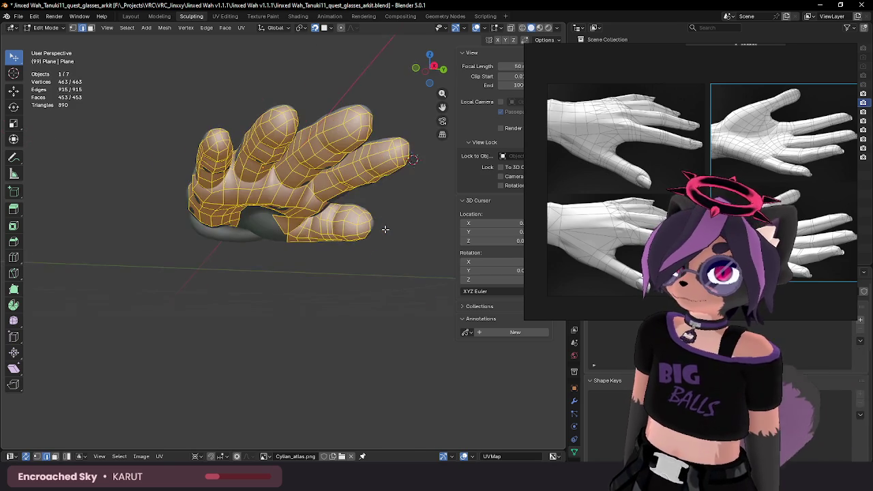
scroll(371, 226, up, 5)
mouse_move(371, 225)
middle_down()
mouse_move(261, 198)
mouse_move(266, 179)
middle_up()
Step: Deselect all, switch to Object Mode and isolate the Glove object with Numpad /
key(alt+a)
key(c)
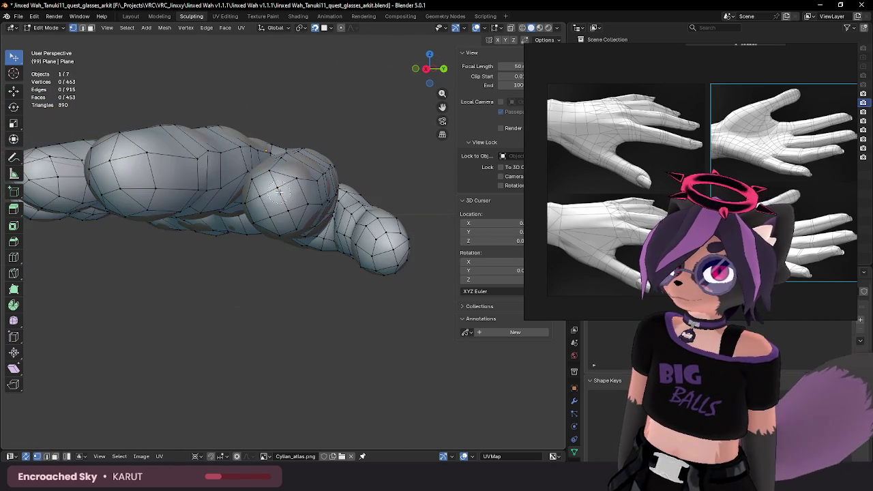
mouse_move(281, 212)
middle_down()
mouse_move(327, 196)
mouse_move(289, 205)
mouse_move(324, 203)
mouse_move(214, 262)
mouse_move(210, 286)
mouse_move(331, 268)
mouse_move(308, 258)
mouse_move(293, 224)
mouse_move(307, 159)
middle_up()
click(316, 202)
key(Tab)
key(KP_Divide)
scroll(320, 262, down, 3)
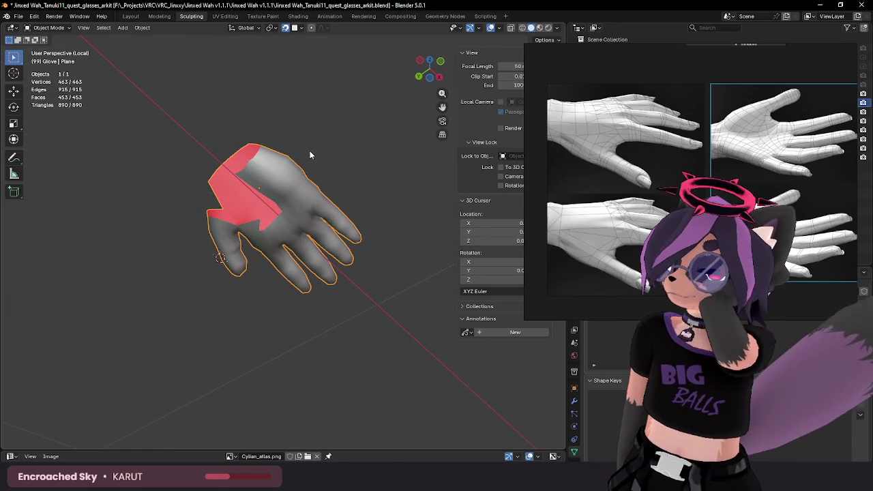
Step: Inspect the glove from above and the side, then re-enter Edit Mode with the cartoon hand visible again
mouse_move(309, 151)
middle_down()
mouse_move(271, 240)
mouse_move(302, 240)
mouse_move(311, 260)
mouse_move(320, 203)
mouse_move(298, 212)
mouse_move(323, 124)
mouse_move(277, 153)
mouse_move(352, 302)
mouse_move(289, 263)
mouse_move(288, 253)
mouse_move(302, 253)
mouse_move(284, 271)
mouse_move(323, 218)
mouse_move(305, 203)
middle_up()
middle_drag(288, 128, 252, 178)
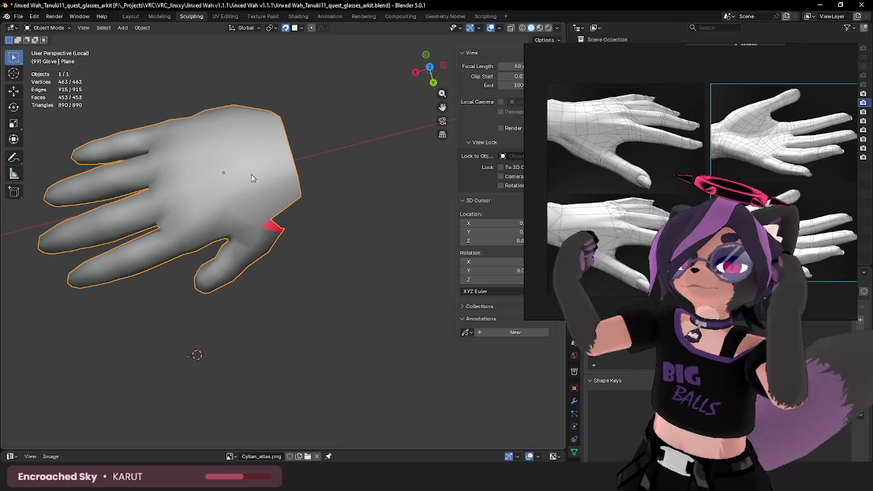
mouse_move(84, 224)
middle_down()
mouse_move(166, 225)
mouse_move(202, 205)
mouse_move(181, 244)
mouse_move(224, 262)
mouse_move(225, 241)
middle_up()
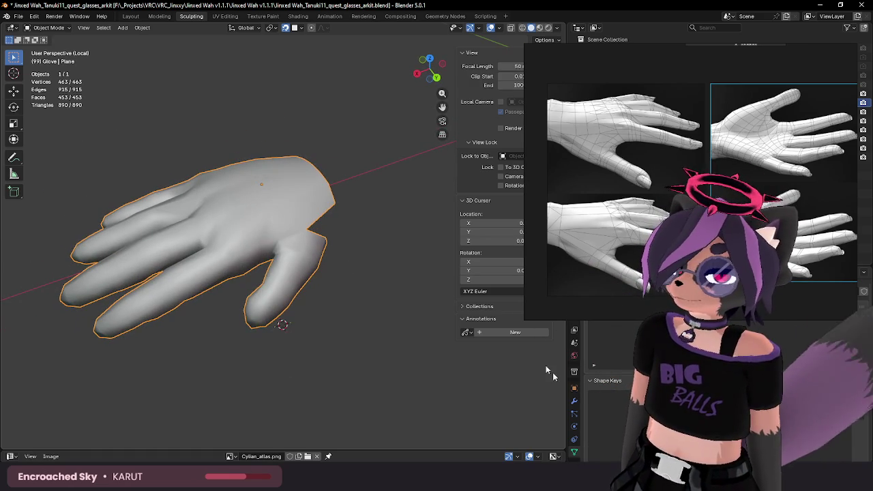
scroll(577, 427, down, 1)
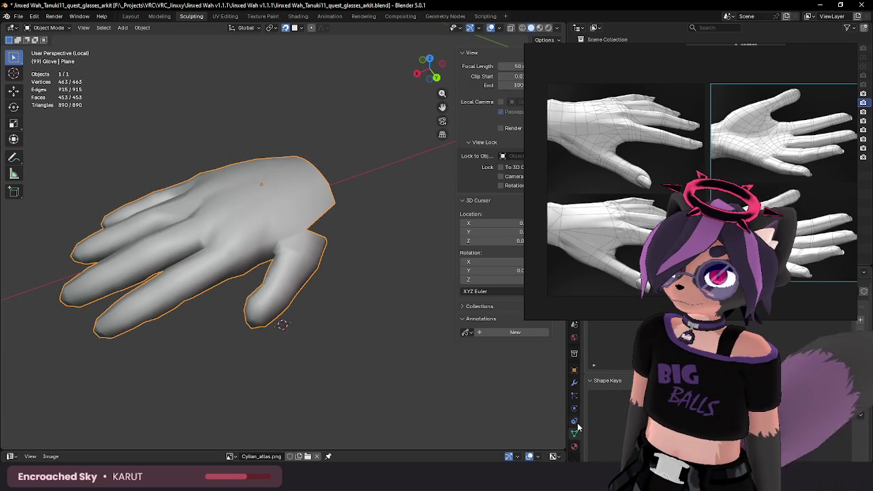
mouse_move(305, 305)
middle_down()
mouse_move(296, 304)
mouse_move(330, 201)
mouse_move(328, 242)
mouse_move(357, 225)
middle_up()
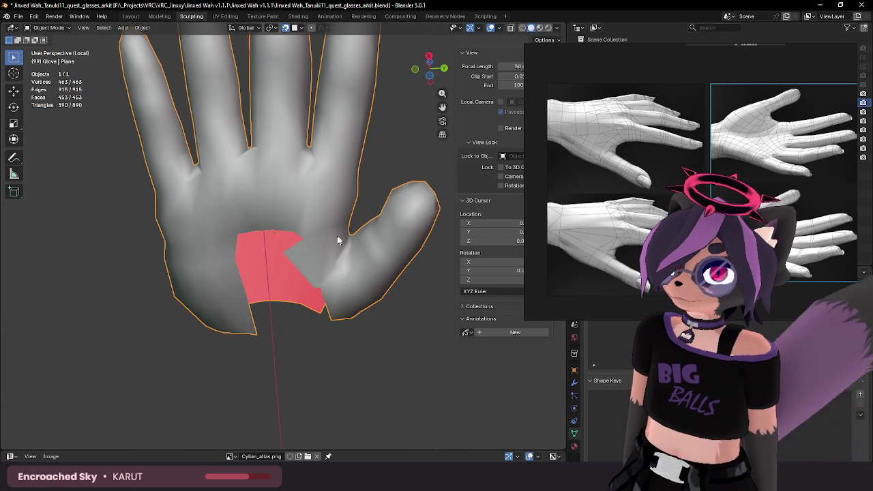
key(Tab)
mouse_move(302, 250)
middle_down()
mouse_move(317, 232)
mouse_move(287, 249)
mouse_move(295, 242)
middle_up()
key(KP_Divide)
Step: Move a palm-gap vertex down toward the thumb base
click(297, 236)
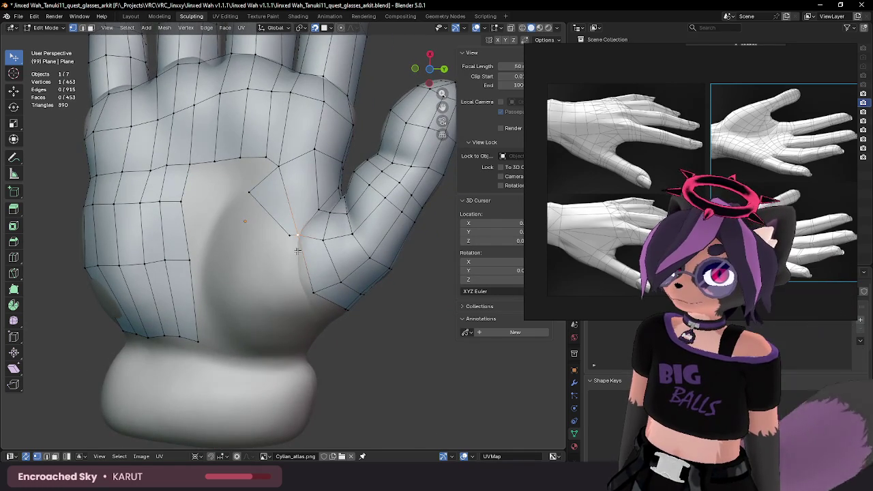
key(g)
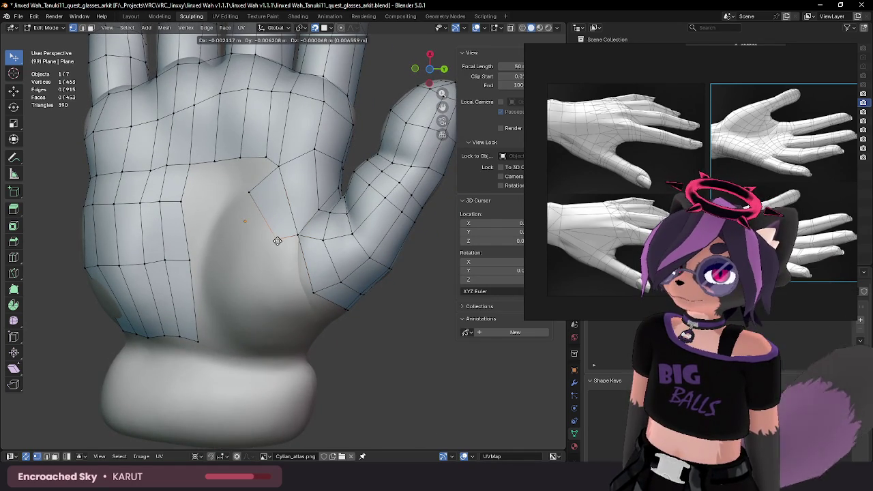
click(285, 238)
key(g)
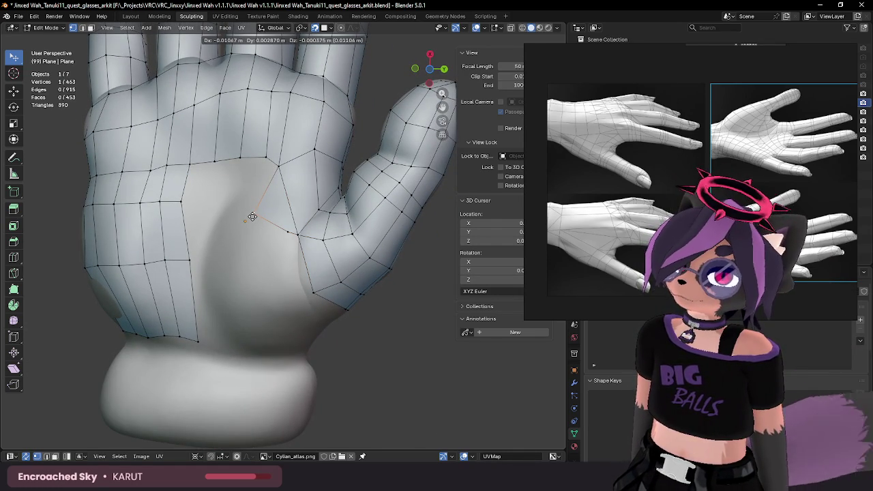
click(252, 216)
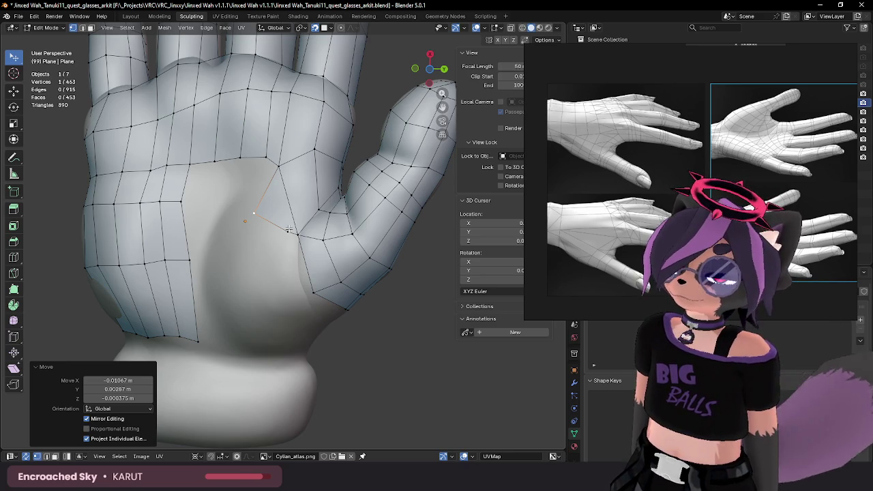
drag(253, 212, 264, 230)
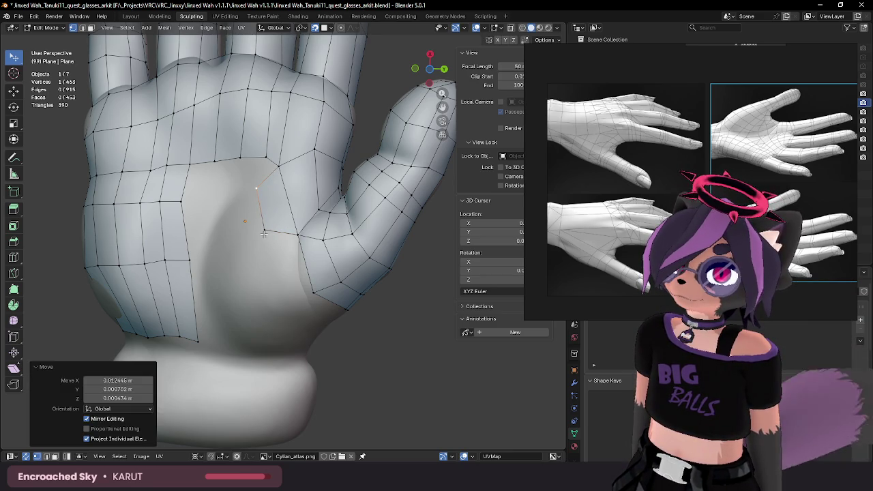
Step: Extend a new vertex and face from the thumb's inner edge onto the palm and reposition it
click(299, 255)
key(f)
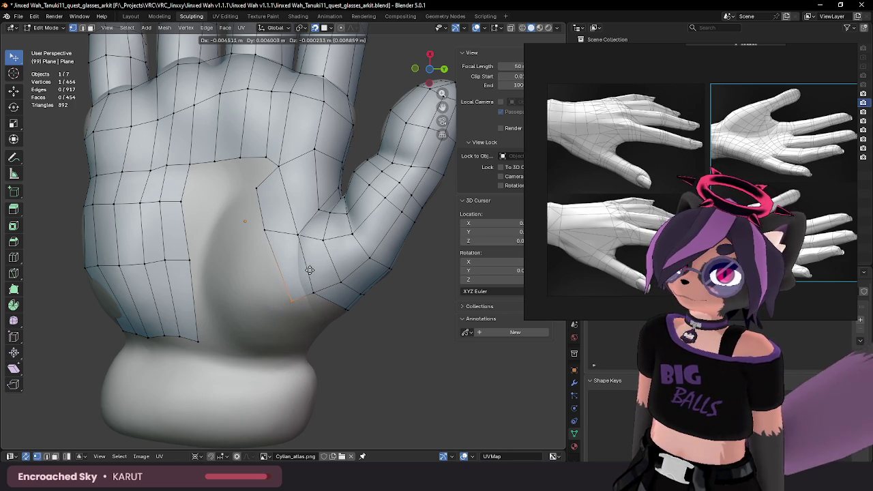
click(310, 270)
key(g)
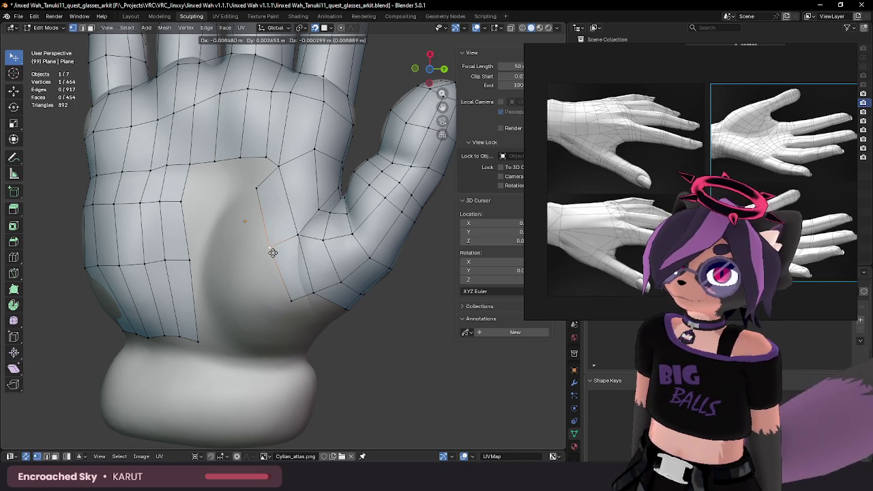
click(273, 253)
key(g)
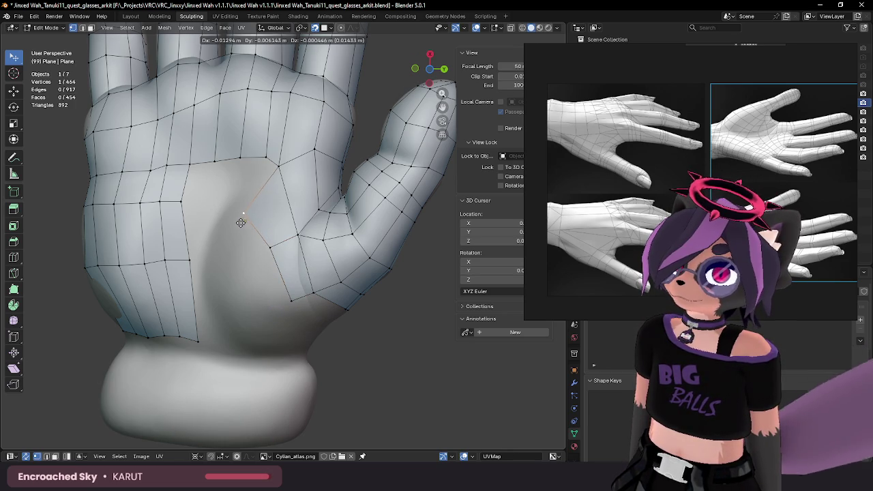
click(242, 223)
key(g)
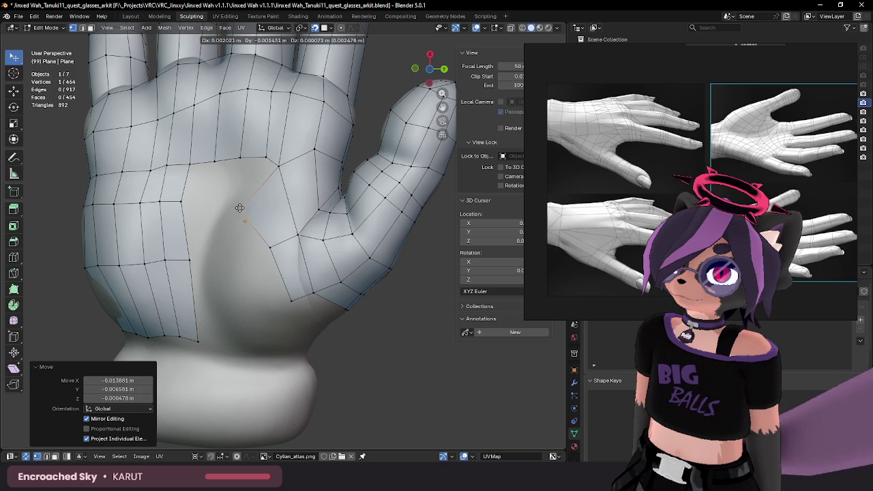
click(274, 165)
middle_drag(276, 166, 310, 184)
Step: Adjust the new face's vertices, pulling the lower one down and the middle one up
key(g)
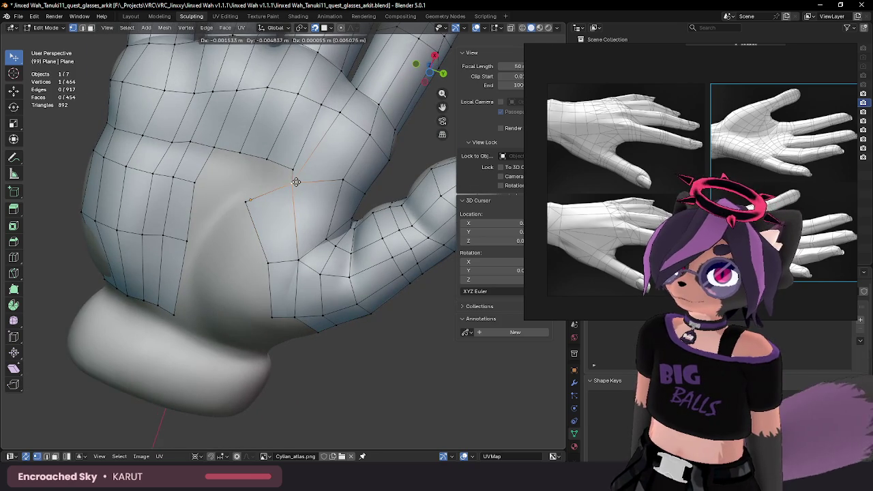
click(266, 269)
key(g)
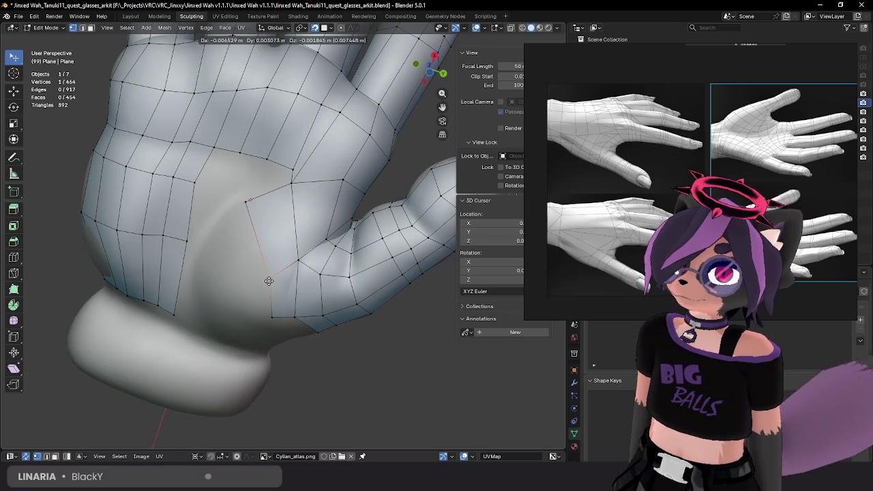
click(268, 282)
click(272, 317)
key(g)
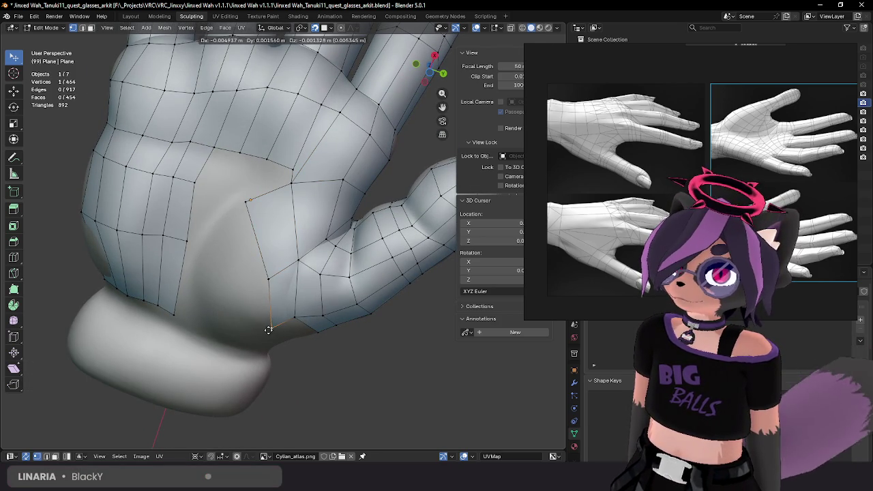
click(269, 330)
click(268, 280)
key(g)
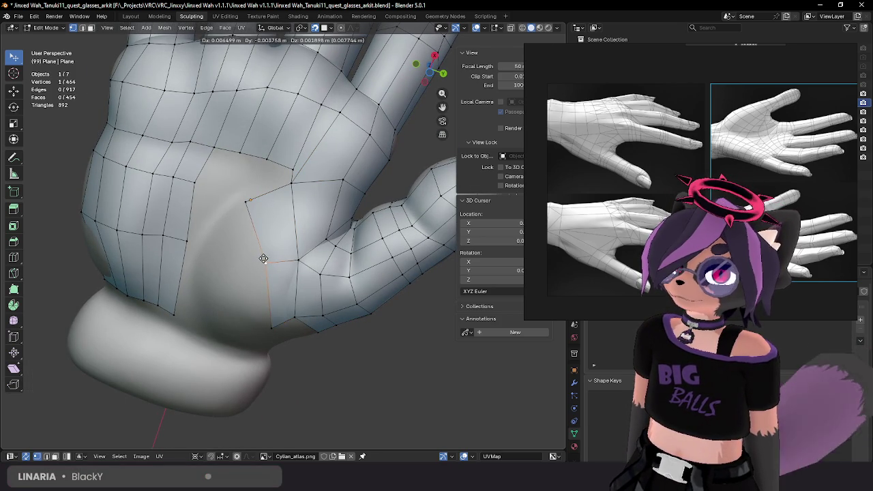
click(260, 266)
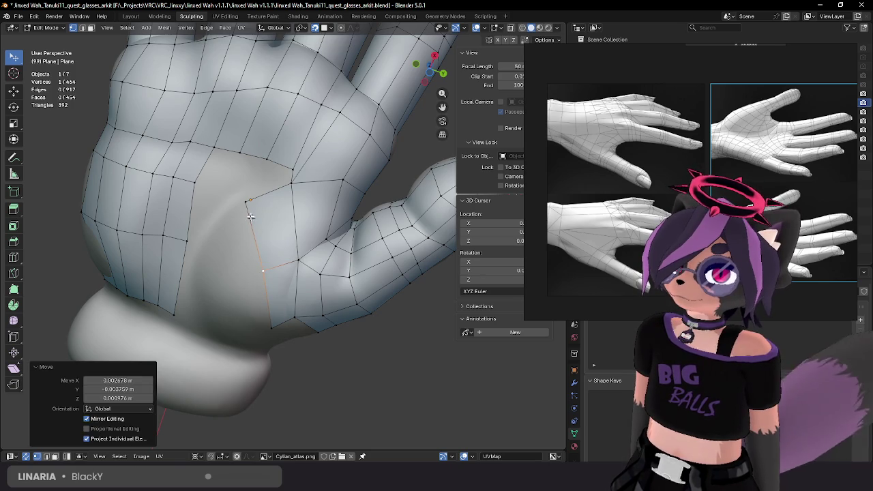
Step: Place another new vertex on the palm near the thumb
key(g)
click(240, 208)
key(g)
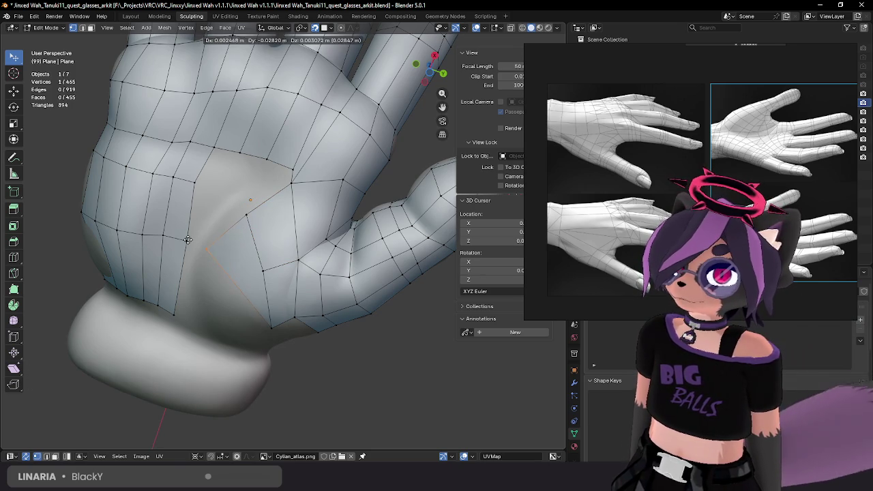
click(252, 255)
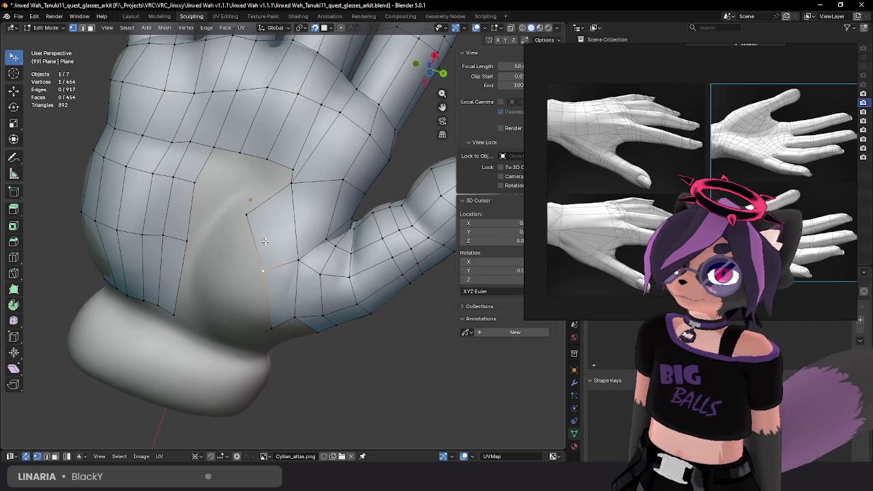
middle_drag(265, 242, 272, 304)
Step: Nudge that vertex repeatedly until it sits on the palm surface
key(g)
click(270, 286)
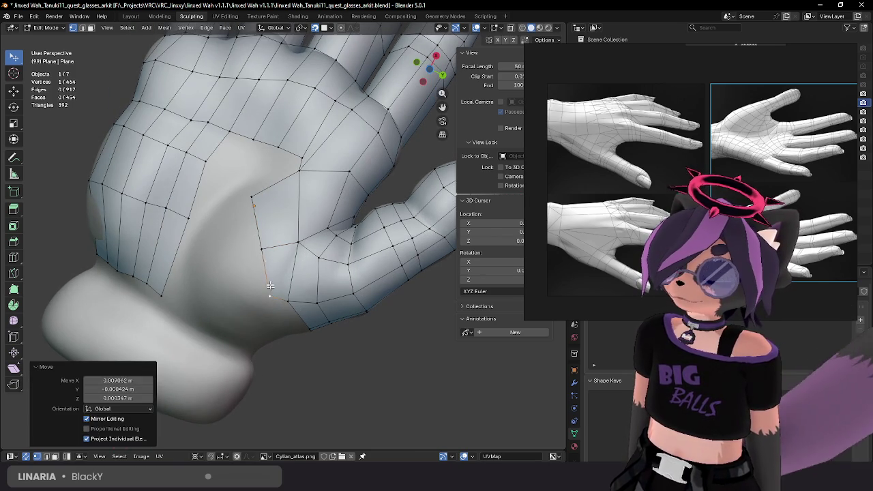
key(g)
click(272, 250)
key(g)
click(275, 287)
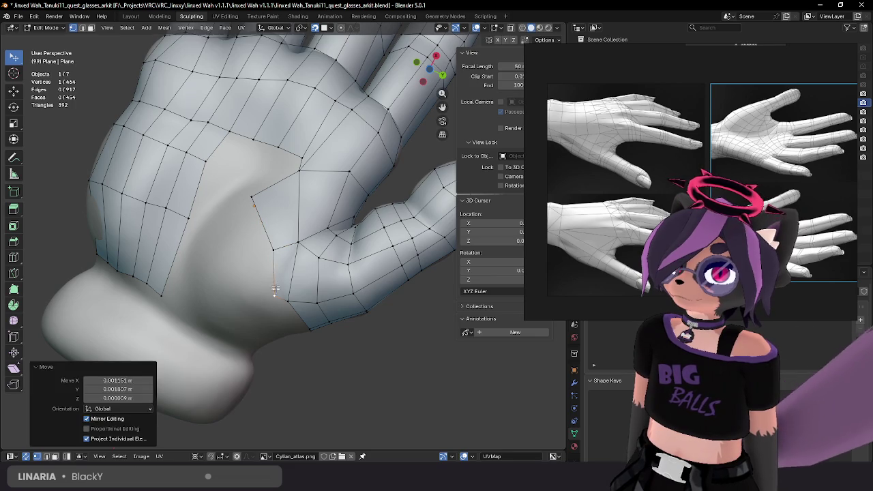
key(g)
click(264, 220)
key(g)
click(266, 240)
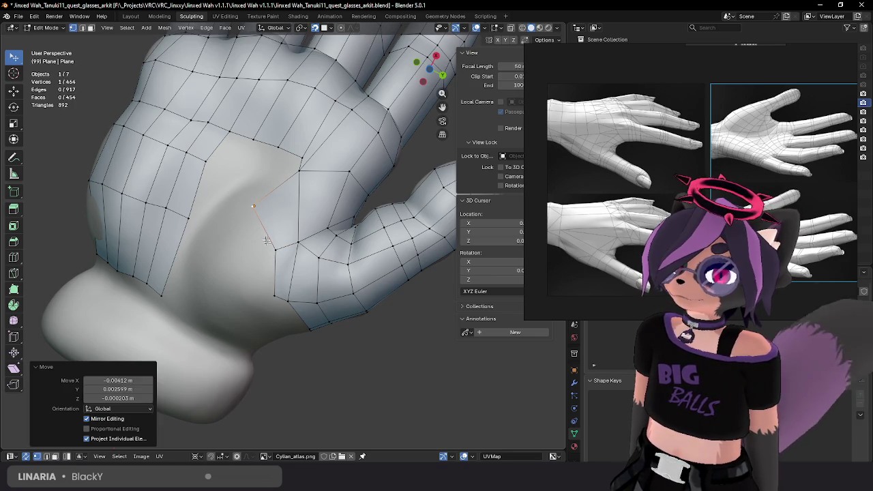
Step: Extrude a new vertex from the selected one and settle it onto the palm
key(g)
key(x)
key(e)
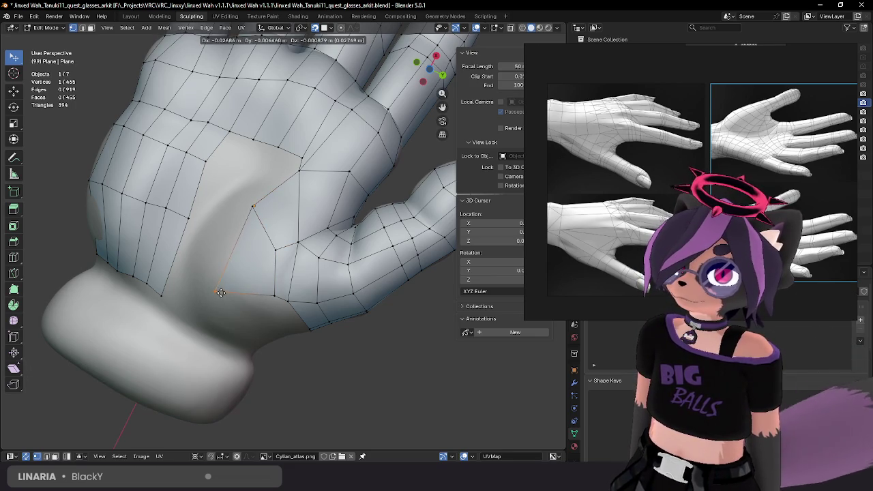
click(221, 293)
key(g)
click(240, 278)
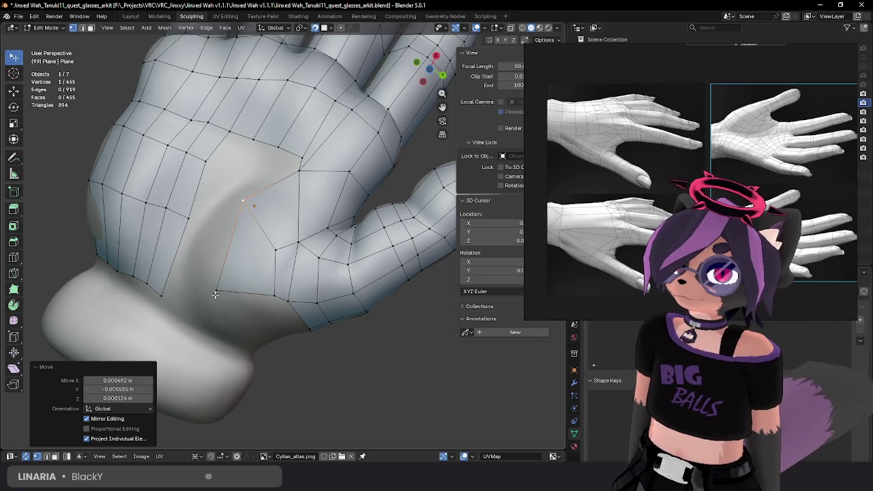
key(g)
click(224, 286)
Step: Extend two vertices from the gap border toward the wrist to close a quad
middle_drag(224, 287, 279, 234)
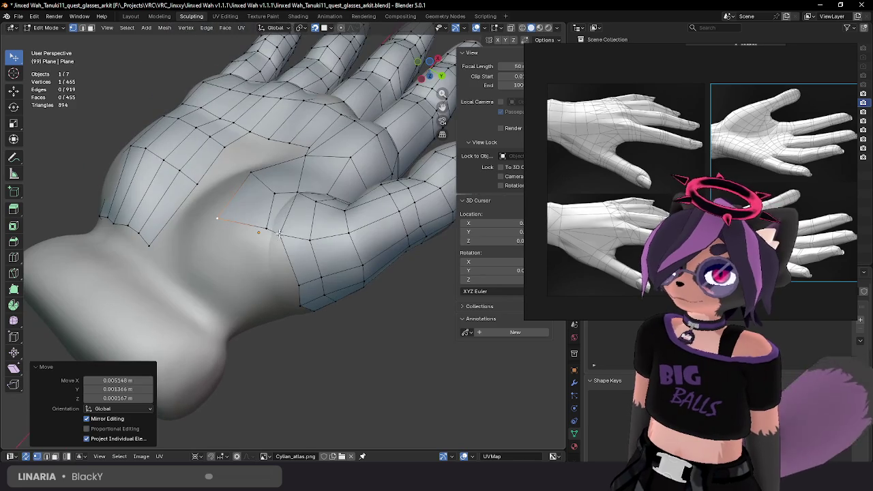
click(278, 236)
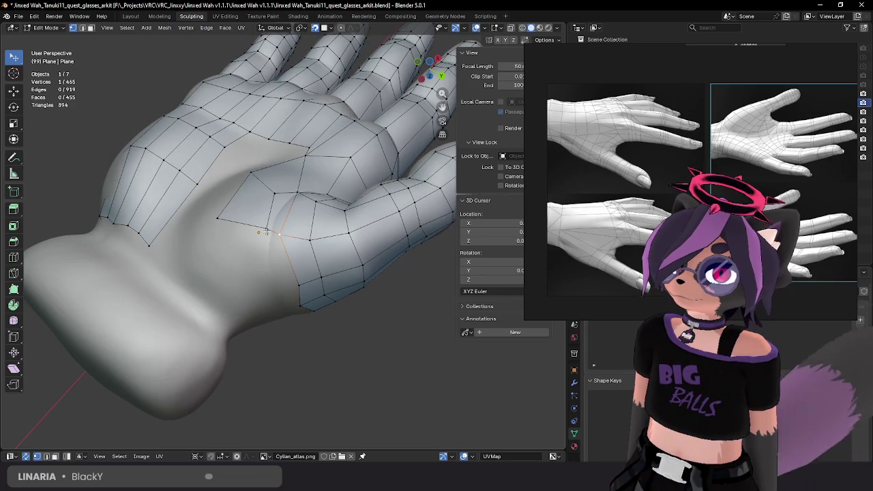
key(v)
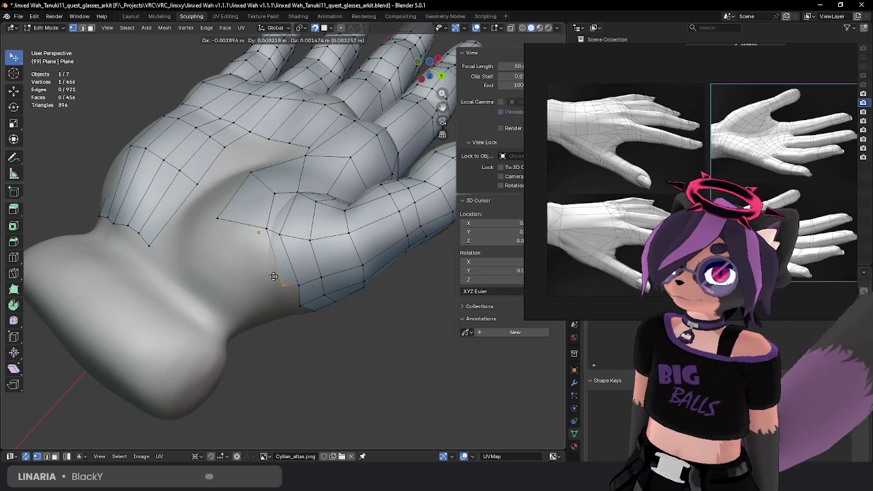
click(266, 232)
key(v)
click(244, 288)
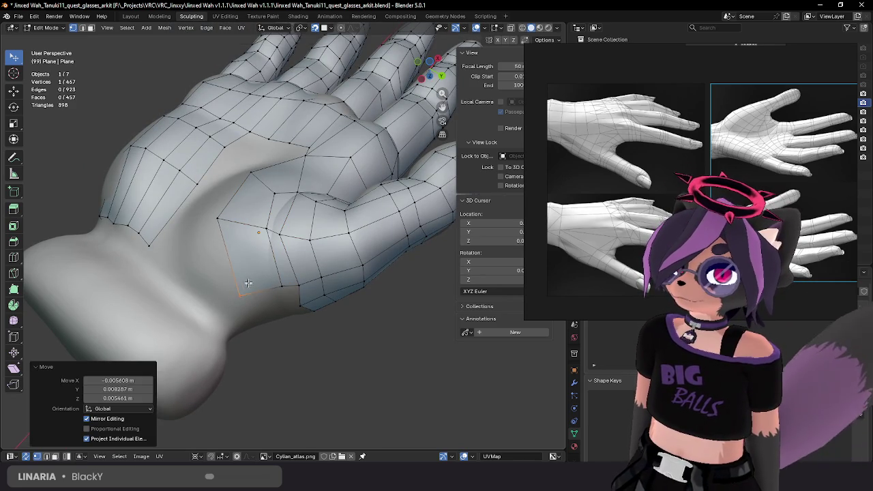
mouse_move(243, 288)
middle_down()
mouse_move(269, 278)
mouse_move(281, 243)
middle_up()
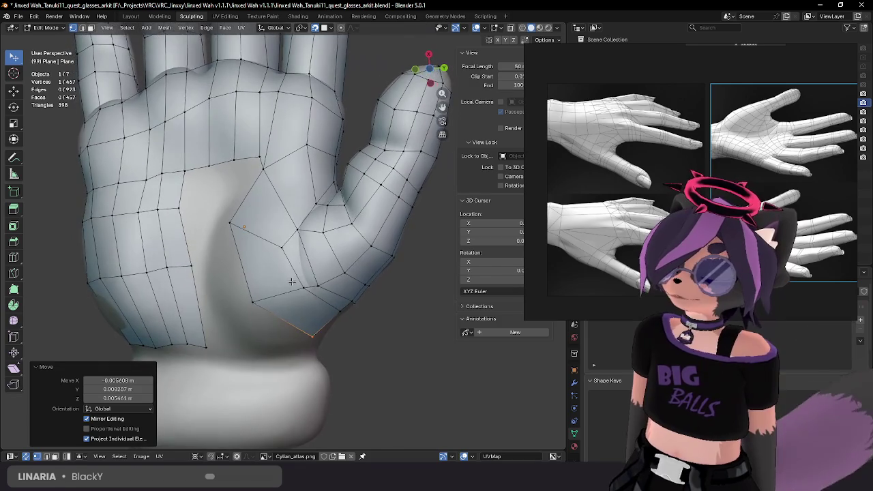
Step: Fine-tune the new quad's vertex position against the palm
key(g)
click(282, 243)
key(g)
click(299, 294)
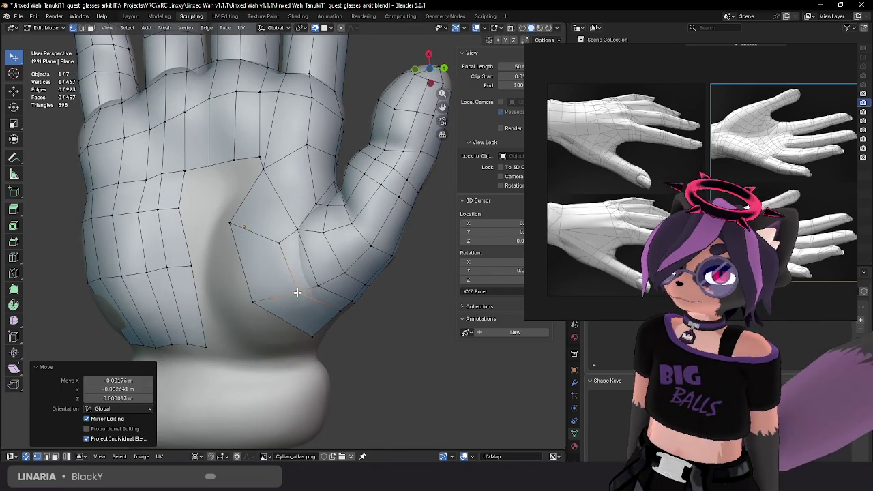
middle_drag(299, 294, 303, 266)
key(g)
click(294, 251)
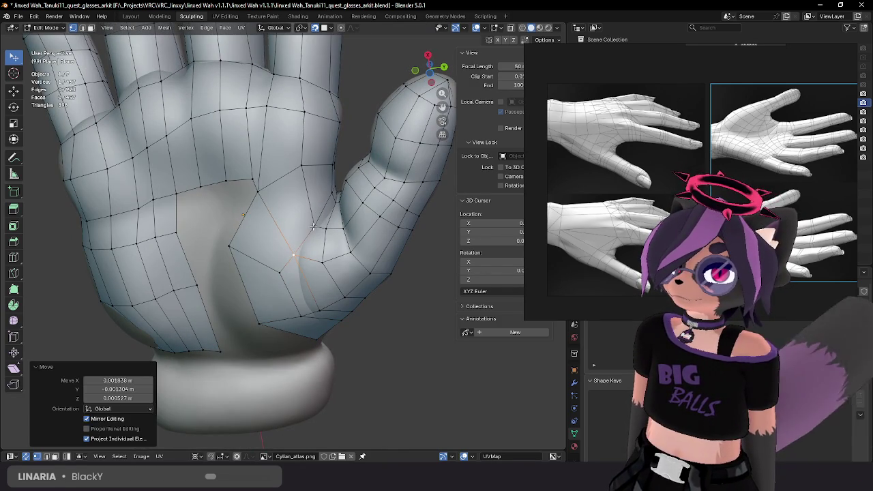
Step: Move another gap-edge vertex down and left onto the hand
click(302, 240)
key(g)
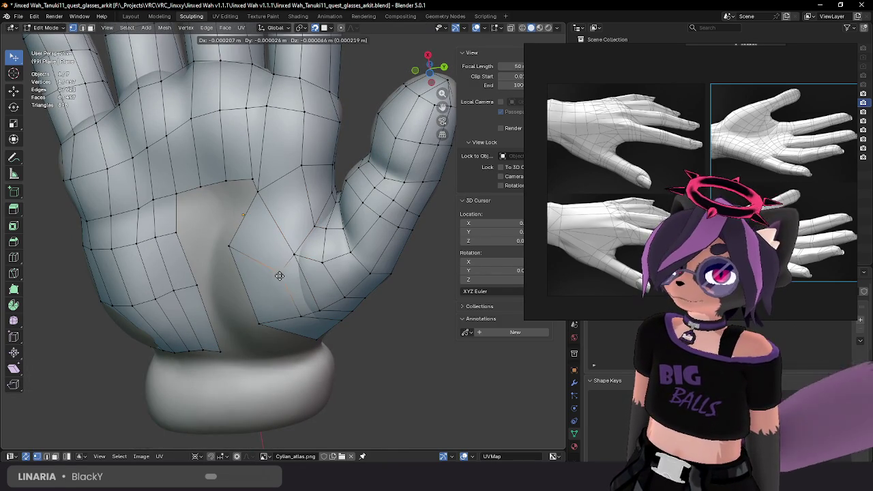
click(296, 308)
key(g)
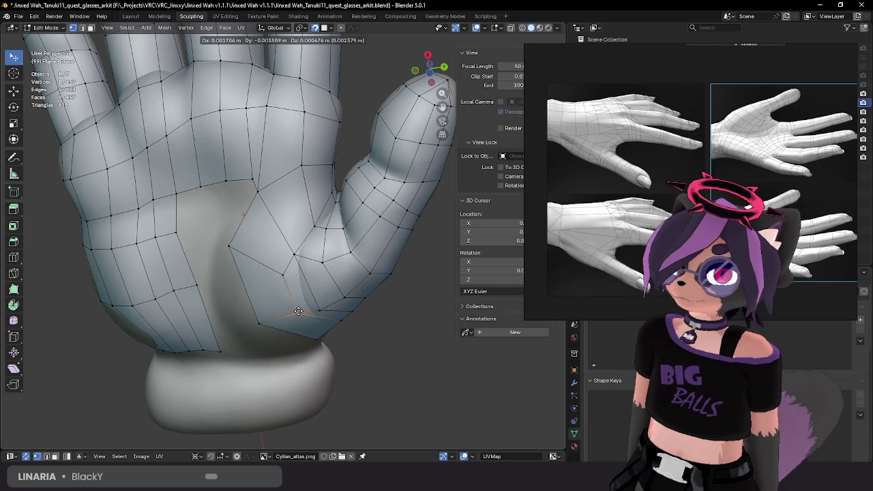
click(304, 318)
middle_drag(304, 319, 291, 276)
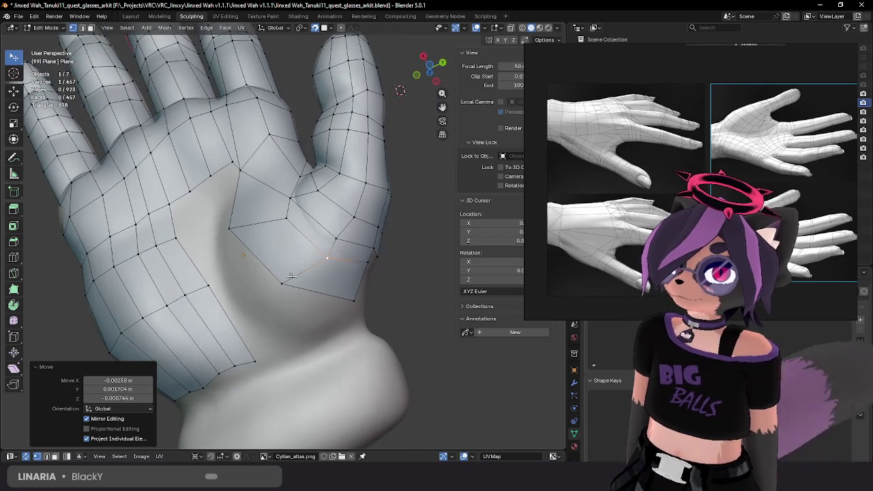
Step: Reposition the current vertex three times until it hugs the hand
key(g)
click(354, 261)
key(g)
click(337, 245)
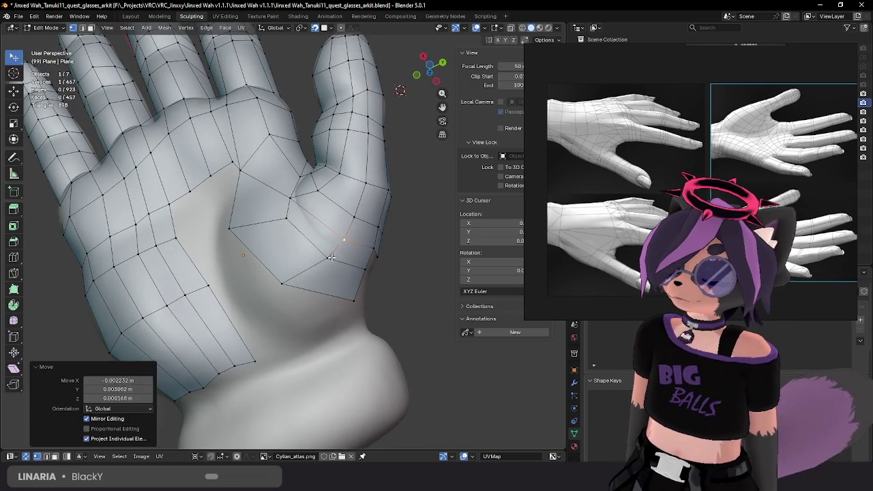
key(g)
click(337, 255)
middle_drag(336, 256, 352, 279)
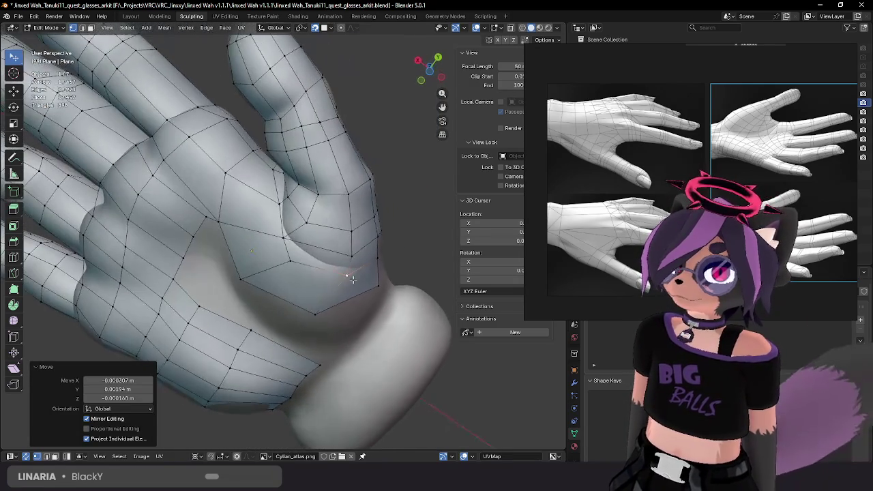
Step: Tidy three vertices of the new quads, moving each onto the hand surface
click(285, 237)
key(g)
click(282, 238)
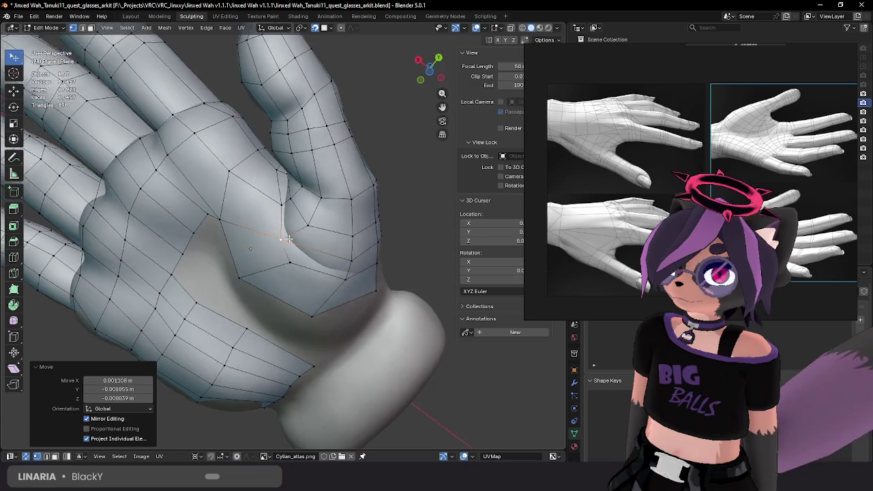
middle_drag(281, 237, 300, 259)
click(295, 265)
key(g)
click(295, 266)
click(242, 206)
key(g)
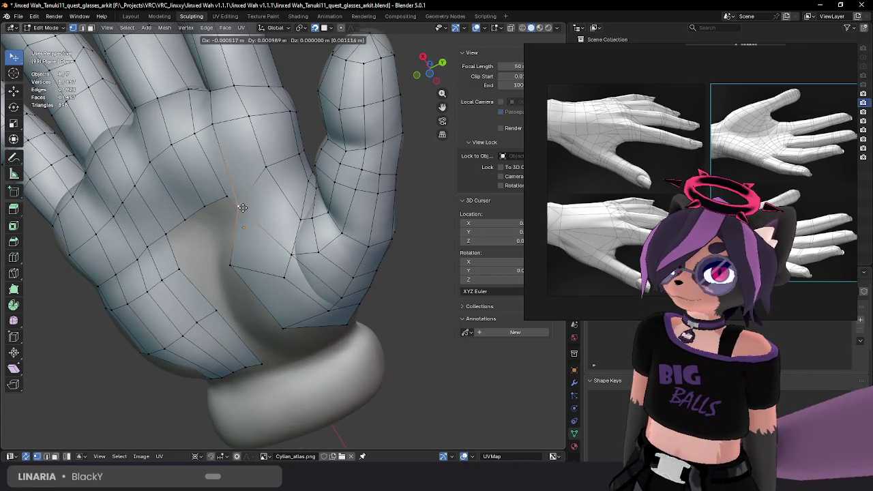
click(243, 207)
mouse_move(244, 207)
middle_down()
mouse_move(287, 195)
mouse_move(245, 229)
middle_up()
Step: Nudge a patch vertex and the patch's lower vertex into place
click(245, 229)
key(g)
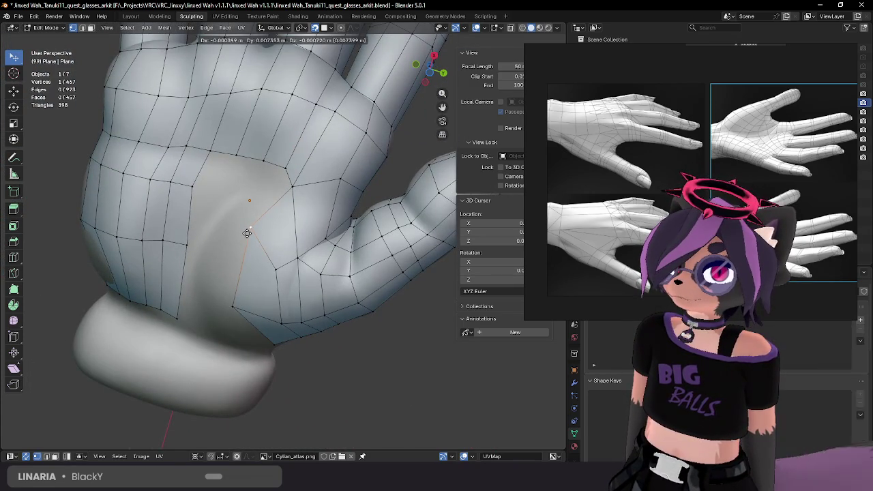
click(249, 250)
click(233, 306)
key(g)
click(253, 312)
middle_drag(253, 311, 289, 291)
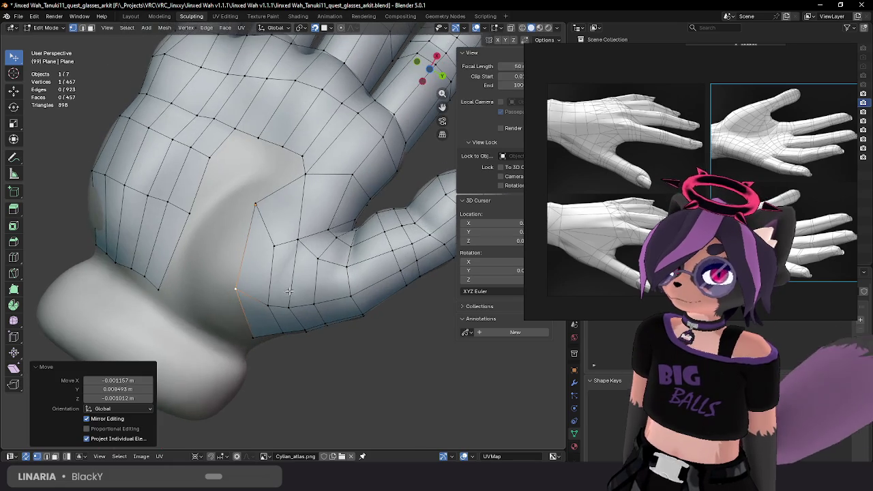
Step: Refine the lower vertex's position with several more moves
key(g)
click(267, 227)
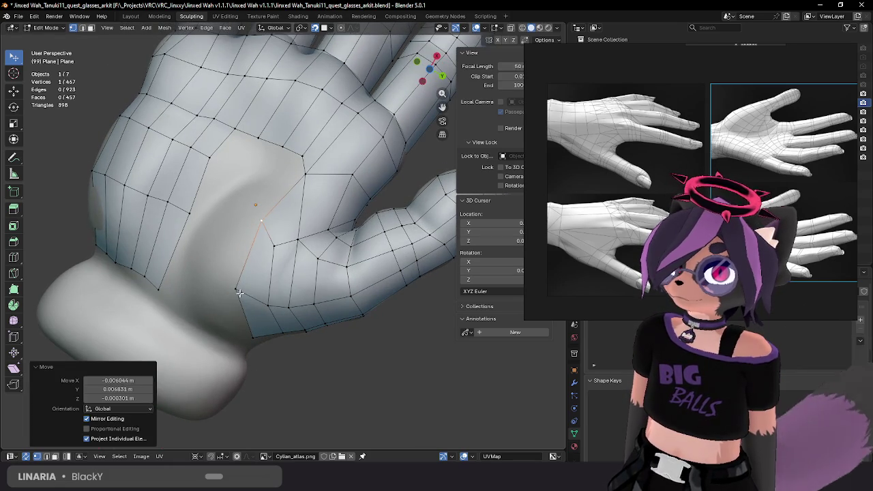
key(g)
click(246, 303)
key(g)
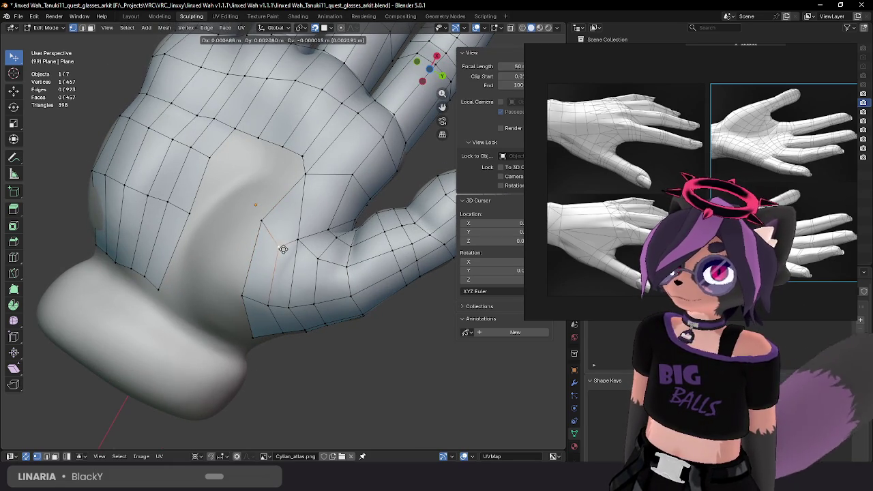
click(284, 250)
key(g)
click(272, 303)
middle_drag(272, 304, 274, 256)
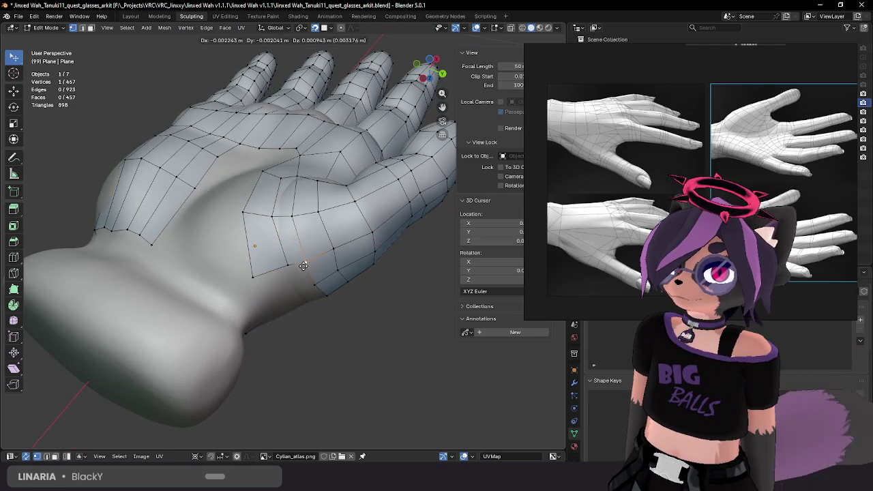
Step: Slide a vertex along the X axis and adjust a palm vertex of the patch
key(g)
key(x)
click(258, 280)
middle_drag(257, 280, 284, 230)
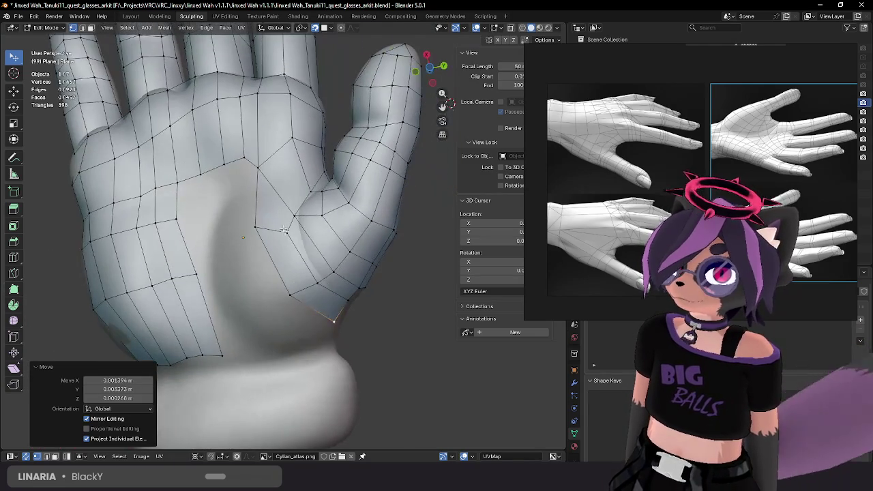
click(245, 160)
key(g)
click(236, 164)
middle_drag(236, 163, 327, 225)
Step: Reposition the vertex near the thumb twice to its final spot
key(g)
click(292, 210)
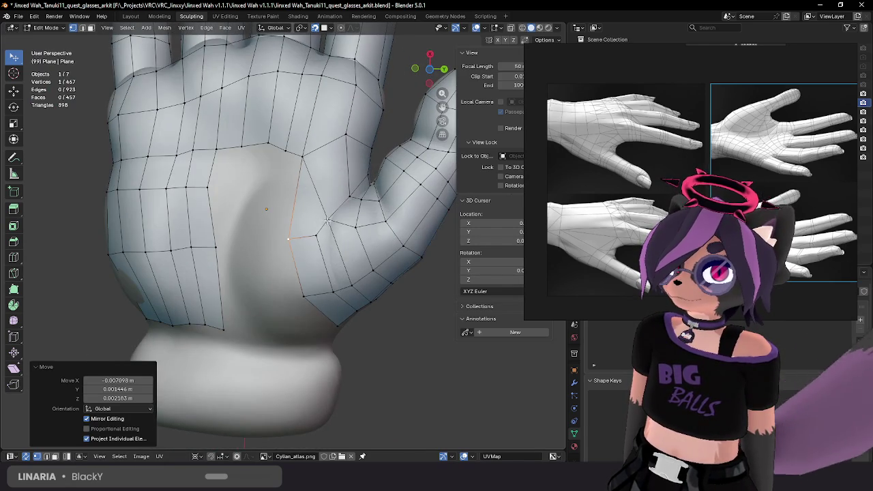
key(g)
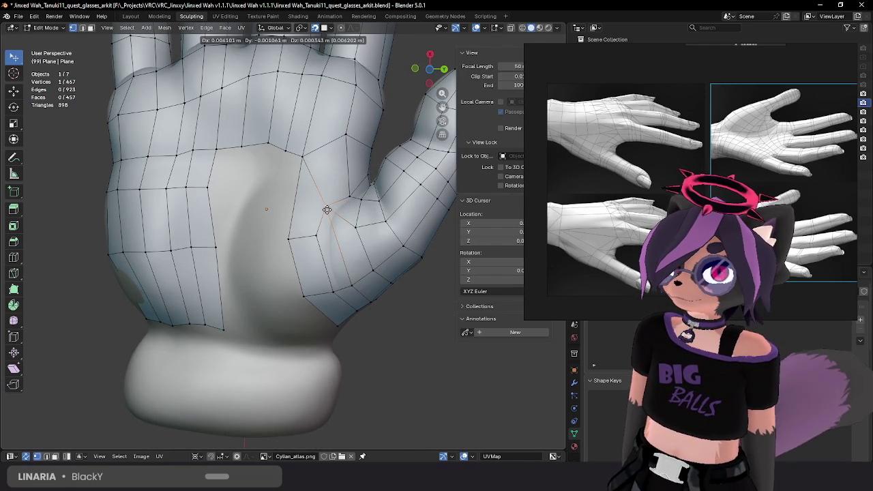
click(326, 209)
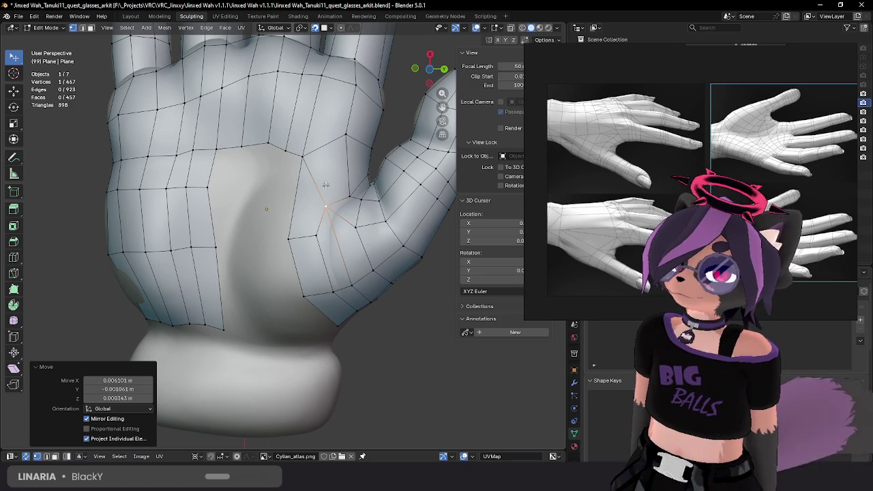
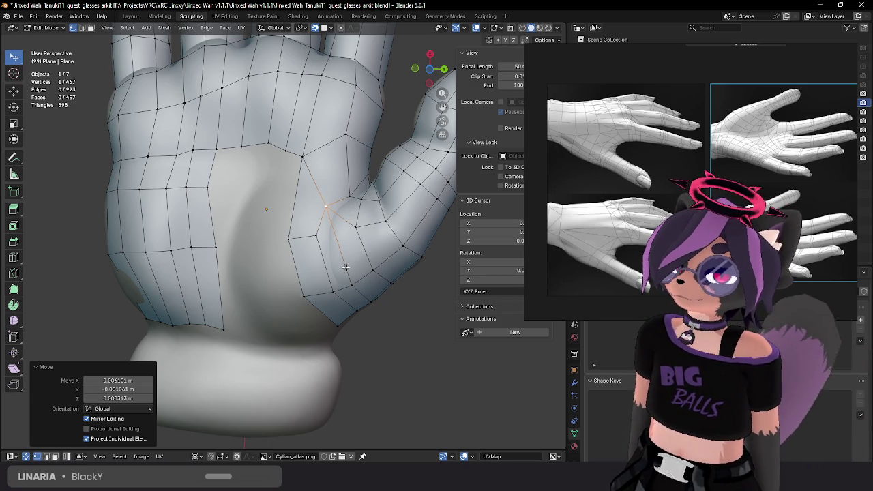
Step: Delete the edge at the thumb base along with its two adjacent faces
key(3)
click(348, 262)
right_click(346, 265)
key(Escape)
key(2)
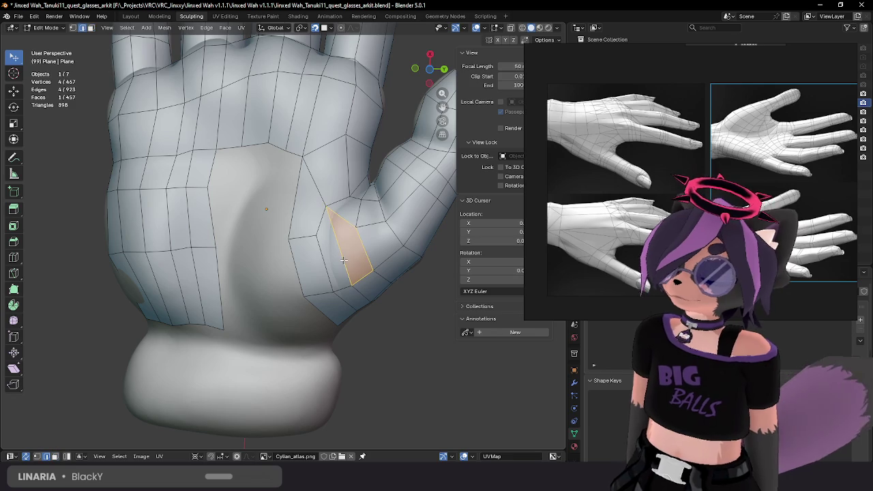
key(x)
click(341, 271)
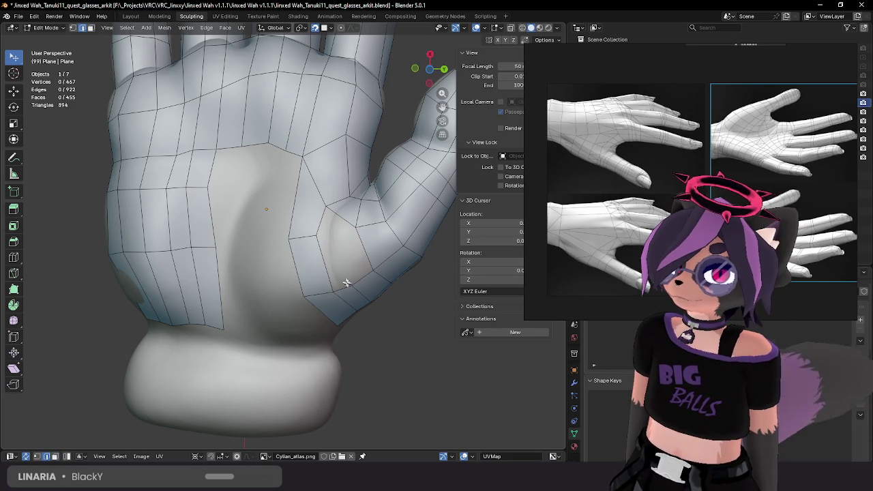
Step: Rip the thumb-base vertex into a new position and select a neighbouring palm vertex
key(1)
click(335, 242)
key(alt+v)
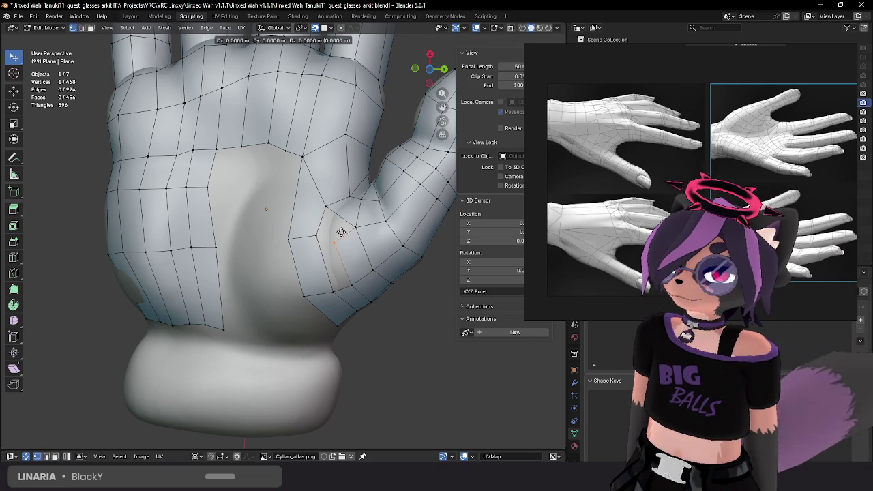
click(342, 233)
click(350, 284)
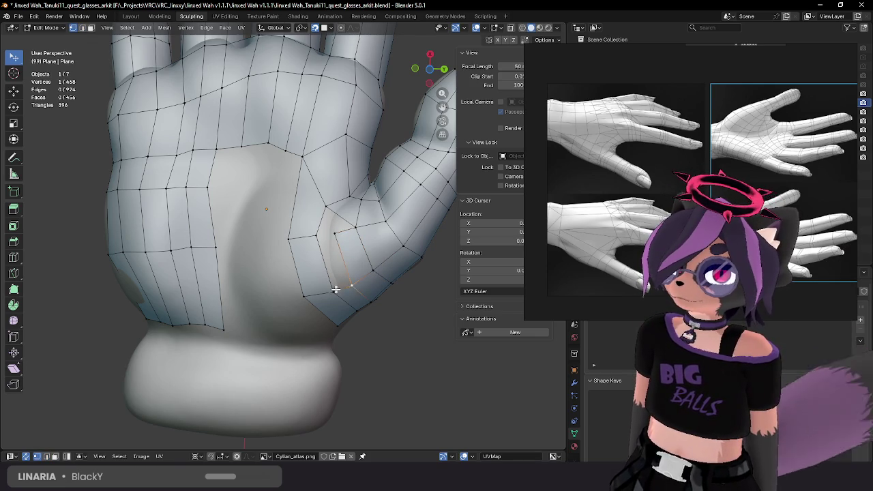
click(337, 233)
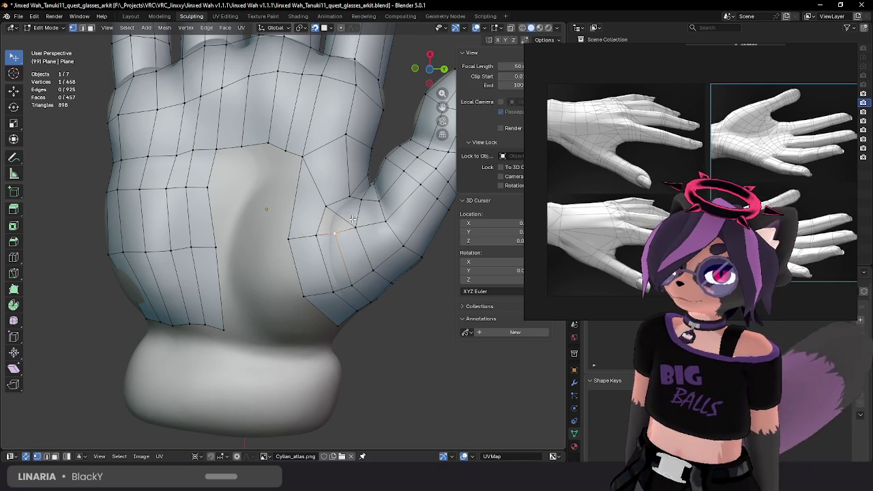
Step: Try a loop cut across the thumb, cancel it, and start moving the selected palm vertex
middle_drag(352, 218, 354, 224)
key(ctrl+r)
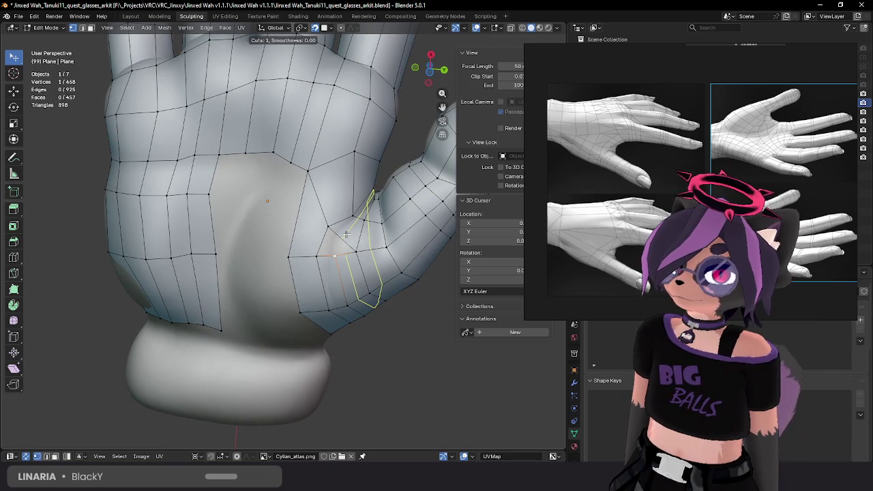
key(Escape)
mouse_move(346, 234)
middle_down()
mouse_move(313, 307)
mouse_move(345, 249)
mouse_move(339, 237)
middle_up()
key(g)
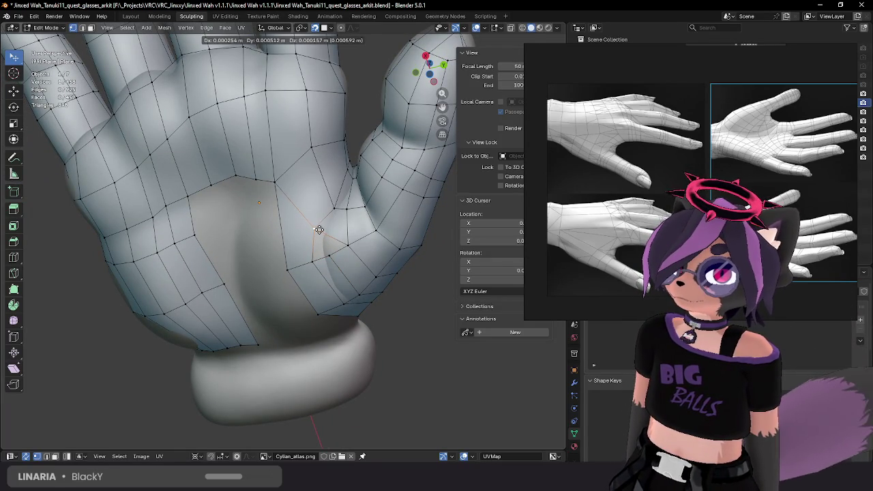
Step: Place the palm vertex and select a shortest vertex path along the thumb crease
click(318, 230)
middle_drag(318, 230, 322, 216)
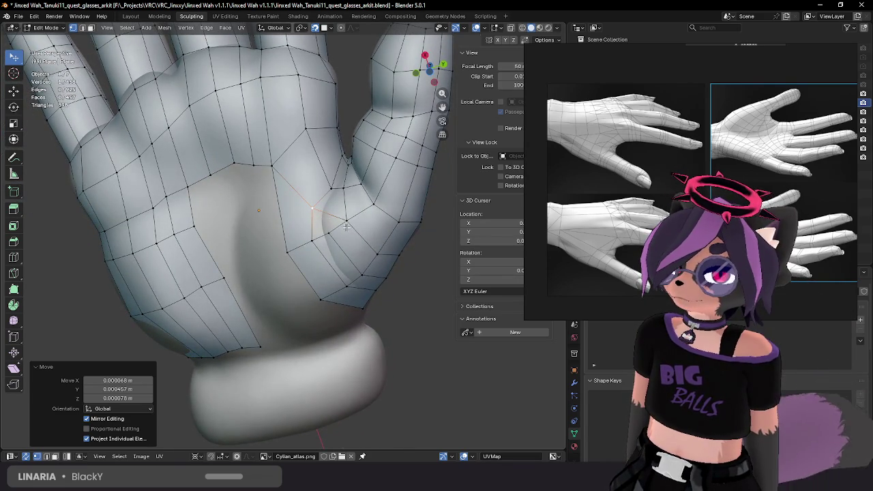
middle_drag(347, 227, 349, 204)
click(376, 268)
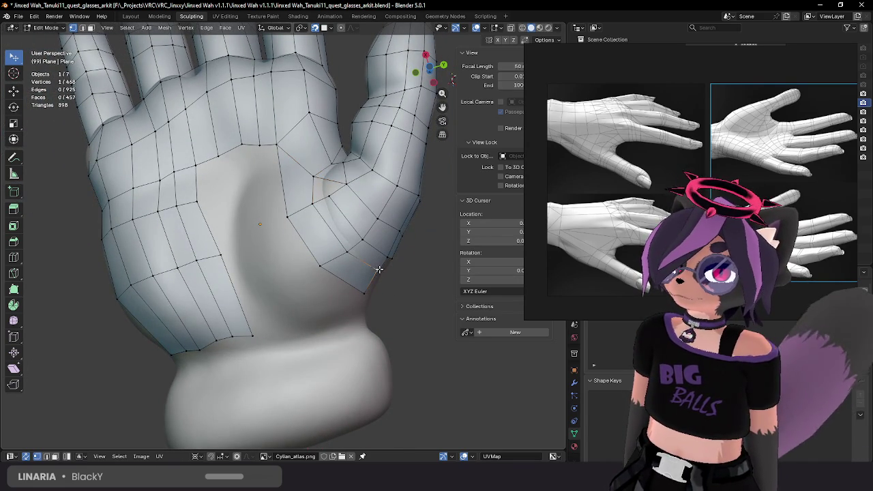
ctrl+click(312, 203)
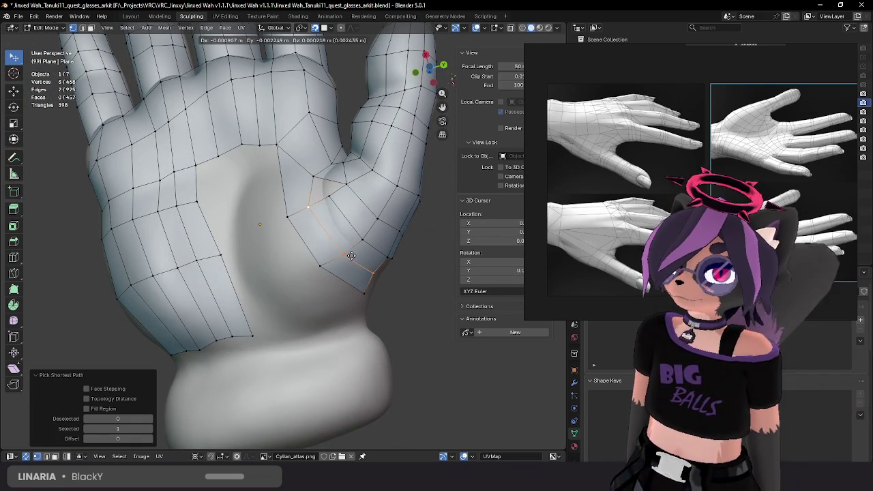
Step: Try ripping the crease path, cancel it, and nudge the vertex at the crease top
key(v)
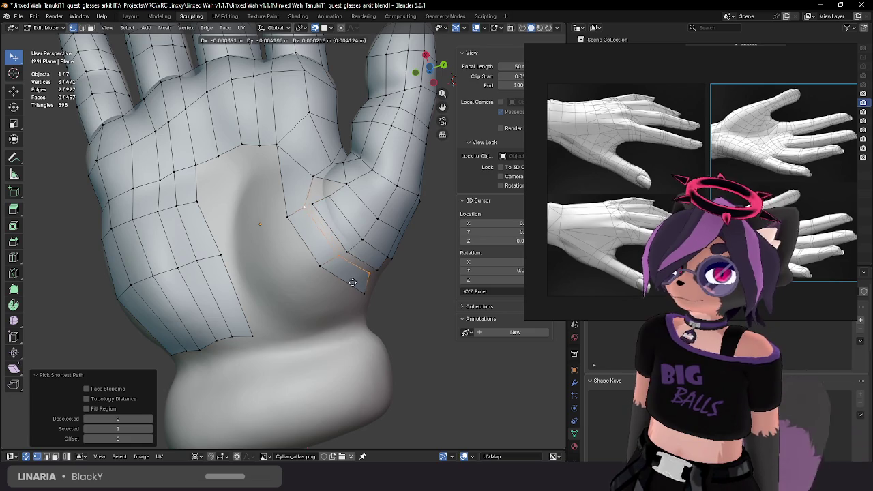
right_click(353, 273)
click(317, 203)
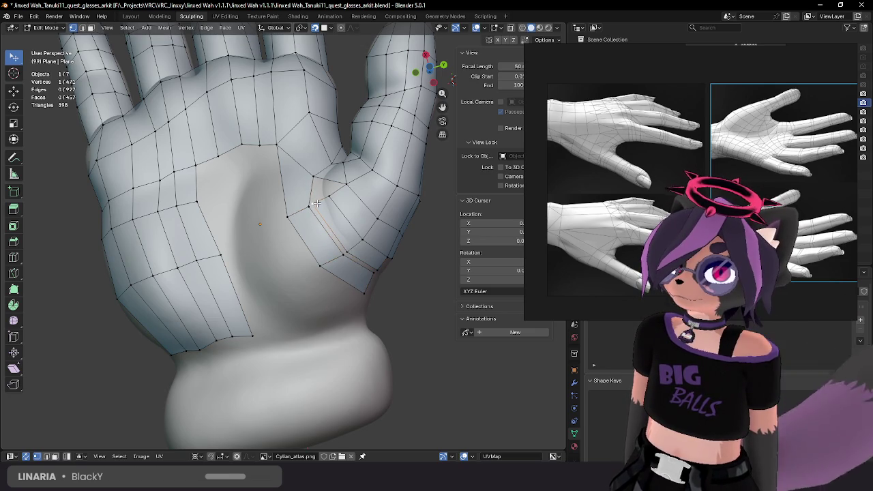
middle_drag(317, 203, 308, 215)
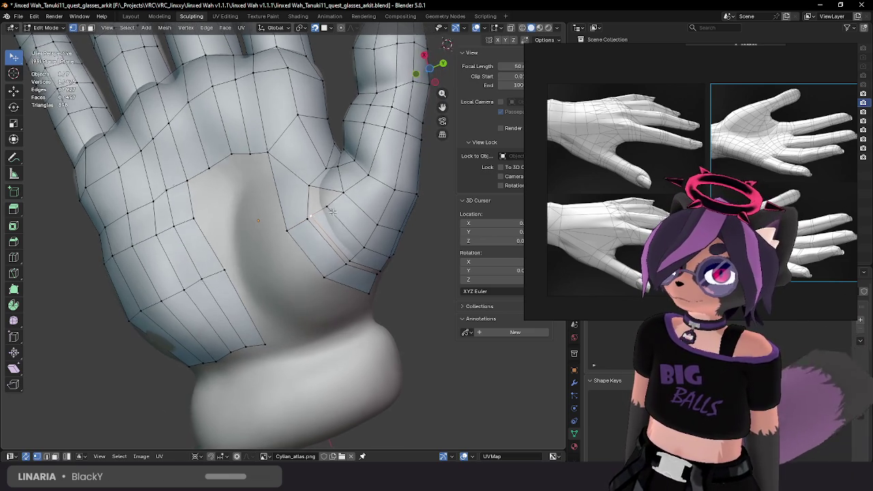
key(g)
click(307, 217)
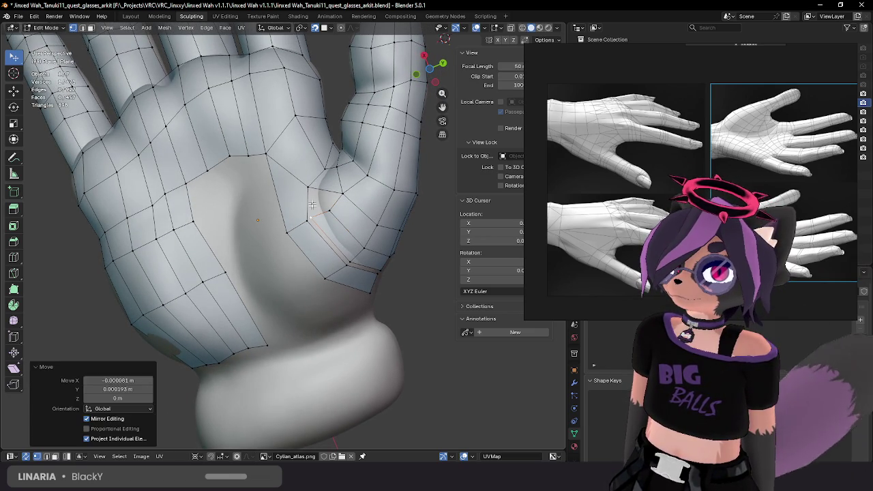
click(308, 187)
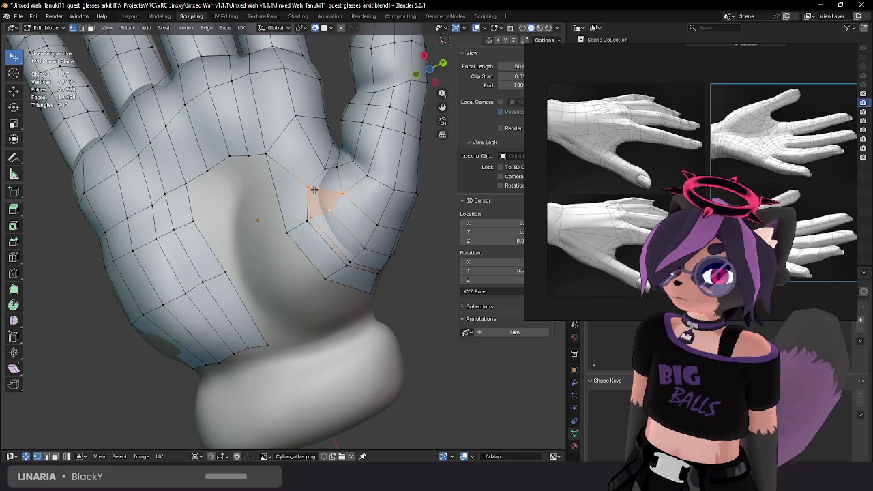
Step: Reposition the lower crease vertices at the thumb base with repeated grab moves
click(333, 206)
middle_drag(333, 206, 323, 236)
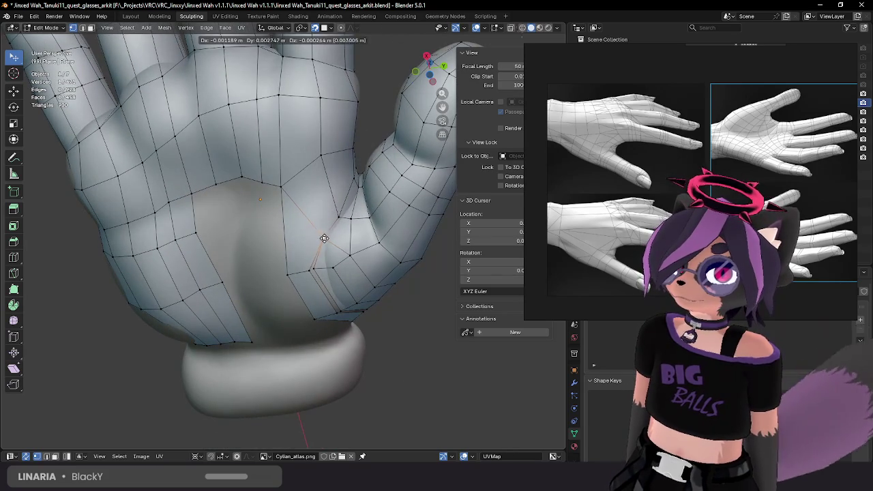
key(g)
click(325, 237)
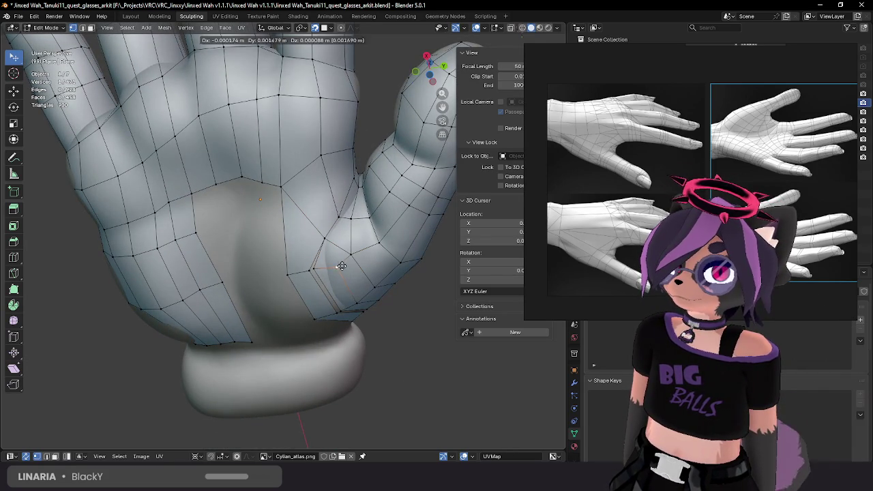
click(340, 264)
key(g)
click(330, 251)
key(g)
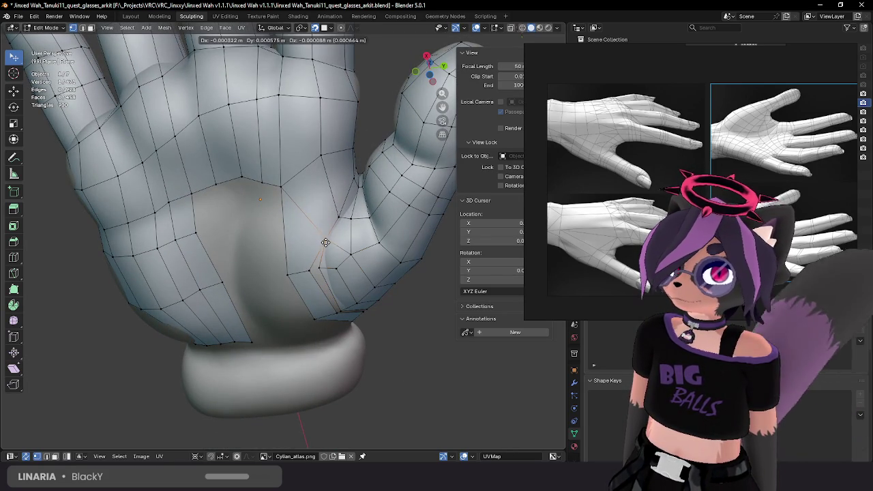
click(325, 243)
Step: Preview and cancel loop cuts across the thumb, moving a crease vertex in between
key(ctrl+r)
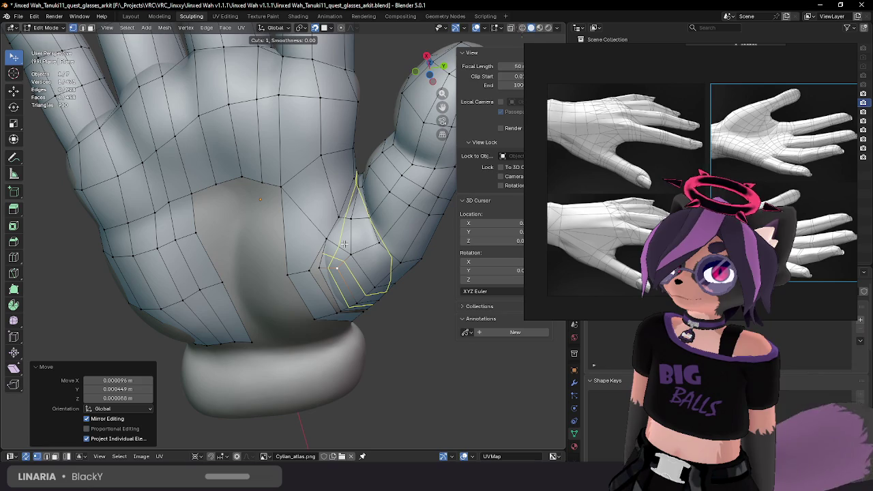
key(Escape)
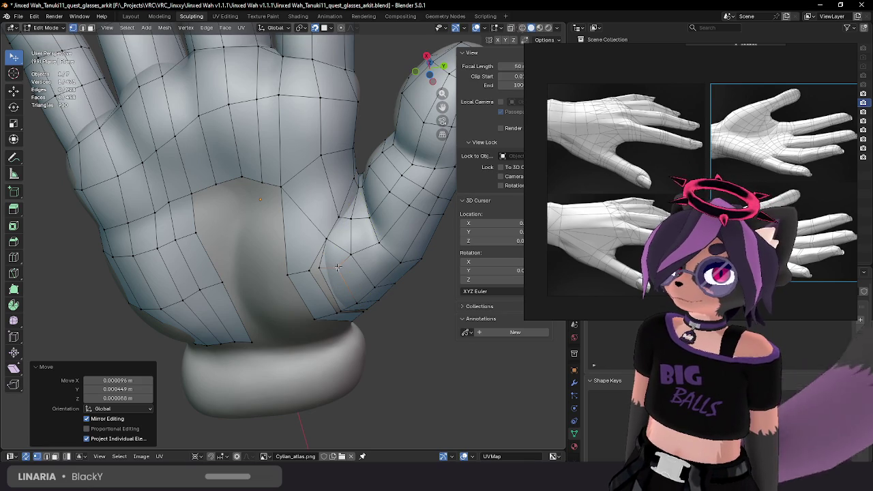
key(g)
click(341, 259)
key(ctrl+r)
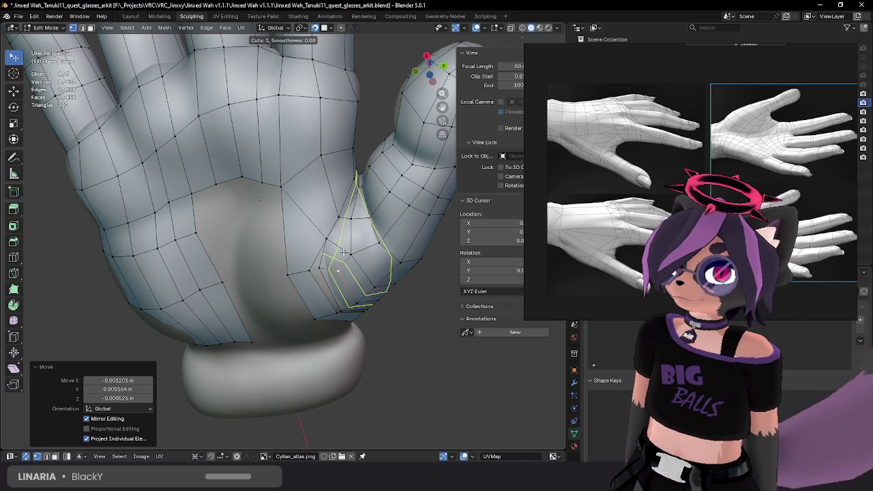
key(Escape)
Step: Refine a crease vertex from another angle, then select the vertex path along the thumb crease
mouse_move(343, 252)
middle_down()
mouse_move(319, 223)
mouse_move(323, 243)
middle_up()
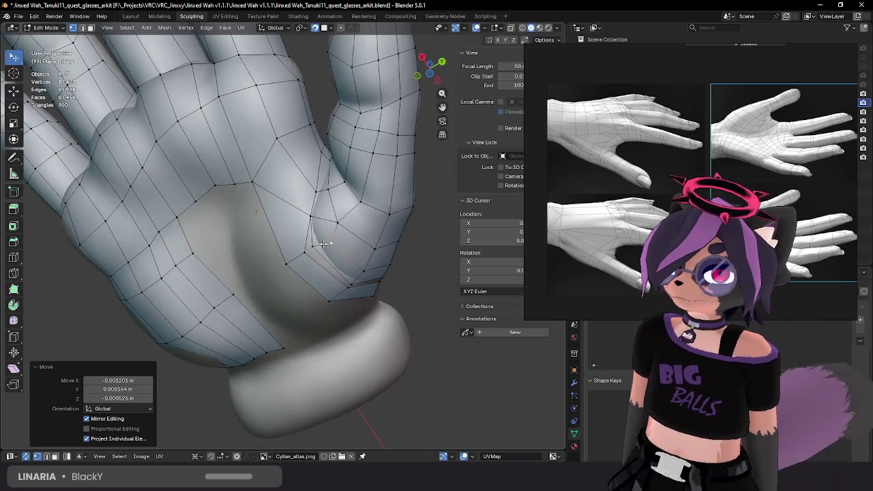
key(g)
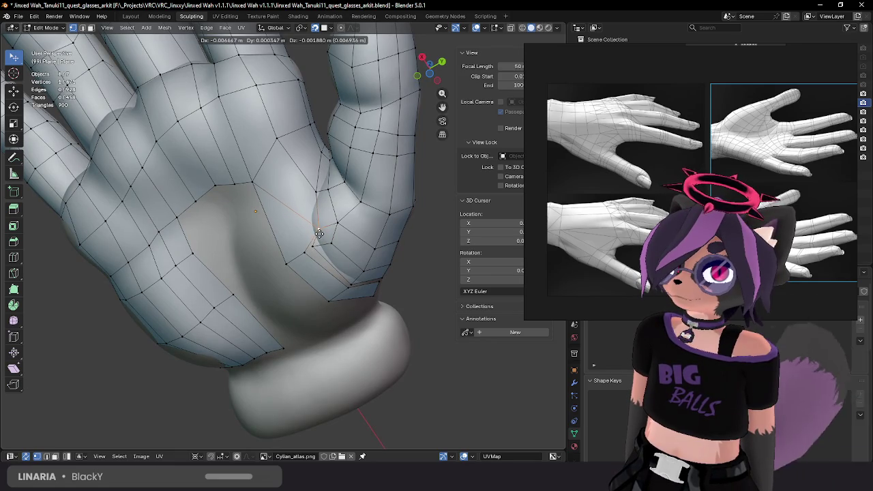
click(312, 229)
key(g)
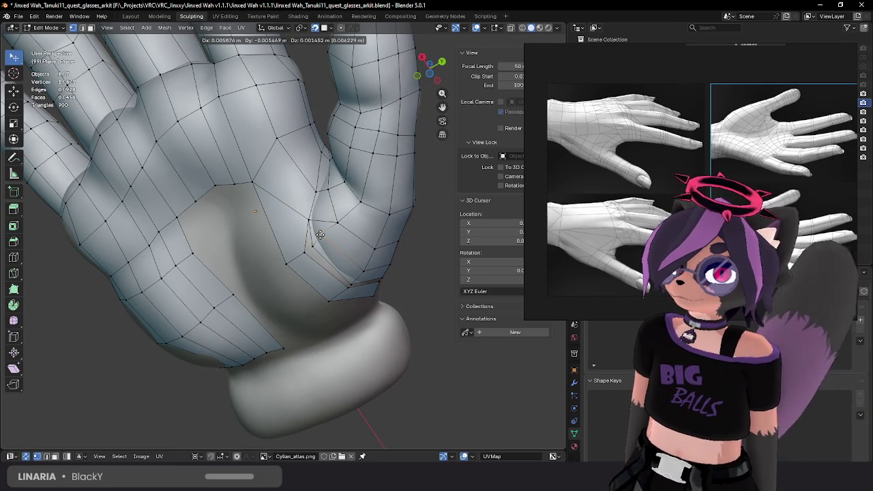
click(314, 237)
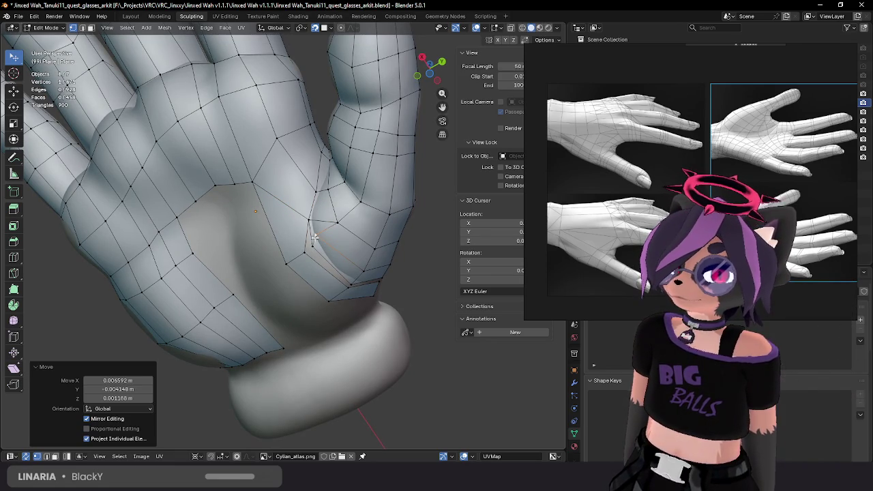
ctrl+click(317, 254)
Step: Delete the seven selected vertices along the thumb crease
middle_drag(321, 256, 301, 237)
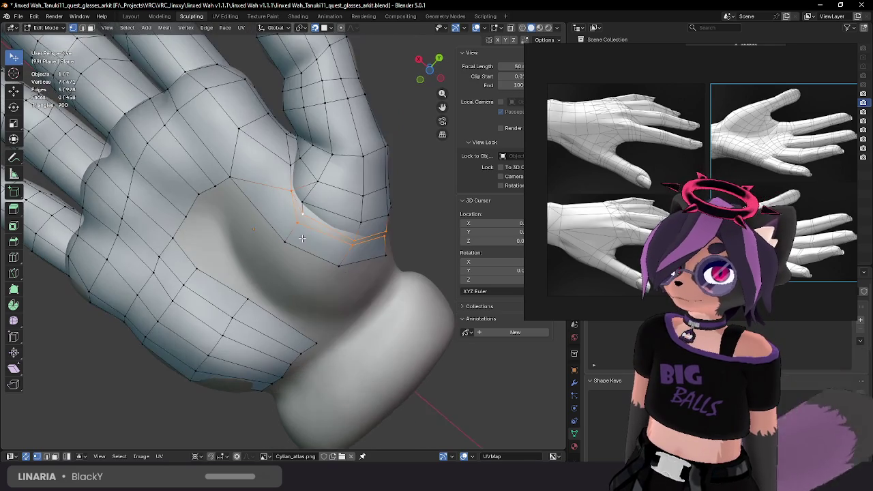
key(x)
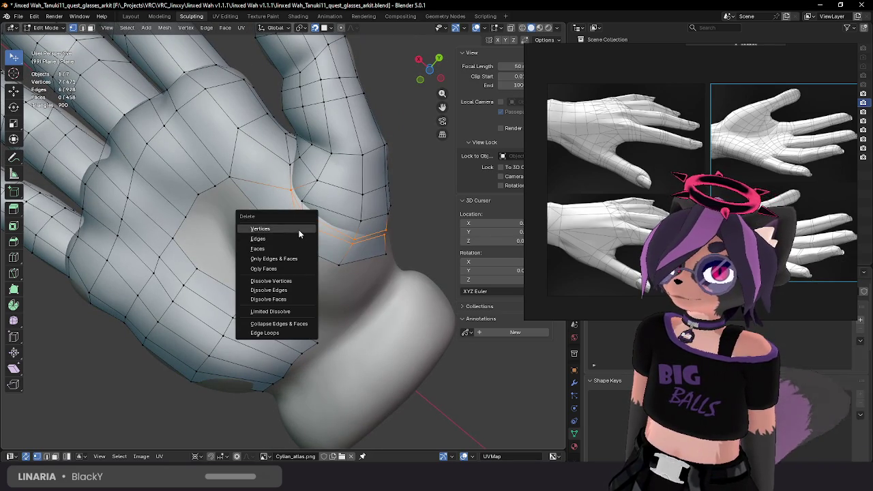
click(299, 228)
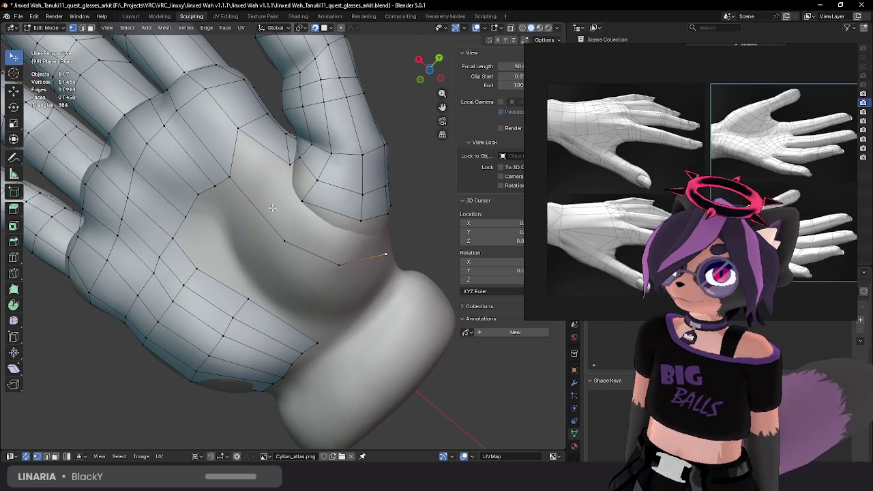
Step: Fill the gap left by the deleted vertices with a new face from its border edge
key(2)
mouse_move(289, 241)
middle_down()
mouse_move(304, 220)
mouse_move(354, 230)
middle_up()
click(304, 219)
key(f)
Step: Move the vertices around the filled gap to hug the glove sculpt along the thumb's underside
key(1)
click(362, 229)
key(g)
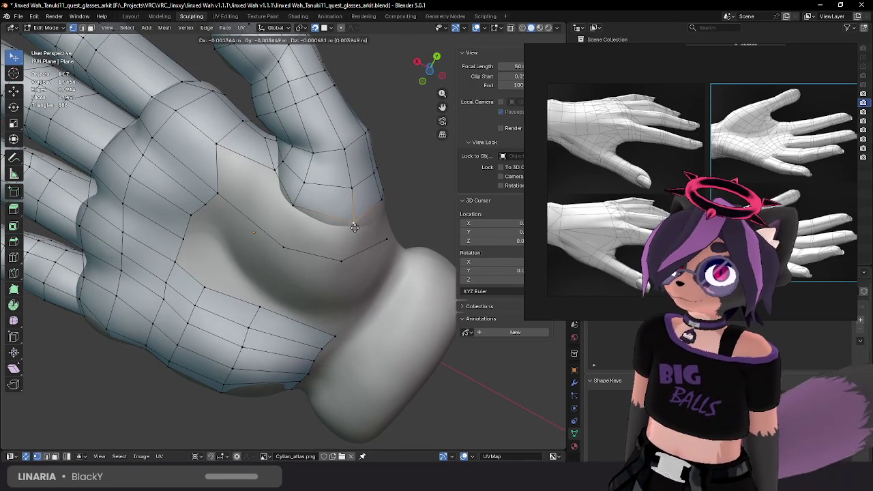
click(353, 225)
key(g)
click(298, 217)
mouse_move(298, 216)
middle_down()
mouse_move(317, 209)
mouse_move(290, 226)
mouse_move(270, 275)
mouse_move(313, 199)
mouse_move(295, 233)
mouse_move(289, 188)
middle_up()
key(g)
click(284, 229)
key(g)
click(277, 273)
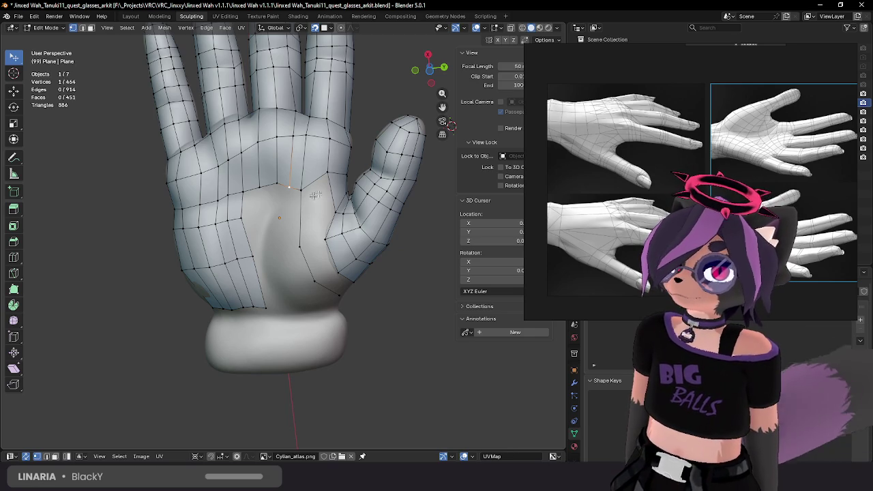
Step: Reposition palm vertices beside the thumb onto the glove sculpt surface
key(g)
click(300, 193)
key(g)
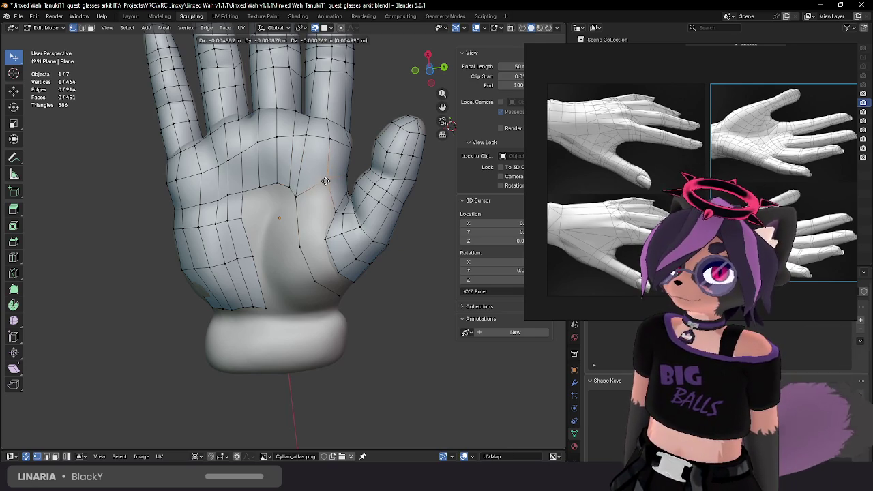
click(296, 196)
key(g)
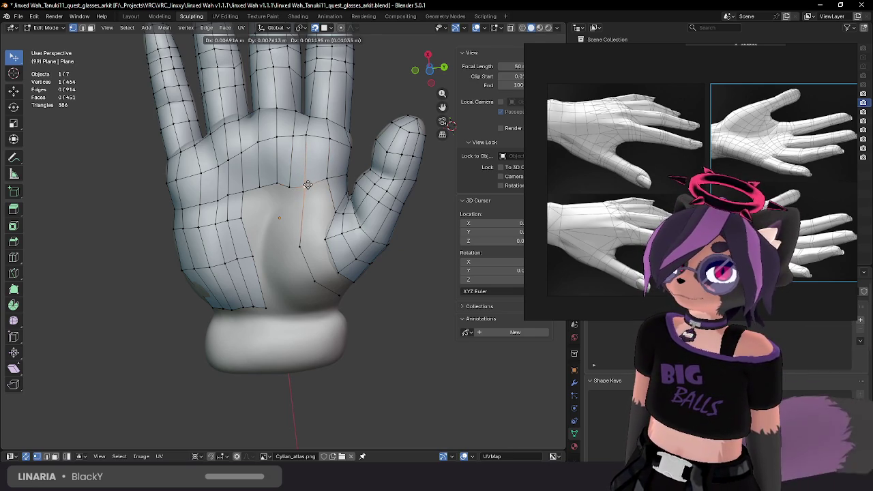
click(301, 195)
key(g)
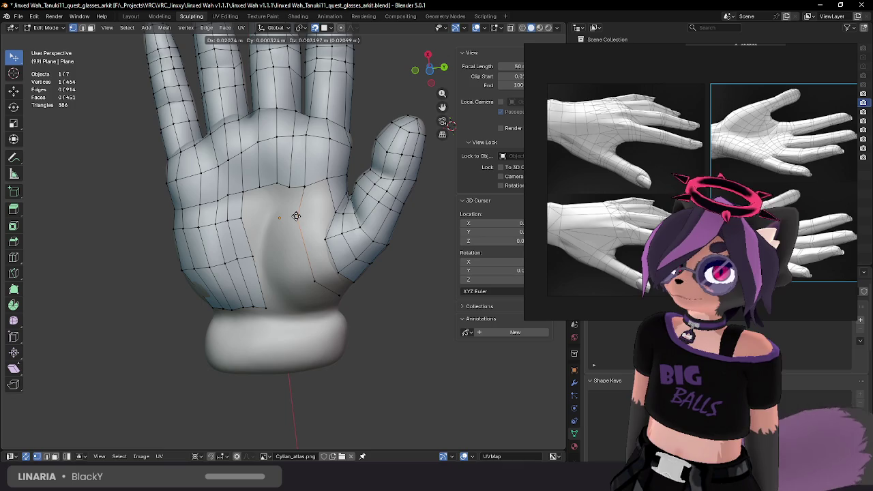
click(298, 251)
key(g)
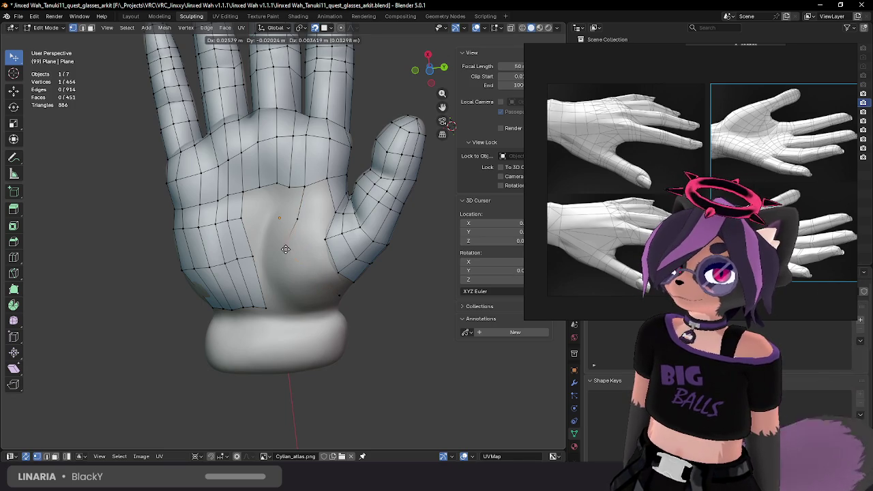
click(294, 252)
key(g)
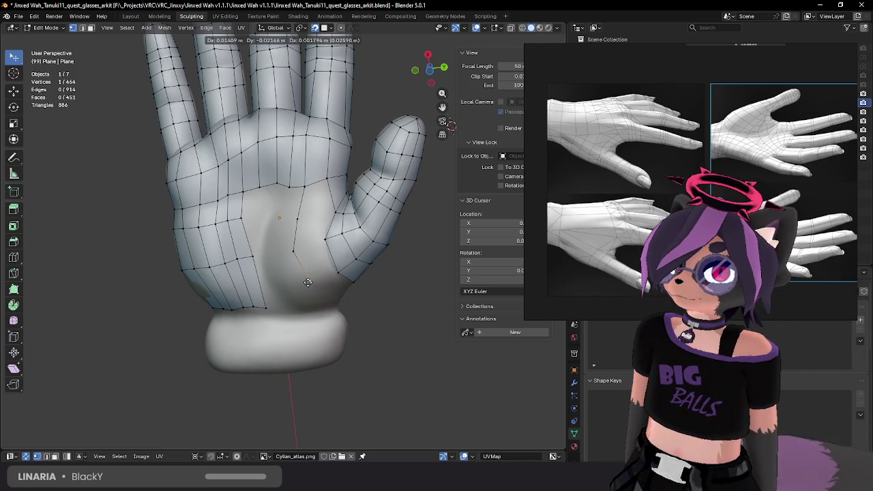
click(308, 282)
Step: Refine the palm vertex placements from several viewing angles
middle_drag(308, 282, 334, 258)
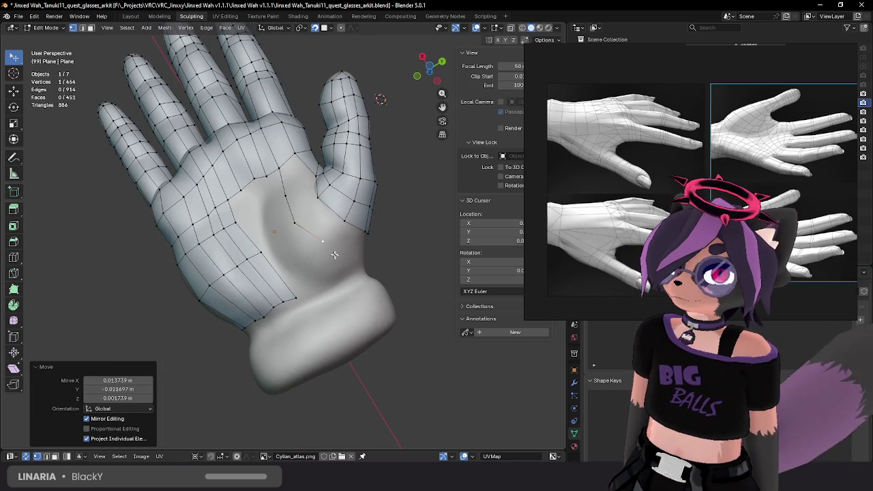
middle_drag(294, 217, 315, 237)
key(g)
click(286, 225)
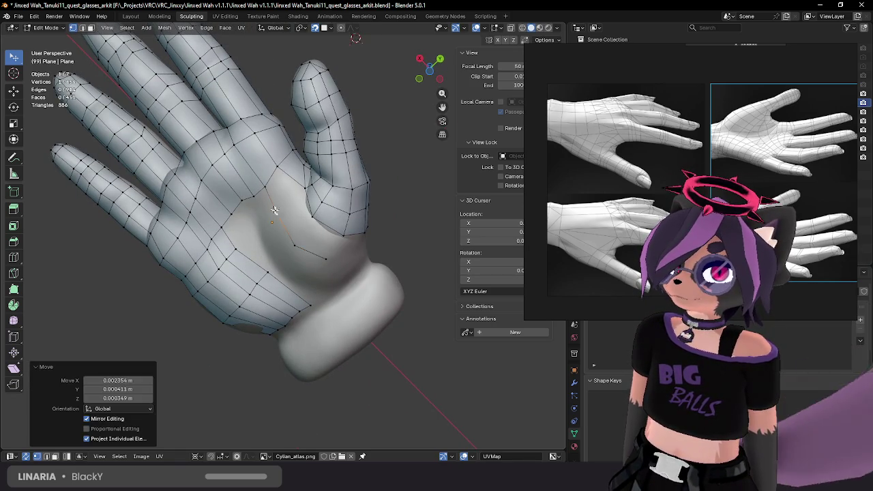
key(g)
click(310, 255)
key(g)
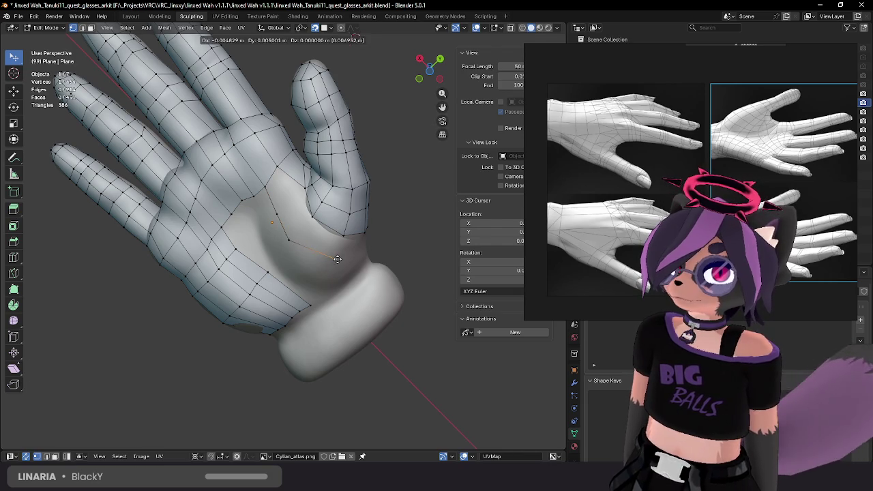
click(338, 257)
mouse_move(338, 257)
middle_down()
mouse_move(343, 238)
mouse_move(300, 240)
middle_up()
key(g)
click(294, 242)
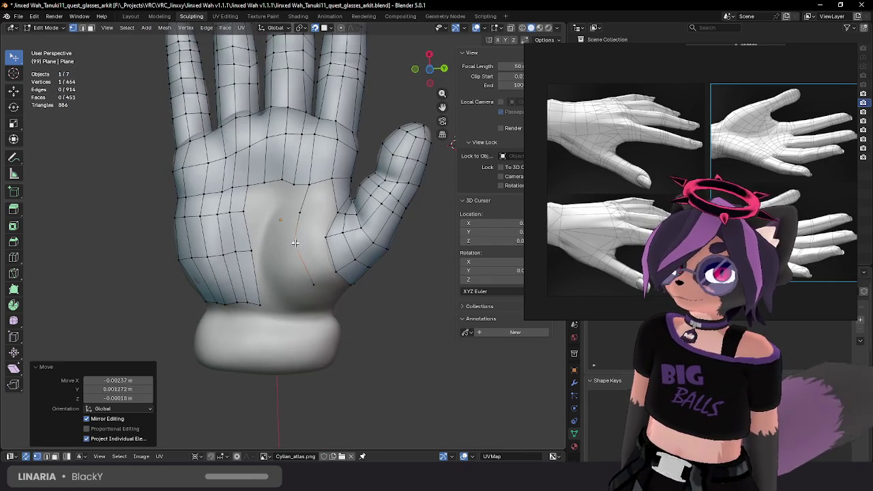
Step: Knife-cut a new edge from a palm vertex near the thumb and adjust its vertex
click(294, 185)
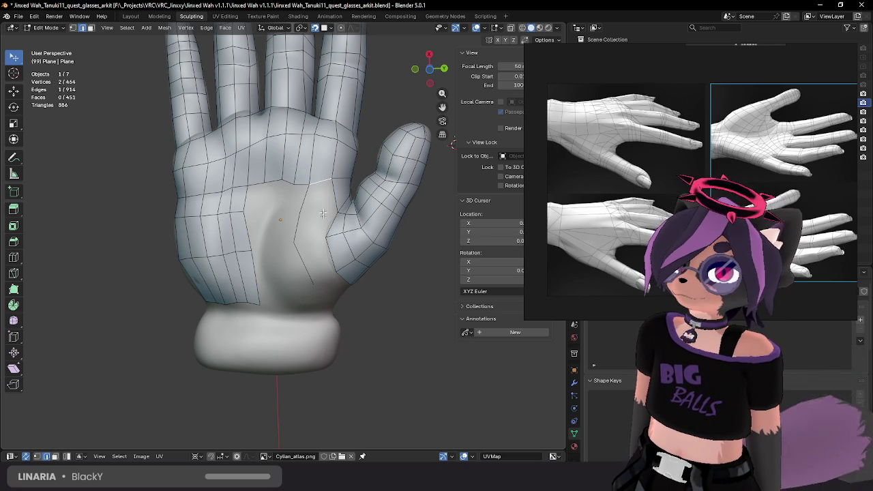
key(Return)
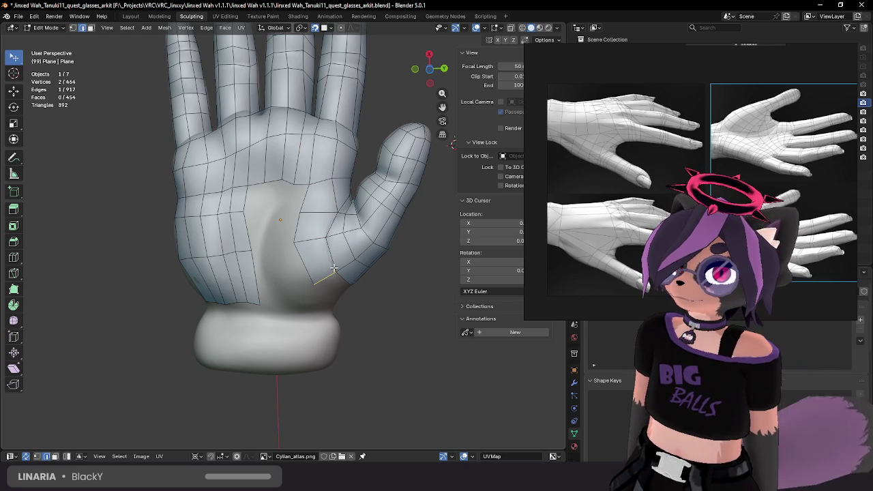
middle_drag(335, 249, 320, 202)
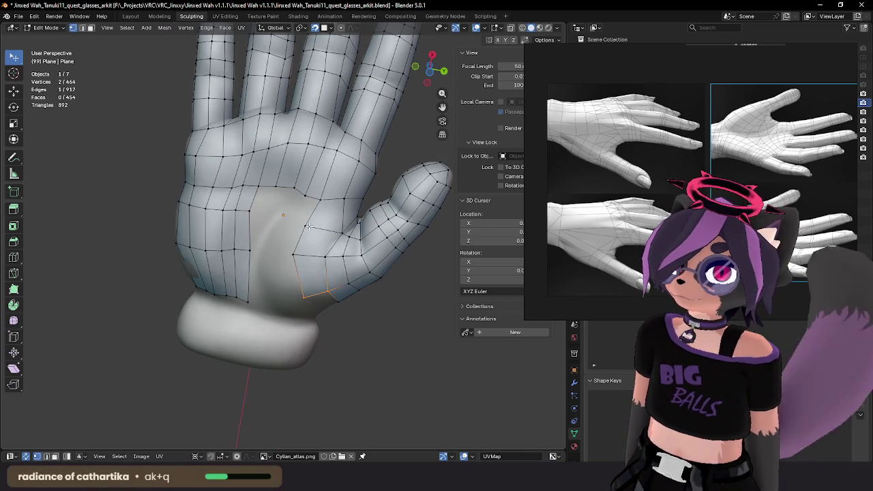
key(g)
click(324, 207)
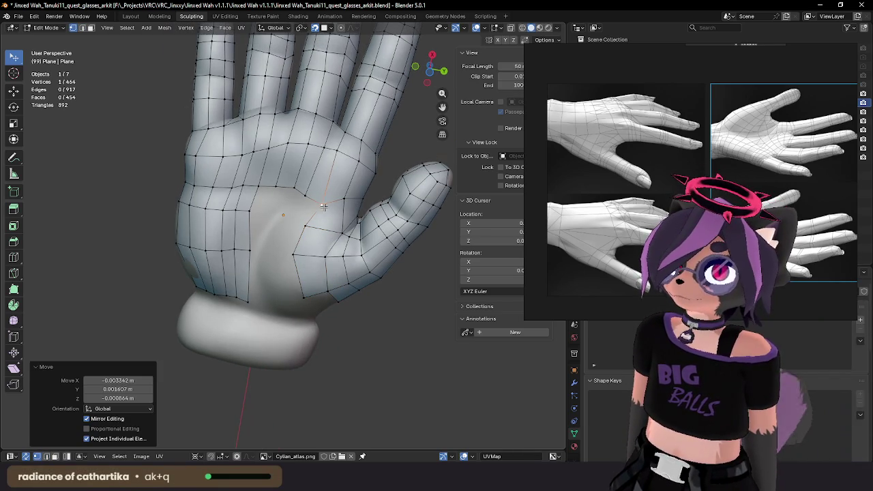
Step: Extend new vertices and faces into the palm gap toward the wrist, resting them on the sculpt
key(alt+v)
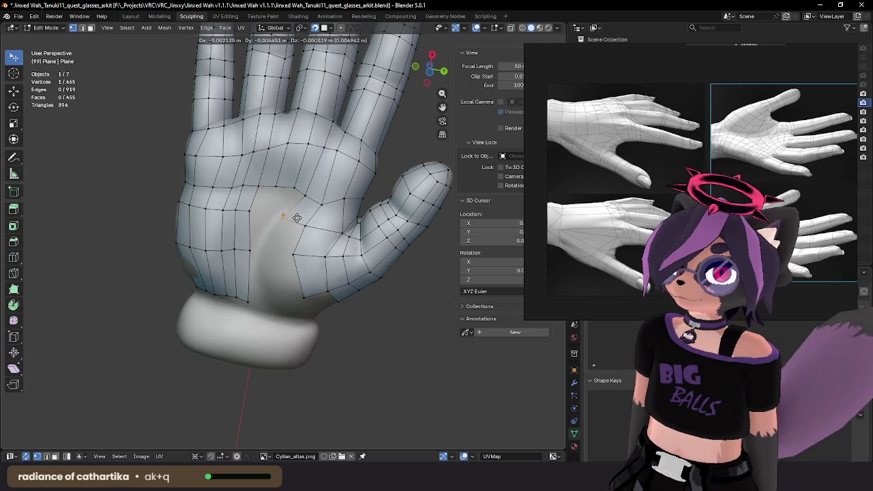
click(307, 221)
key(alt+v)
click(267, 249)
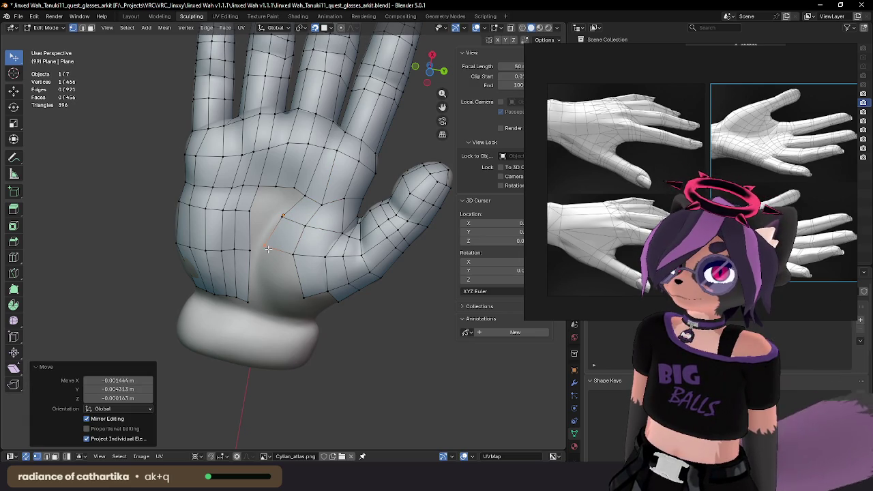
key(g)
click(295, 257)
key(alt+v)
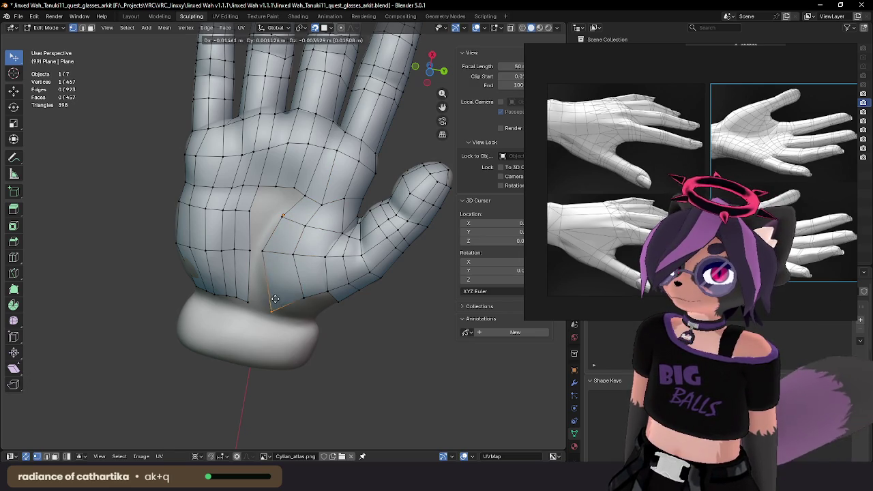
click(271, 291)
Step: Extend more vertices along the lower palm edge, then select the vertex path along the gap edge
mouse_move(288, 296)
middle_down()
mouse_move(323, 260)
mouse_move(334, 271)
middle_up()
key(alt+v)
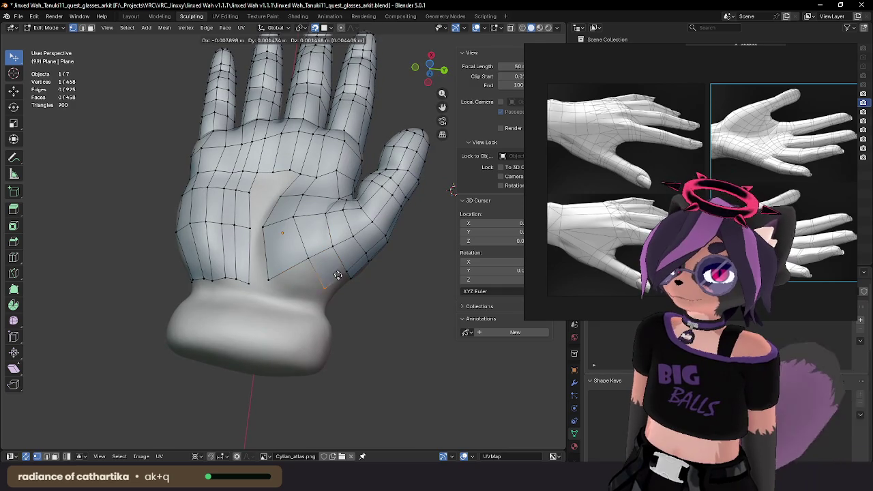
click(337, 269)
key(alt+v)
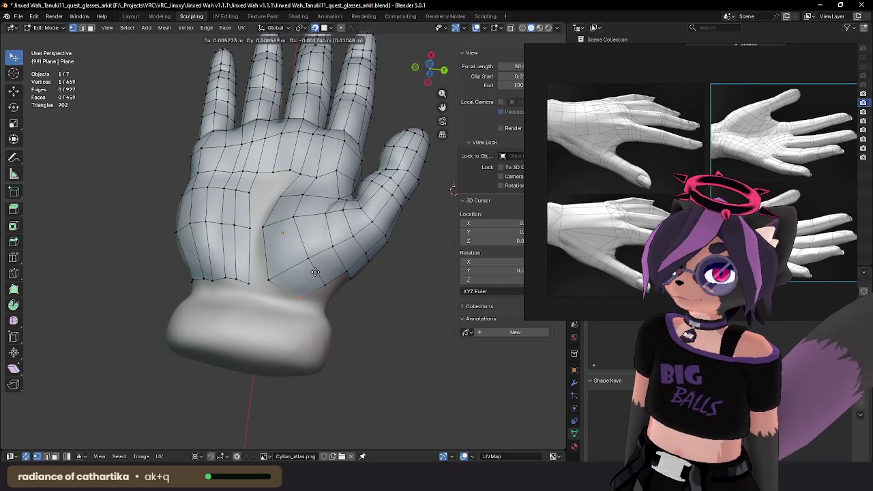
click(309, 266)
middle_drag(309, 266, 302, 238)
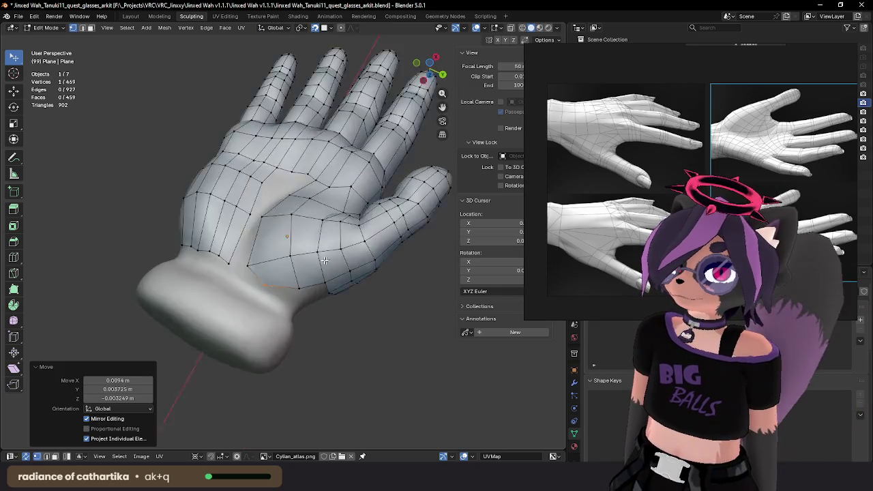
key(alt+v)
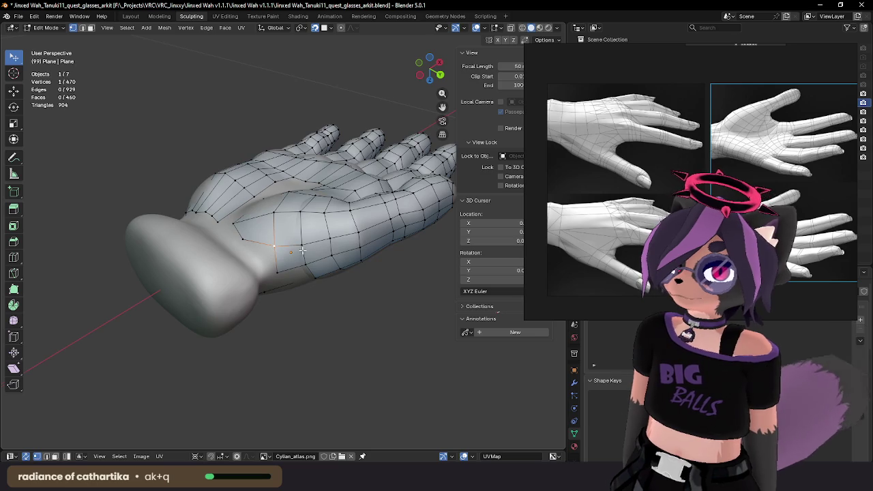
mouse_move(302, 251)
middle_down()
mouse_move(279, 213)
mouse_move(332, 275)
mouse_move(322, 246)
middle_up()
click(245, 226)
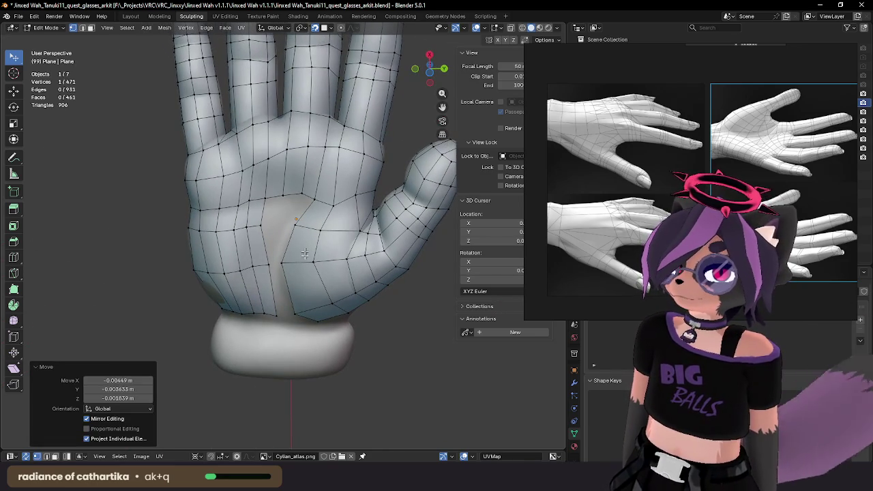
click(261, 250)
ctrl+click(255, 230)
Step: Delete three vertex paths along the edge of the palm gap
key(x)
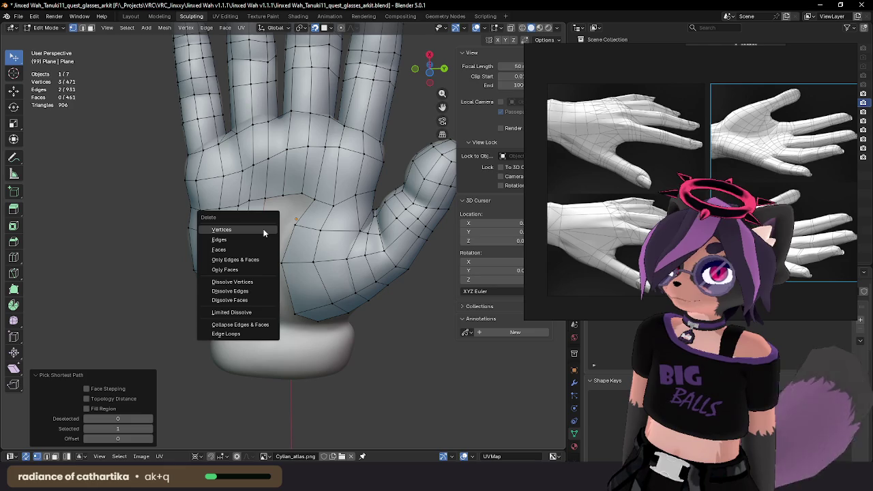
click(263, 229)
ctrl+click(236, 230)
key(x)
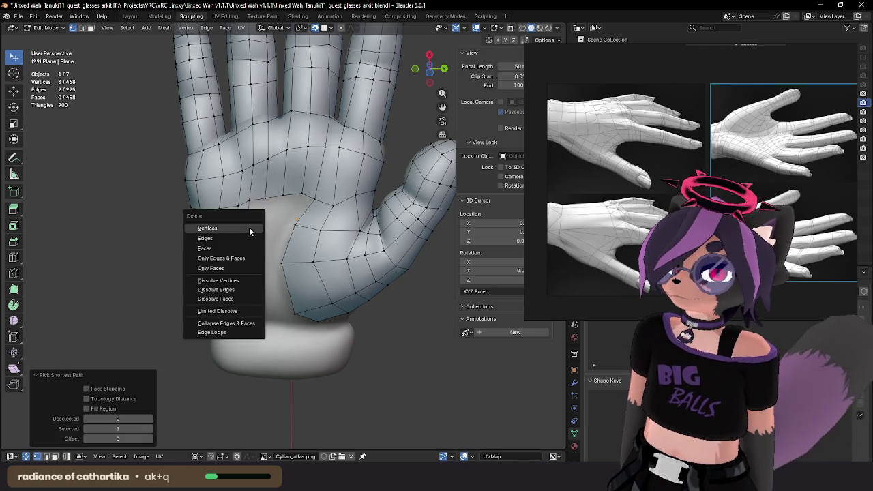
click(235, 227)
ctrl+click(236, 229)
key(x)
click(238, 228)
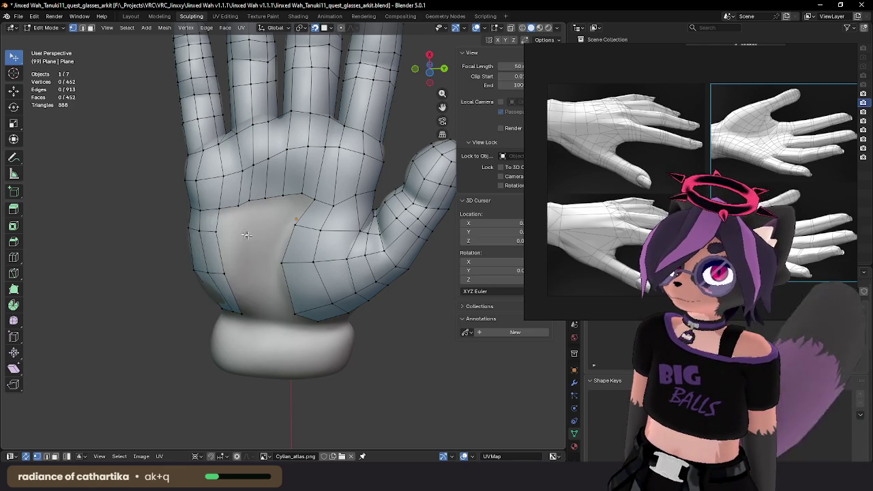
Step: From a frontal palm view, move a palm vertex leftward onto the sculpt surface
mouse_move(238, 228)
middle_down()
mouse_move(264, 236)
mouse_move(307, 205)
middle_up()
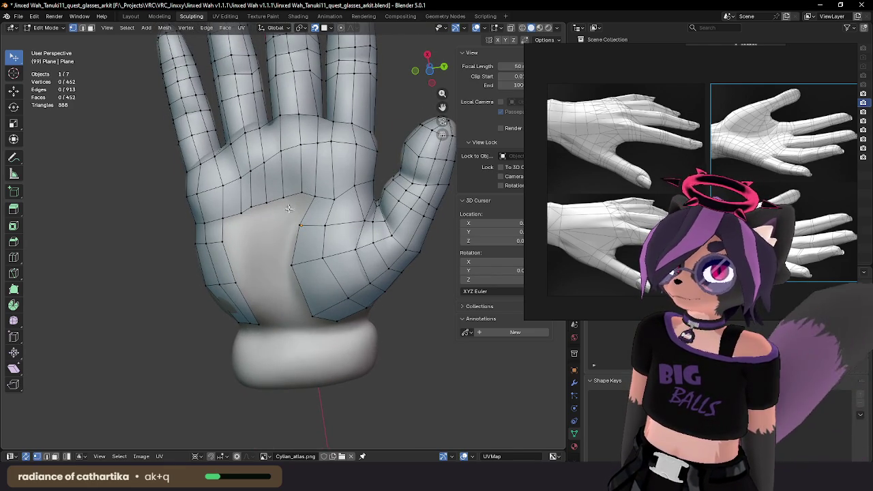
middle_drag(308, 196, 302, 231)
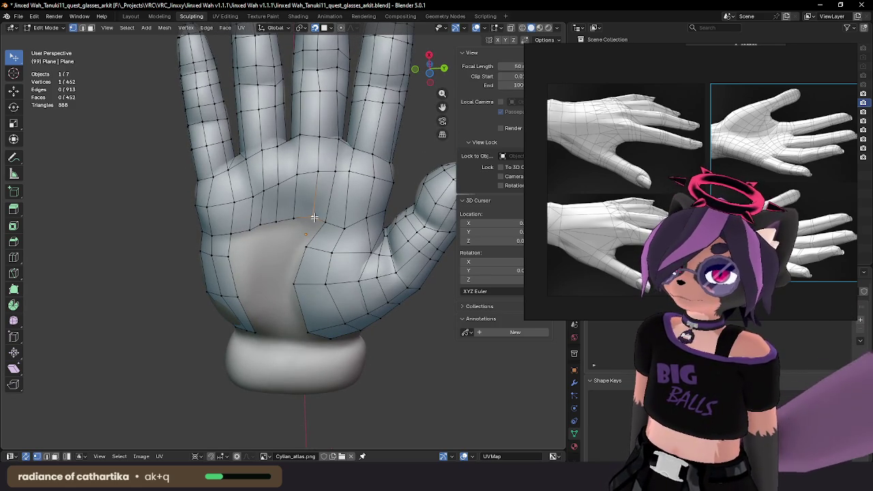
key(g)
click(331, 220)
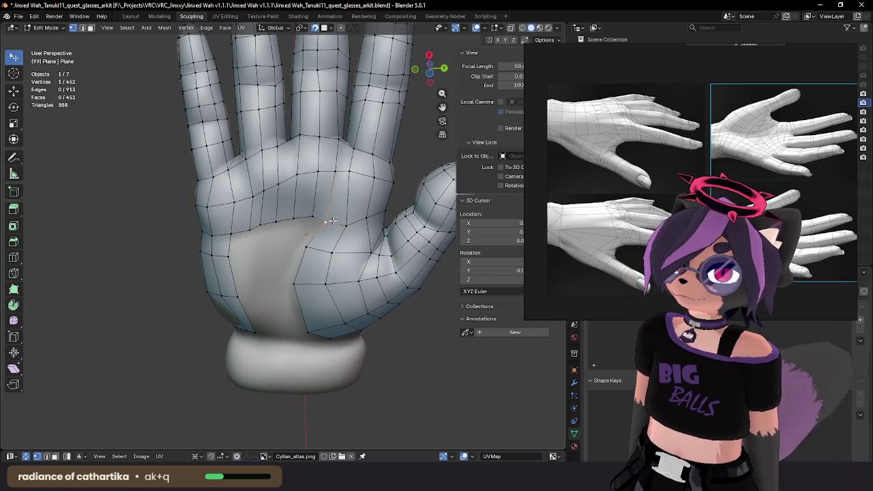
key(g)
click(311, 220)
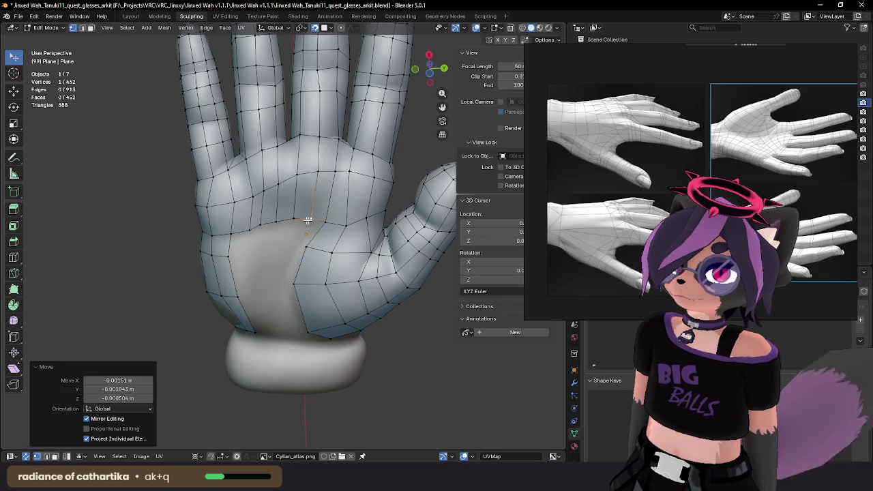
click(296, 223)
key(g)
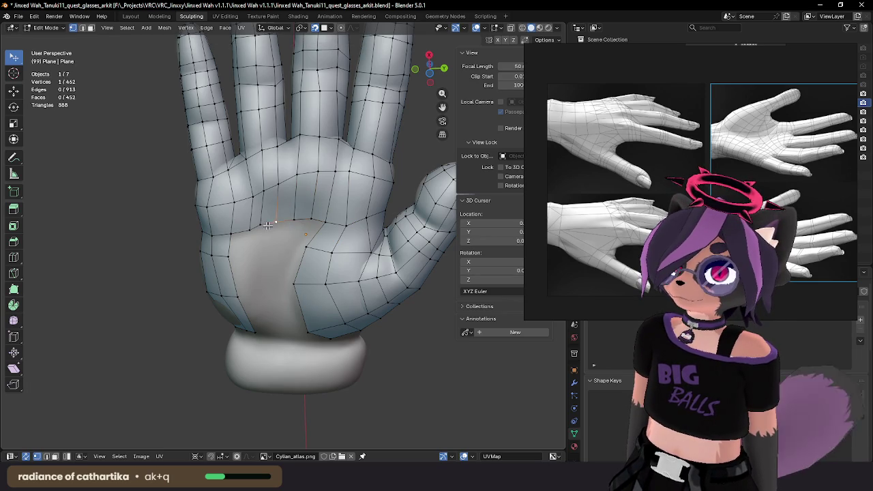
click(266, 226)
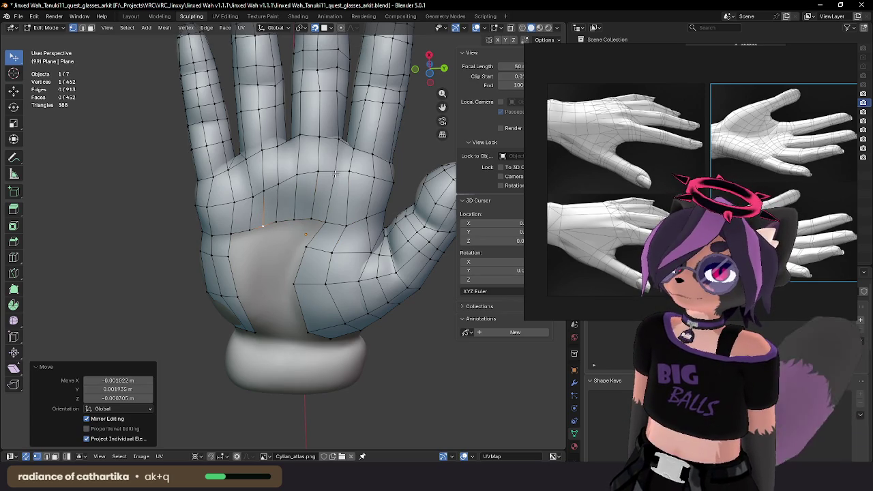
Step: Slide the upper-palm edge loop and adjust vertices near the finger base
click(394, 182)
ctrl+click(210, 205)
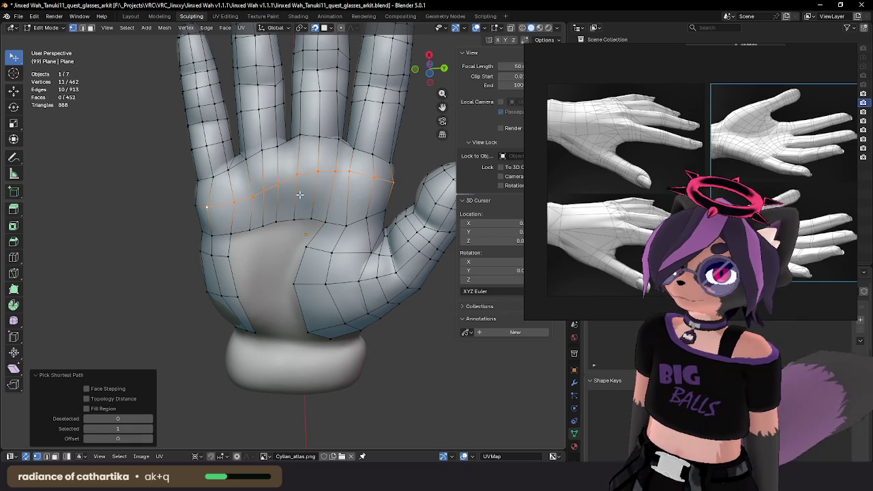
key(g)
key(g)
click(302, 203)
click(299, 186)
key(g)
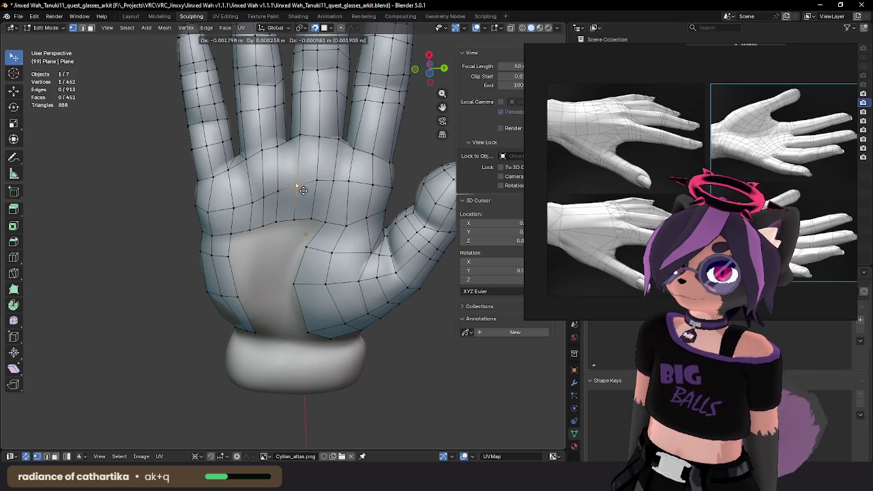
click(318, 182)
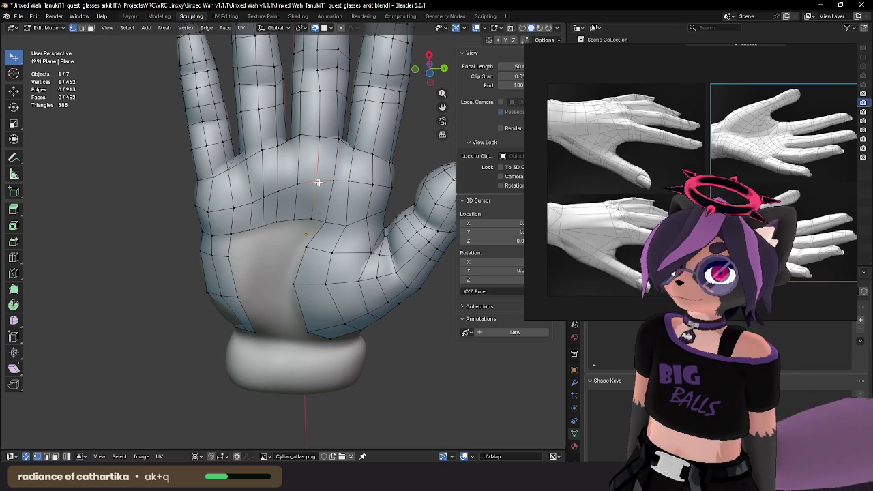
key(g)
click(390, 192)
Step: Reposition several more palm vertices so they sit on the glove surface
key(g)
click(351, 182)
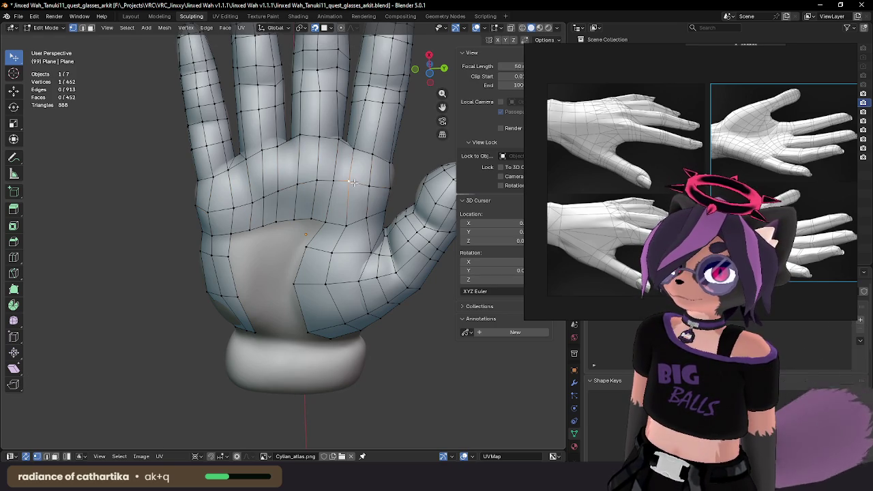
key(g)
click(356, 185)
key(g)
click(225, 206)
key(g)
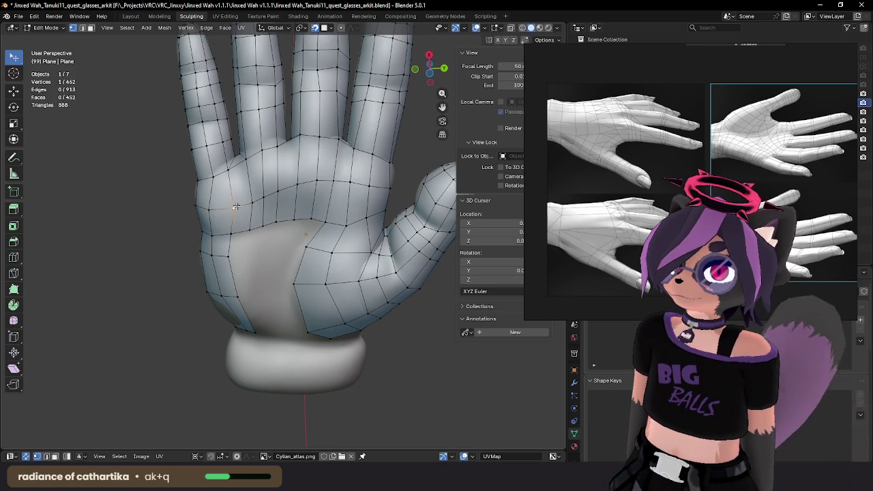
click(245, 204)
key(g)
click(249, 203)
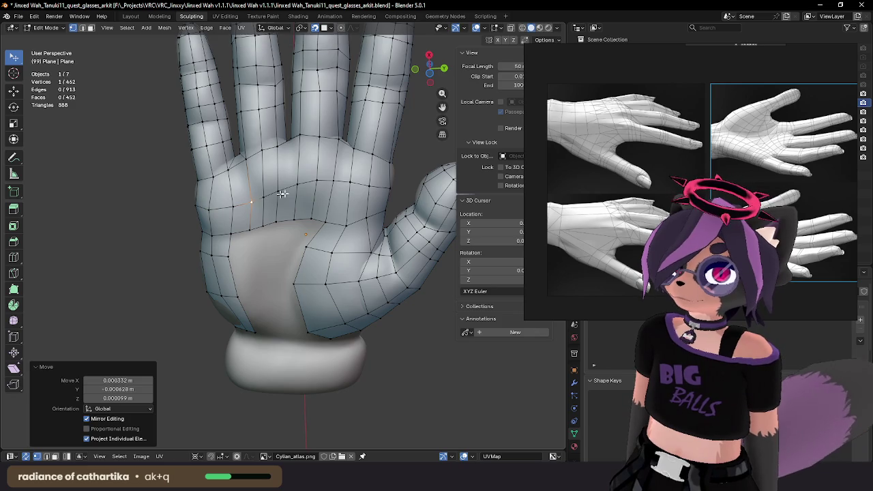
Step: Check from the side and move a vertex to hug the palm, then select a palm-row vertex
mouse_move(282, 194)
middle_down()
mouse_move(377, 241)
mouse_move(290, 194)
middle_up()
key(g)
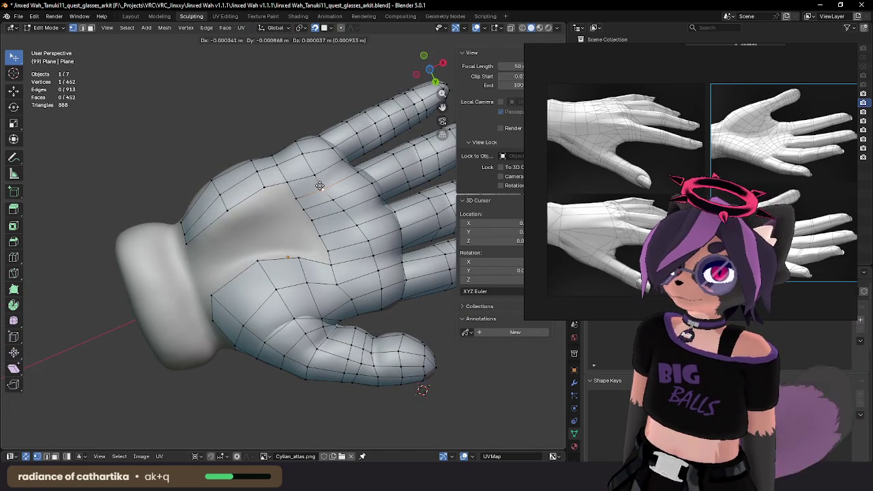
click(321, 190)
mouse_move(294, 242)
middle_down()
mouse_move(216, 261)
mouse_move(239, 299)
middle_up()
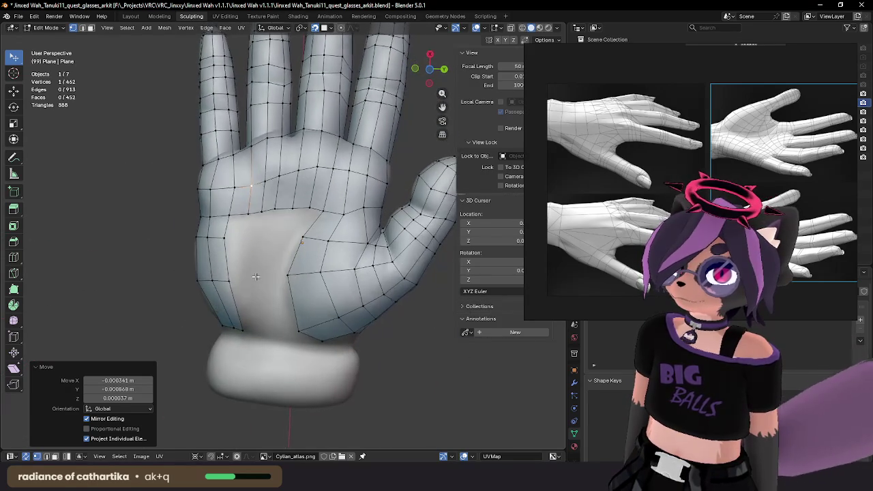
click(230, 278)
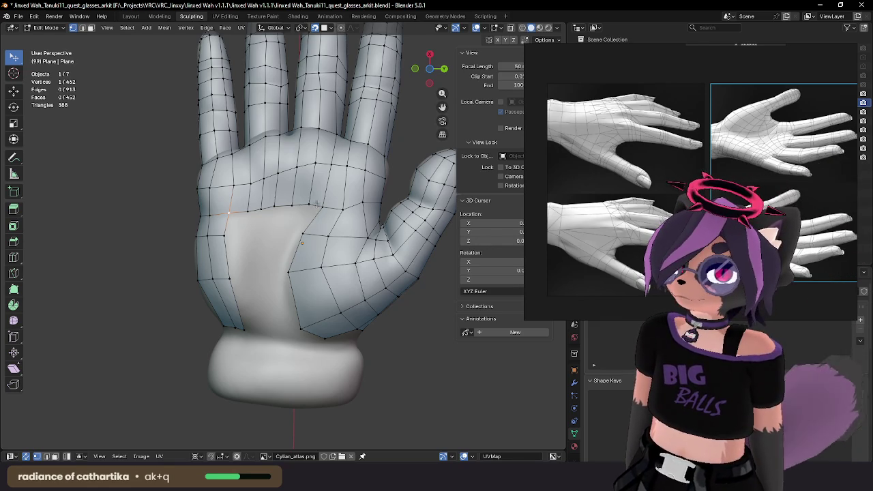
Step: Bevel the palm vertex path into two rows with Ctrl+B; trial vertex moves are undone
ctrl+click(249, 211)
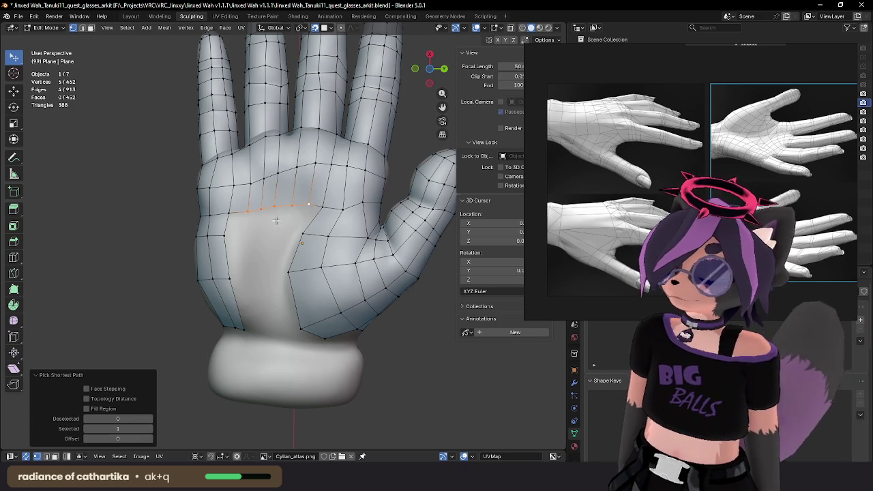
key(ctrl+b)
click(259, 247)
click(235, 240)
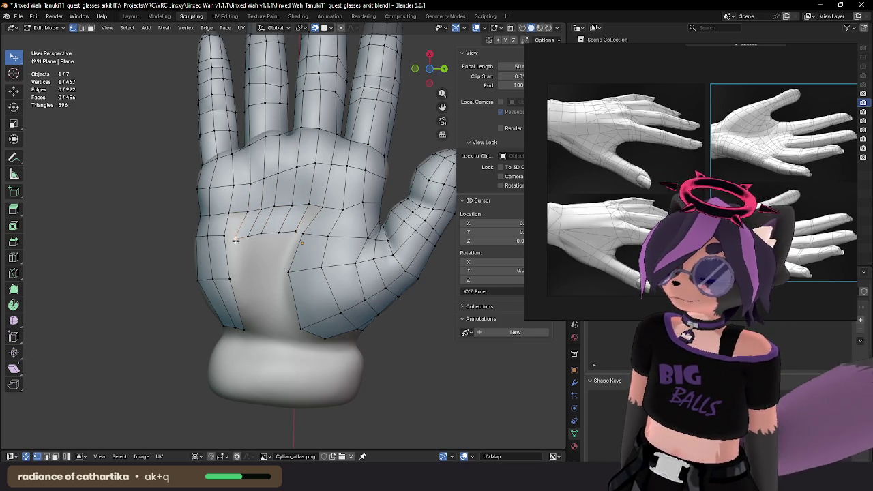
mouse_move(235, 240)
mouse_down()
mouse_move(277, 232)
mouse_move(295, 207)
mouse_move(307, 210)
mouse_up()
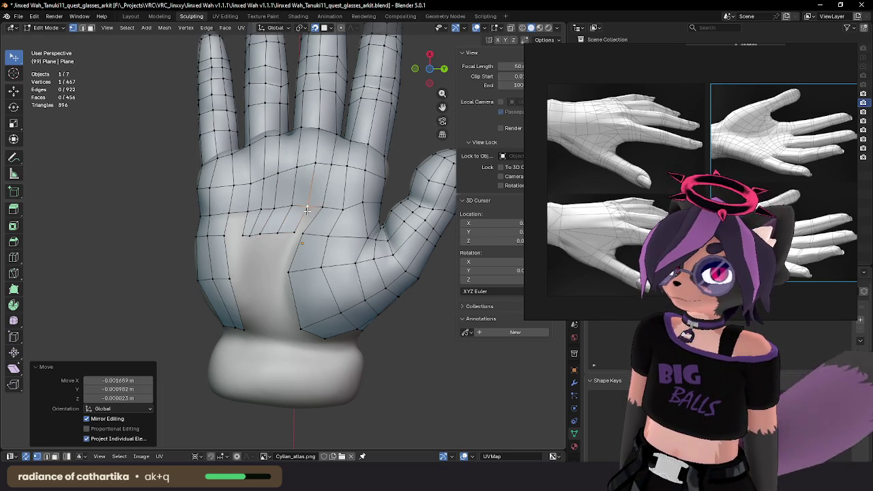
key(ctrl+z)
mouse_move(249, 234)
mouse_down()
mouse_move(294, 234)
mouse_move(245, 238)
mouse_up()
click(243, 238)
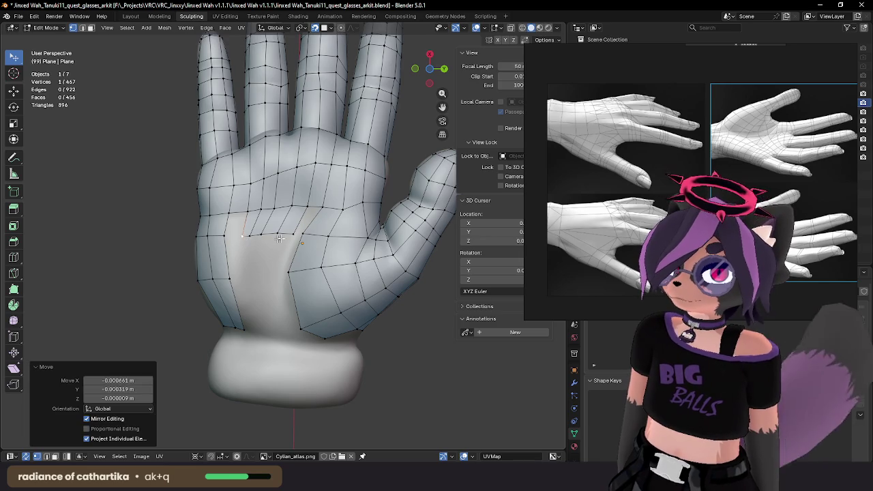
key(ctrl+z)
Step: Extrude the palm row downward and scale it to fit the palm
ctrl+click(243, 236)
key(e)
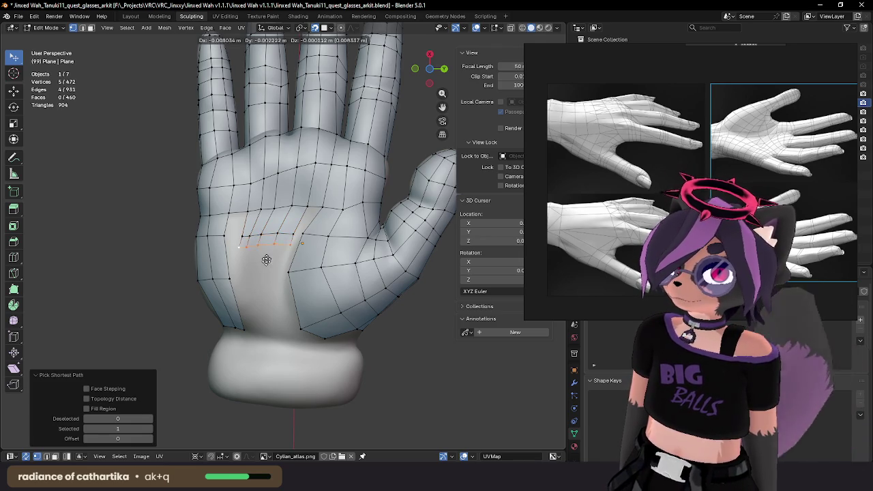
click(263, 281)
key(s)
click(276, 277)
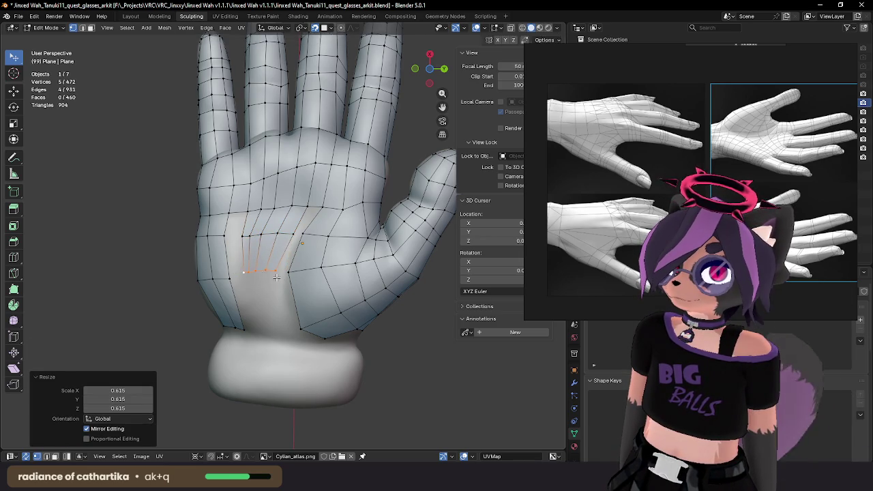
click(276, 284)
Step: Extrude the bottom row further down to the wrist cuff
click(277, 280)
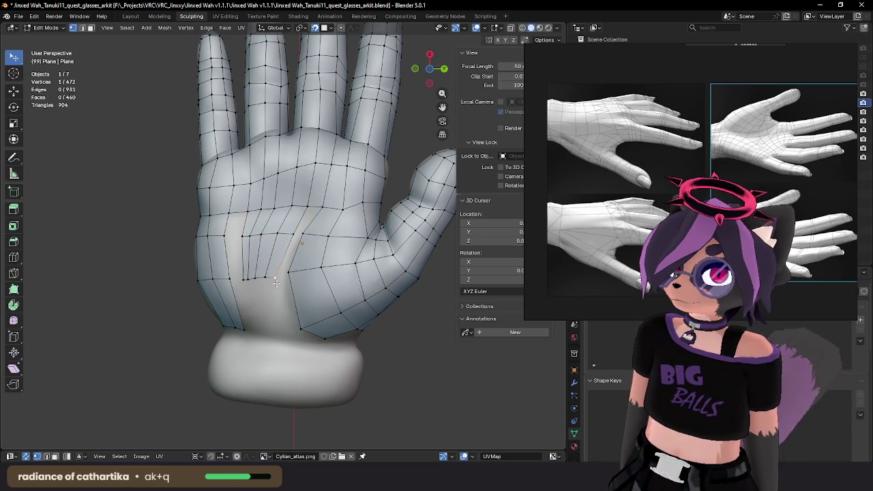
ctrl+click(244, 280)
key(e)
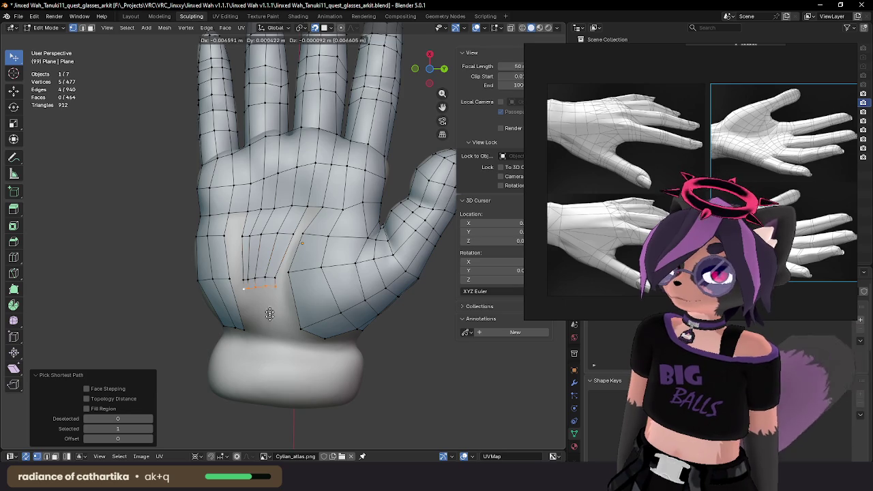
click(276, 350)
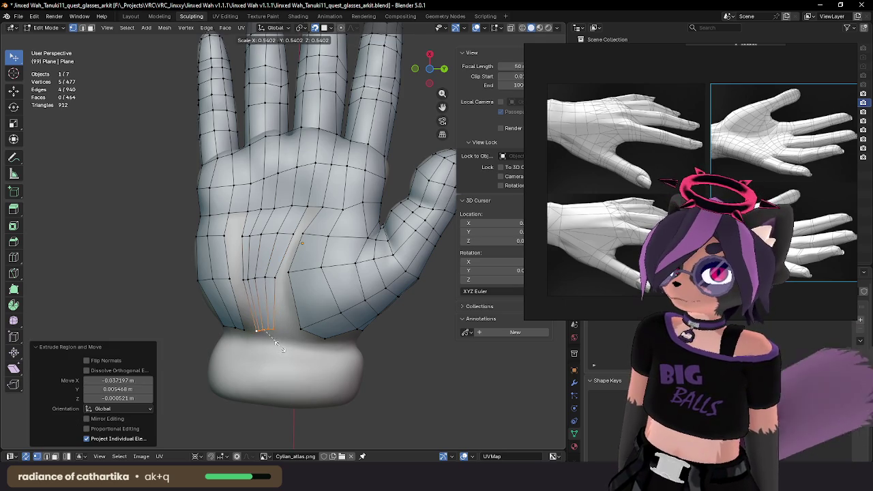
click(276, 348)
Step: Line up the bottom-row vertices along the wrist edge
scroll(294, 273, up, 3)
scroll(300, 257, up, 2)
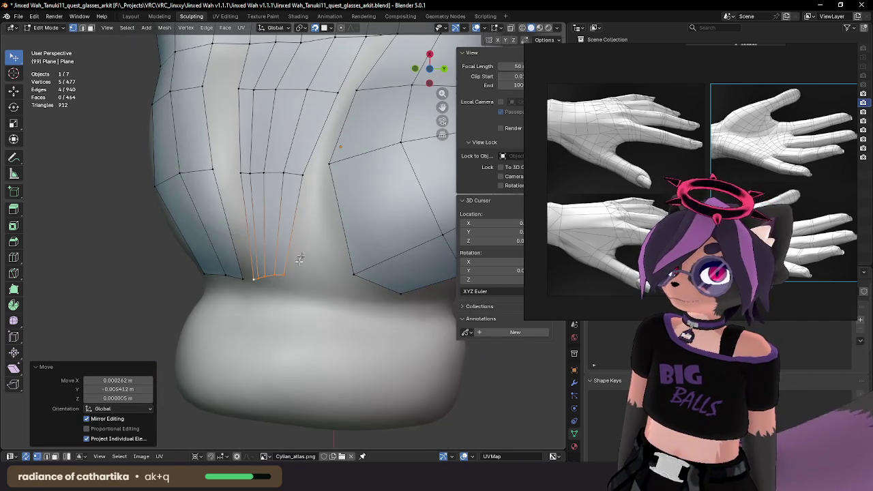
click(262, 282)
key(g)
click(282, 287)
key(g)
click(273, 286)
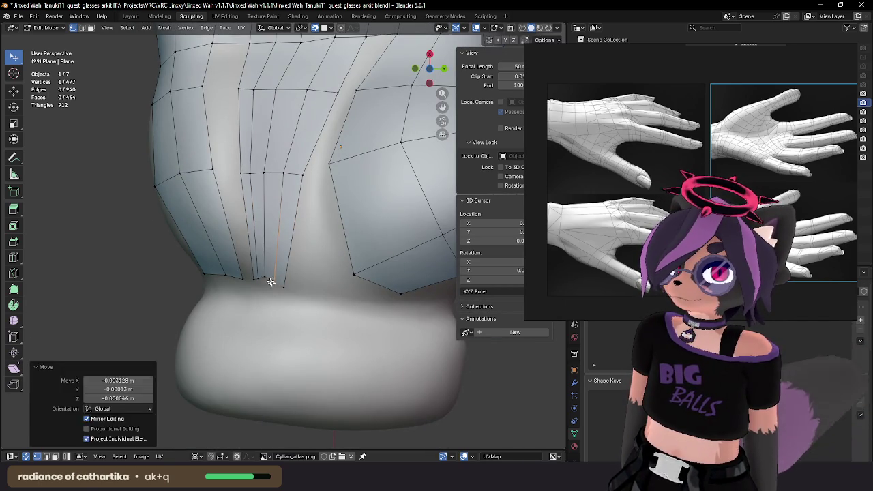
key(g)
click(262, 286)
key(g)
click(251, 284)
key(g)
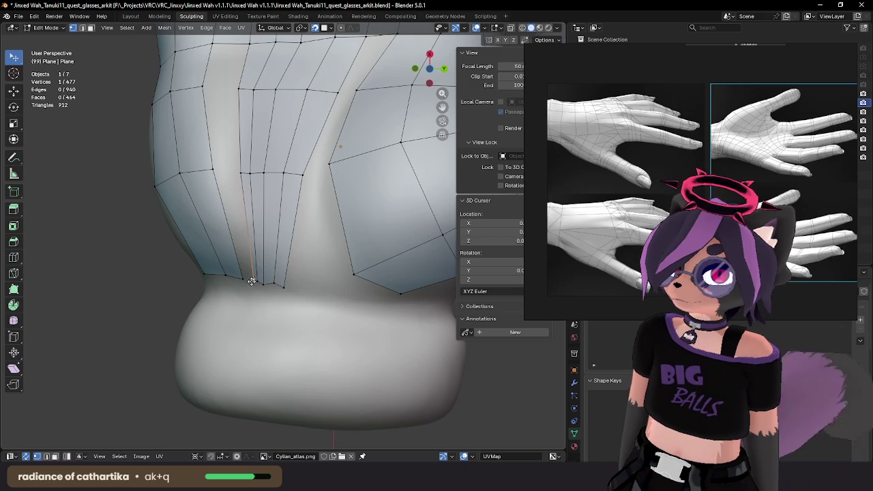
click(250, 284)
key(g)
click(262, 285)
key(g)
click(265, 285)
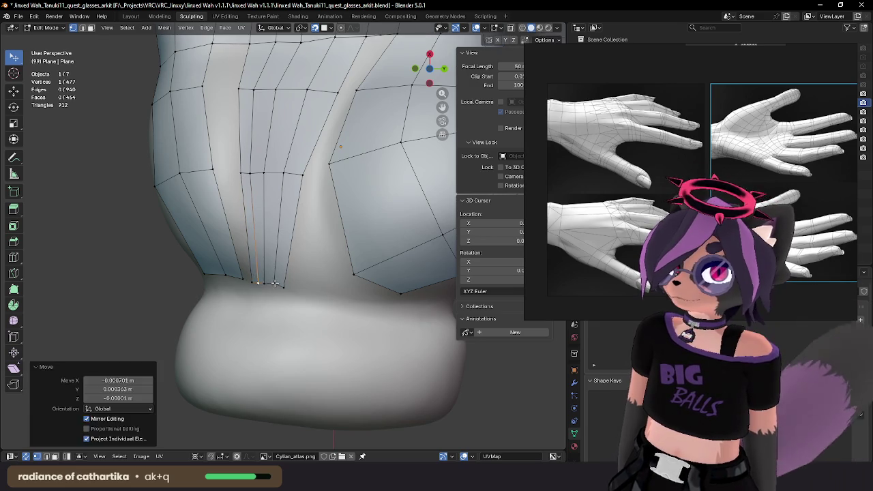
key(g)
click(277, 287)
middle_drag(278, 287, 276, 215)
Step: Connect a palm vertex down to the wrist with a new edge using J
key(ctrl+z)
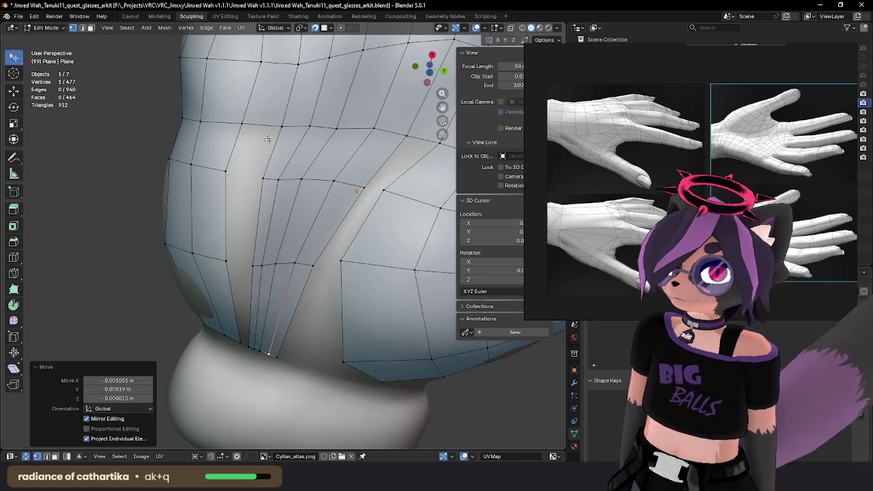
click(246, 262)
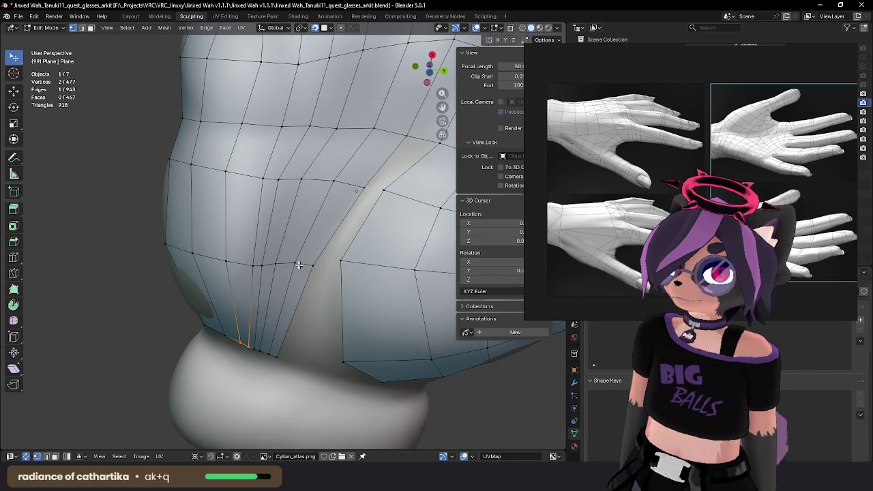
scroll(298, 261, down, 2)
scroll(294, 257, down, 2)
scroll(290, 252, down, 2)
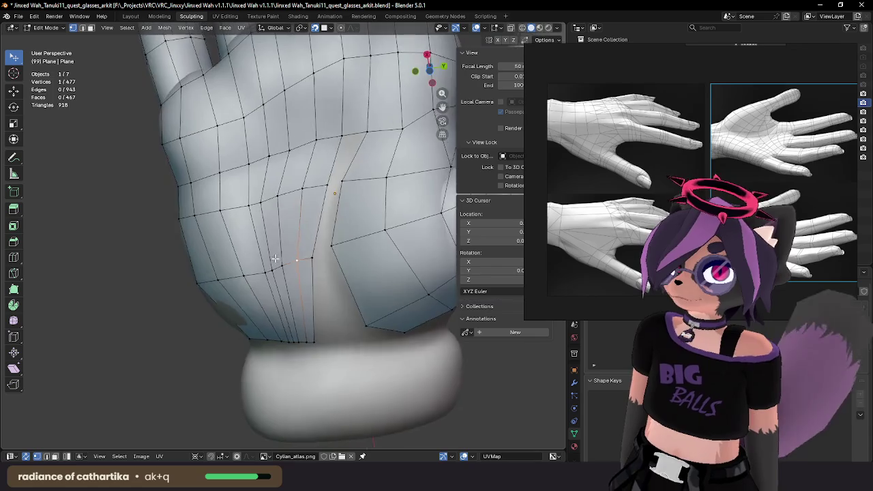
scroll(285, 247, down, 2)
scroll(285, 247, up, 2)
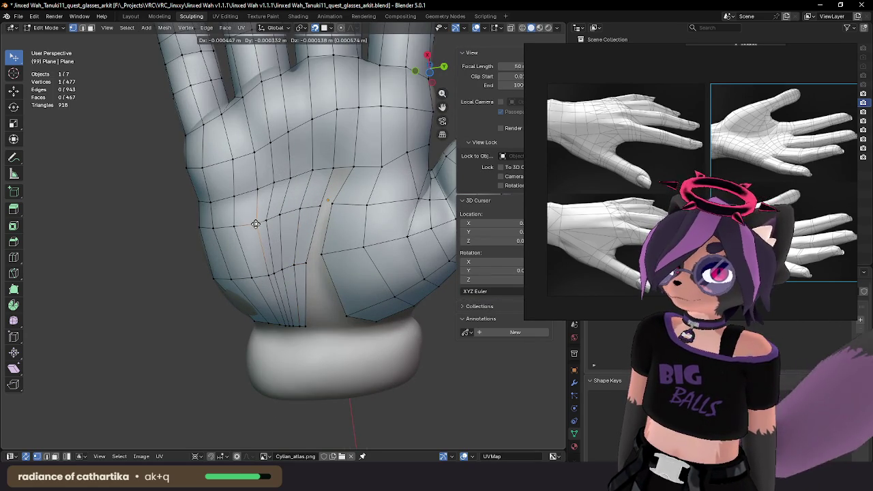
click(268, 275)
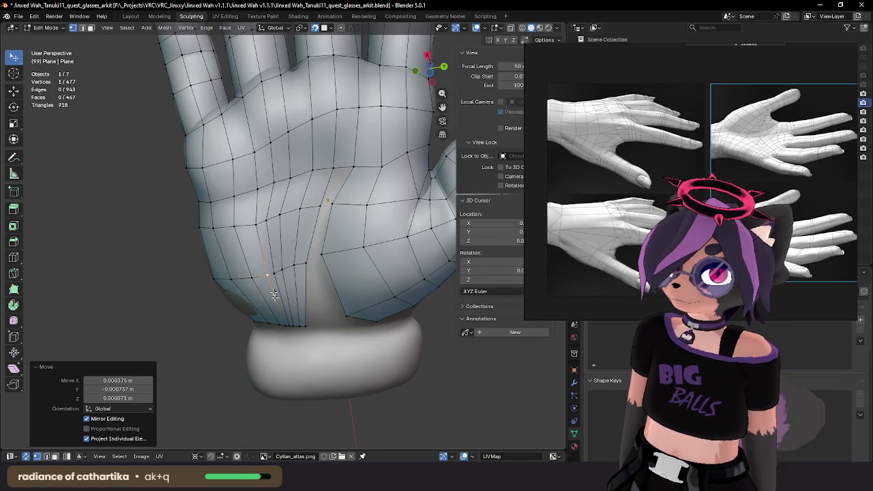
ctrl+click(279, 325)
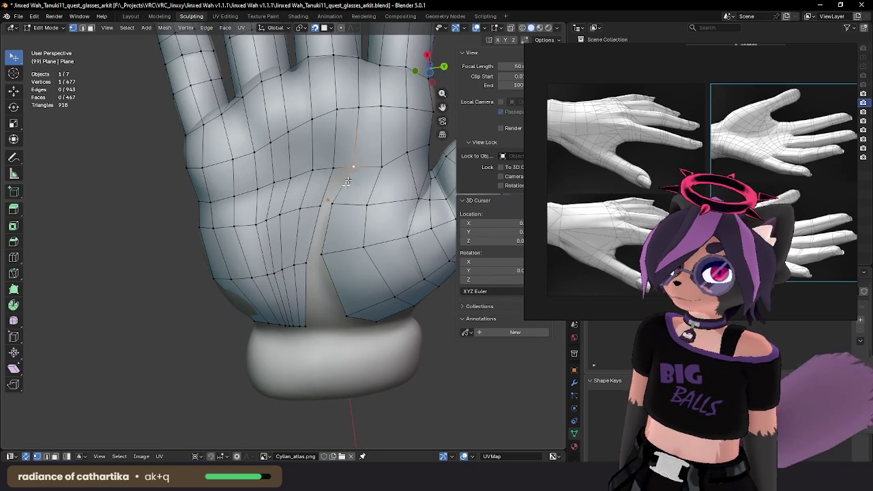
key(j)
Step: Position the newly connected vertices along the wrist edge
key(g)
click(345, 319)
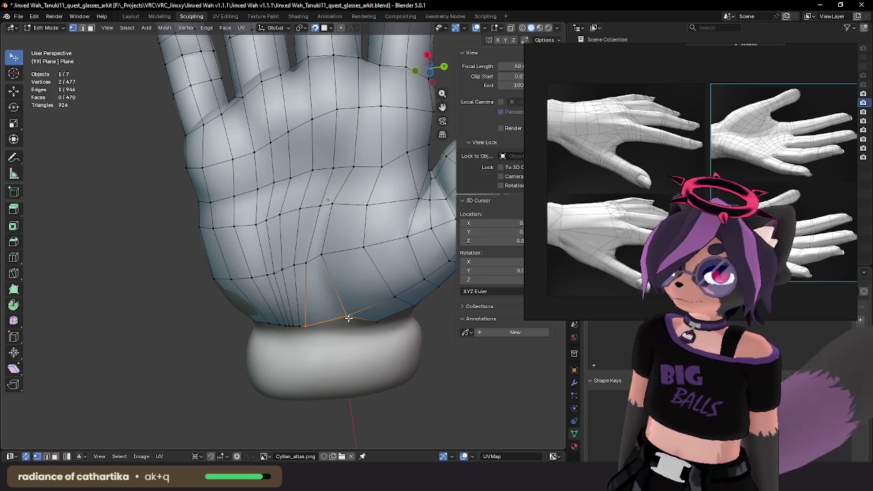
key(g)
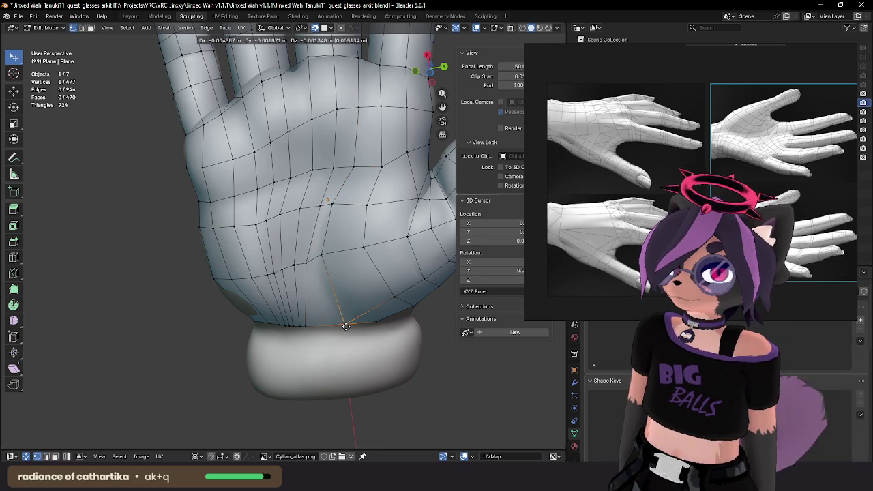
click(345, 326)
middle_drag(346, 326, 302, 306)
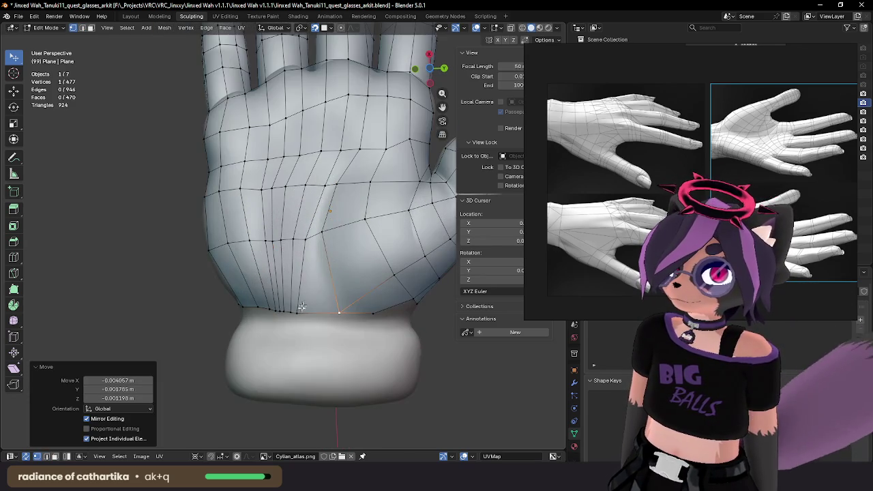
click(296, 315)
key(g)
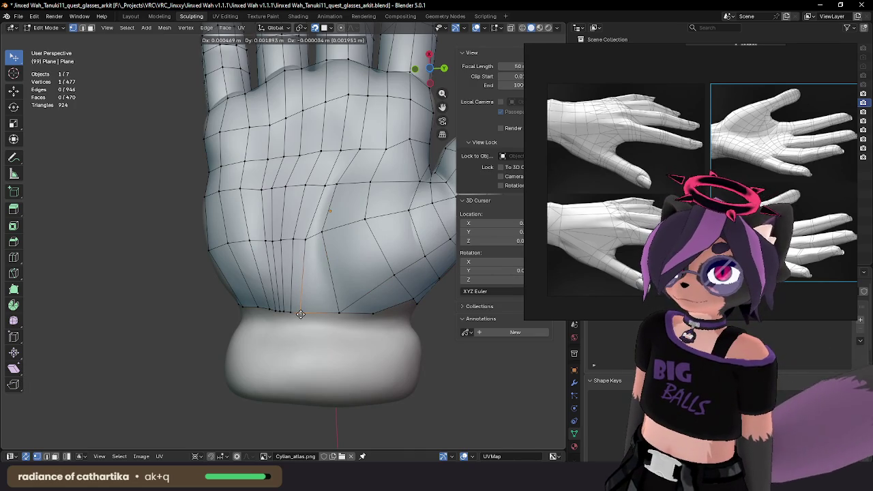
click(302, 313)
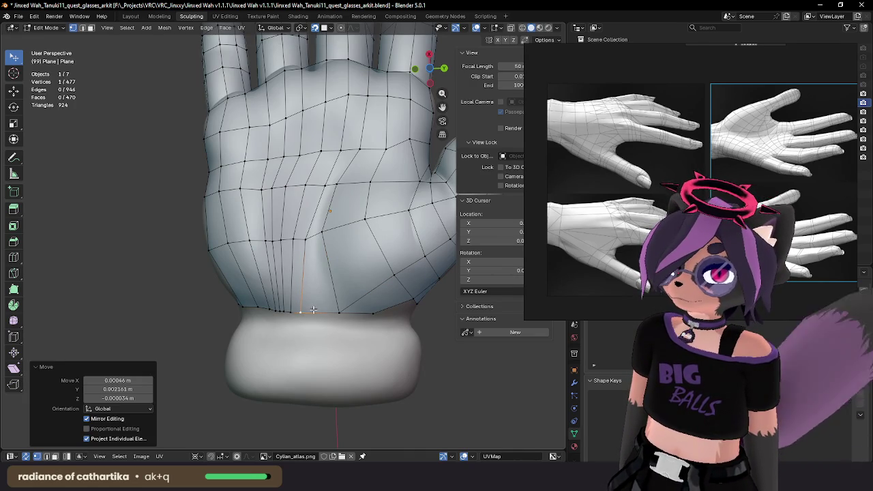
Step: Delete the old wrist-edge vertex path, undoing a single-vertex deletion first
key(x)
click(312, 310)
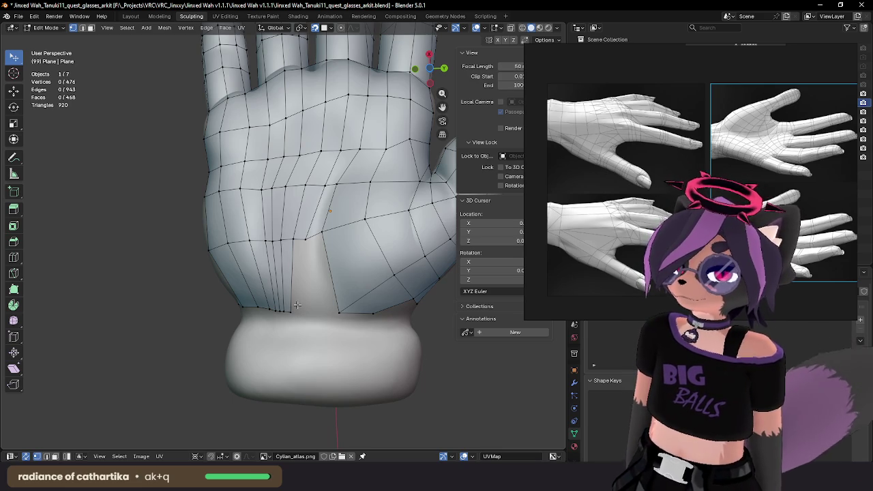
key(ctrl+z)
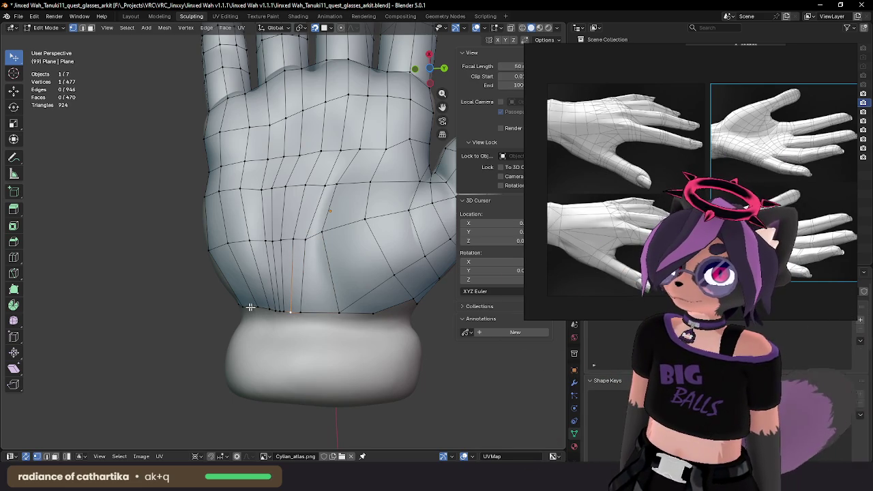
ctrl+click(251, 307)
key(x)
click(289, 292)
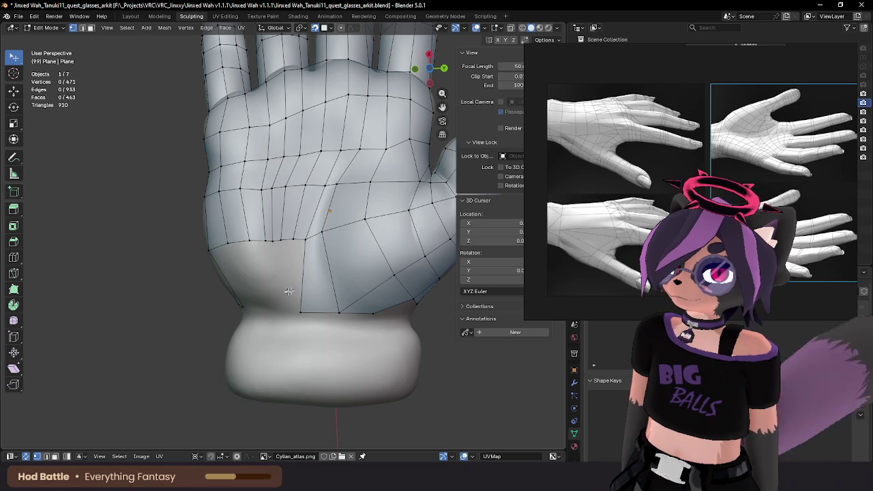
middle_drag(289, 291, 341, 257)
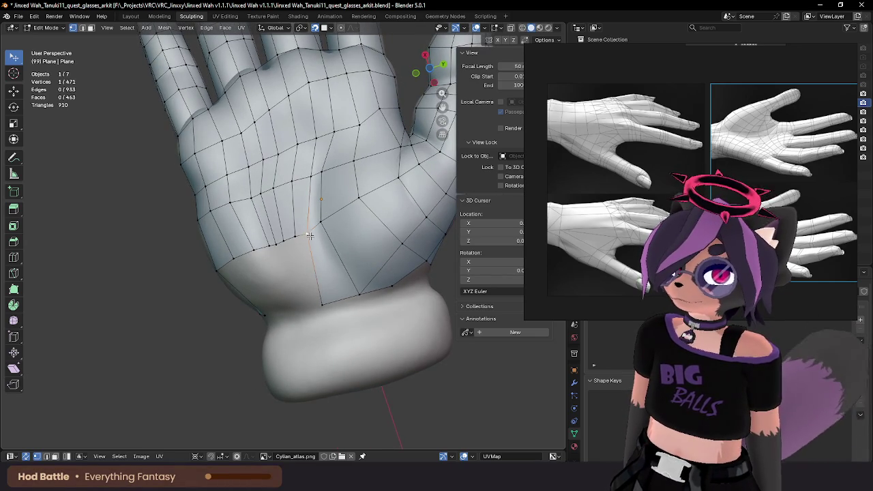
Step: Extrude two new vertices from the lower palm toward the glove cuff and place them
key(e)
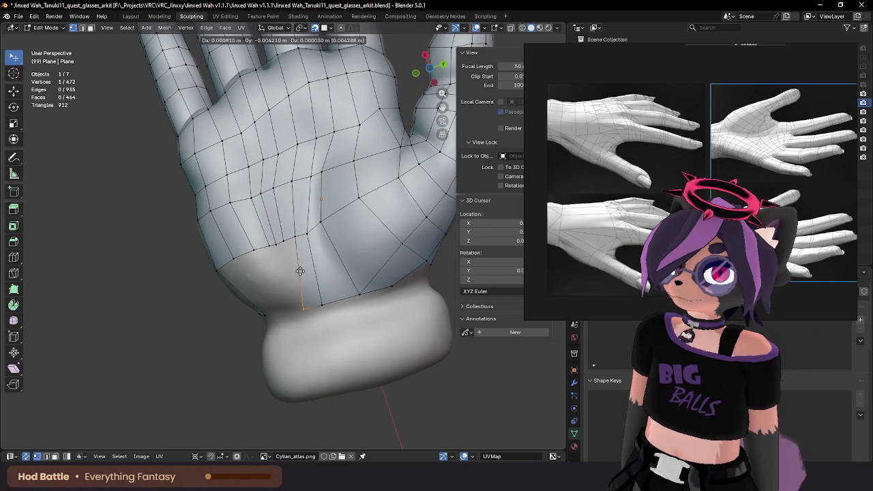
click(299, 270)
middle_drag(305, 267, 362, 276)
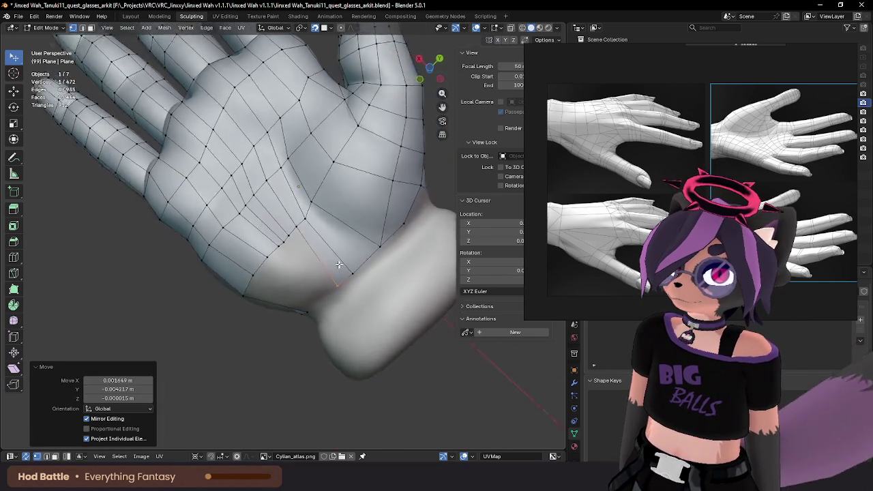
key(g)
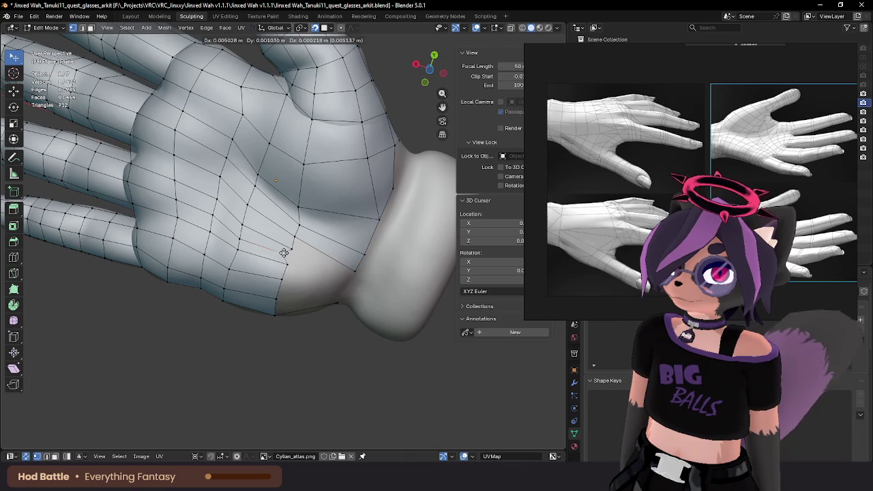
click(293, 251)
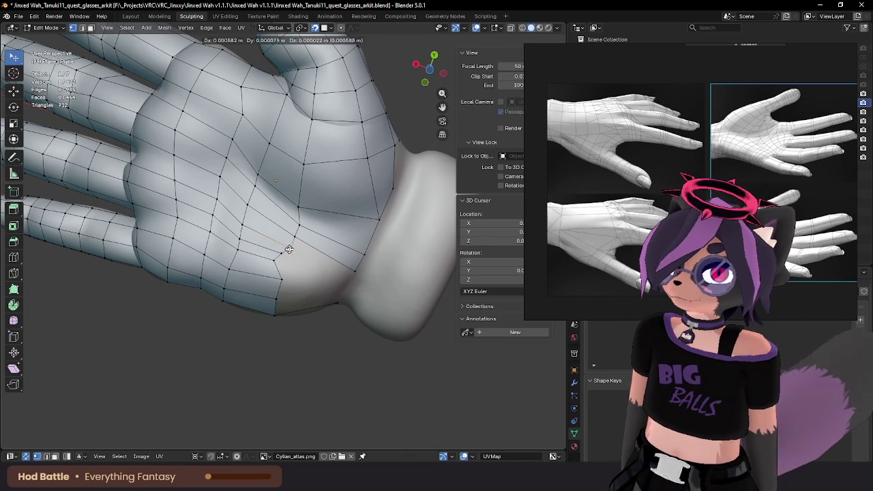
key(e)
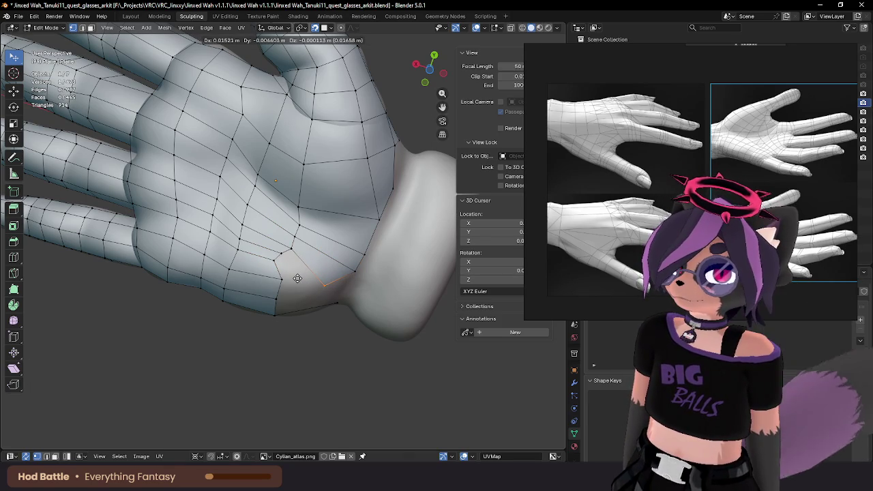
click(293, 271)
middle_drag(292, 271, 330, 251)
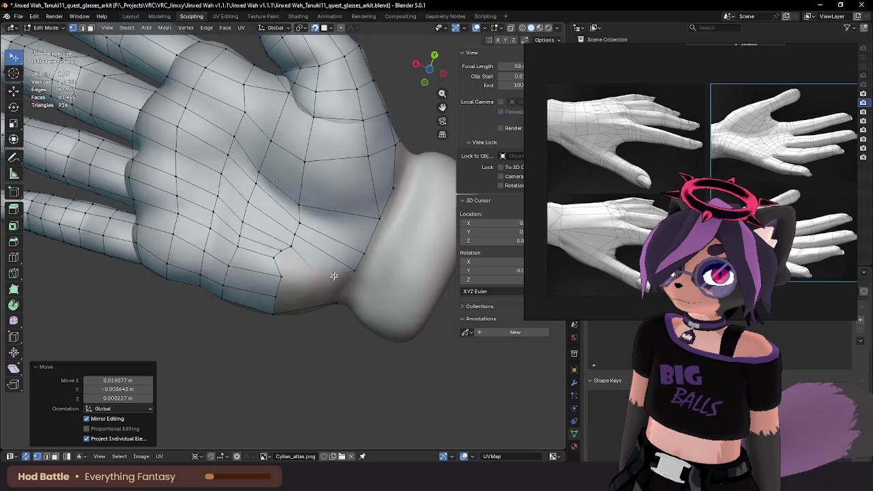
key(g)
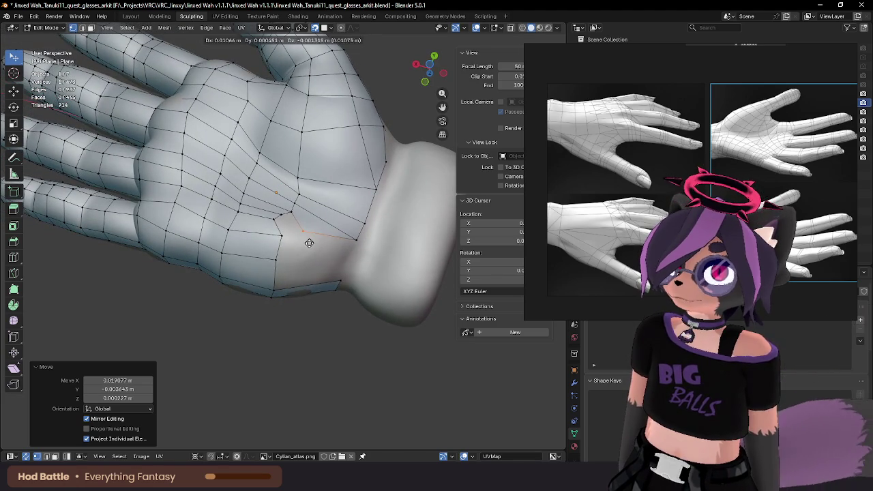
click(309, 243)
Step: Slide the selected lower-palm vertices into place around the remaining gap
middle_drag(309, 243, 342, 261)
shift+click(330, 243)
shift+click(282, 265)
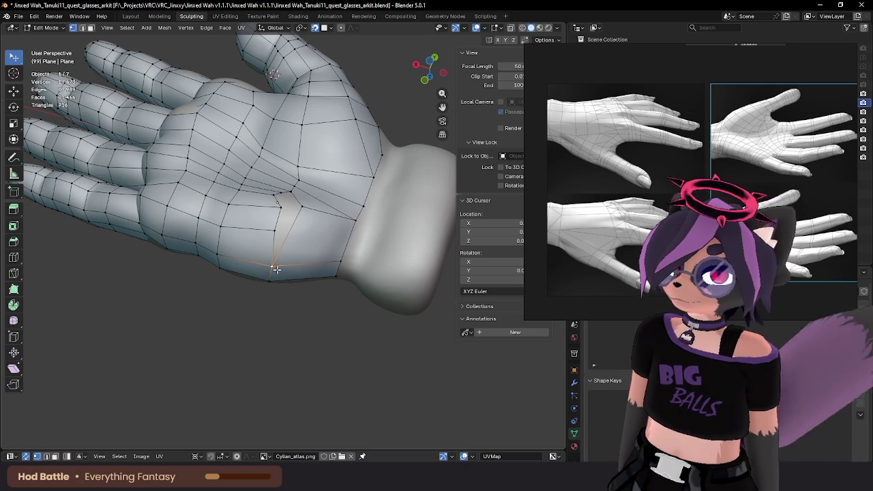
drag(275, 269, 280, 271)
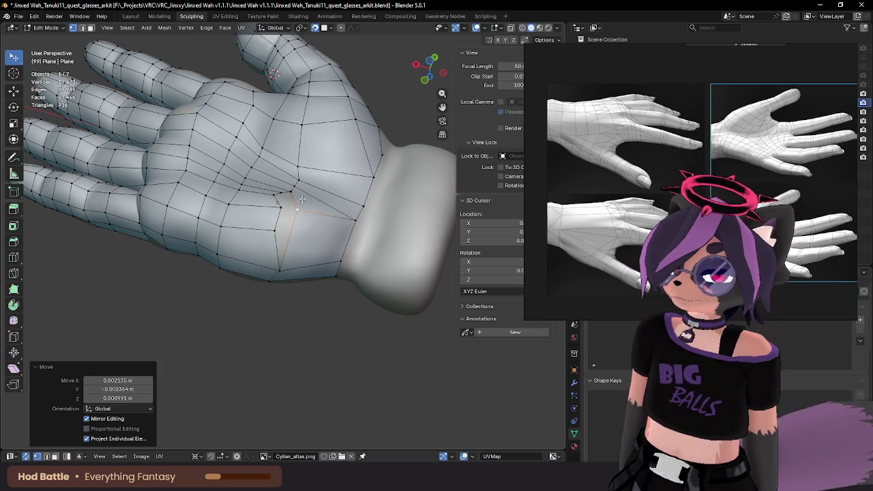
mouse_move(301, 199)
middle_down()
mouse_move(288, 253)
mouse_move(302, 256)
middle_up()
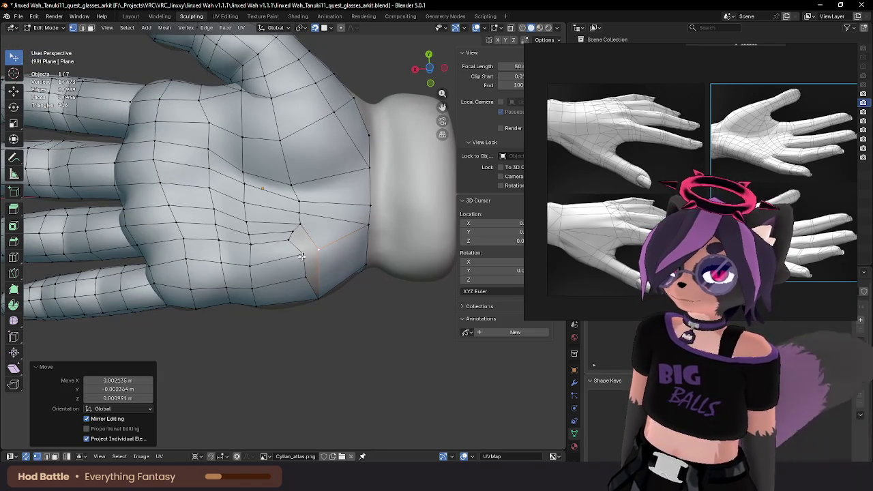
mouse_move(293, 276)
mouse_down()
mouse_move(280, 269)
mouse_move(289, 234)
mouse_up()
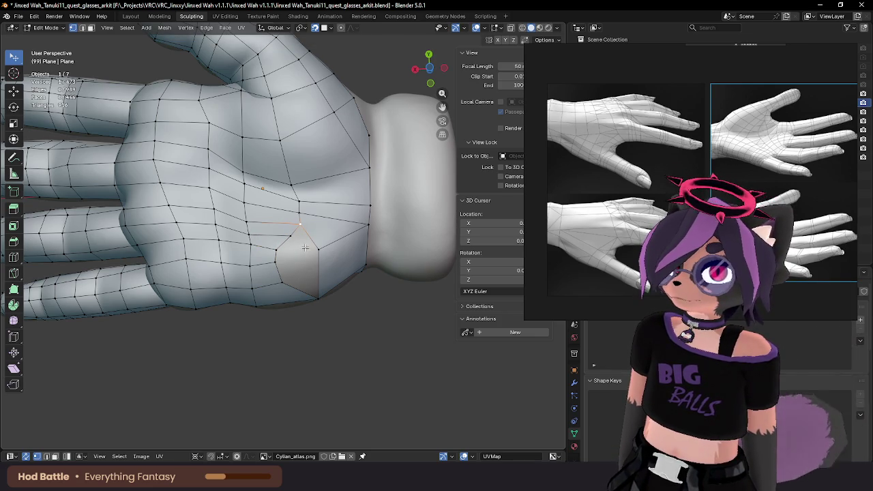
mouse_move(302, 243)
mouse_down()
mouse_move(277, 233)
mouse_move(272, 252)
mouse_up()
key(2)
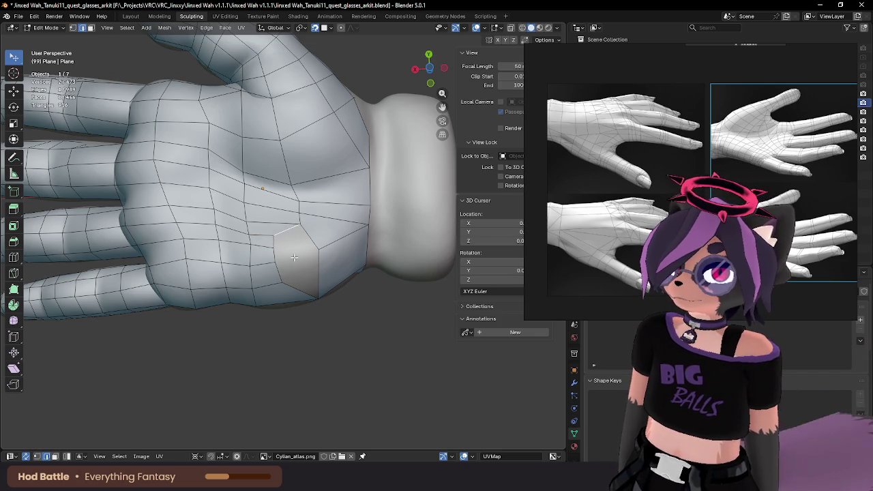
Step: Add an edge loop across the palm and pull its vertex down to the lower palm edge
key(1)
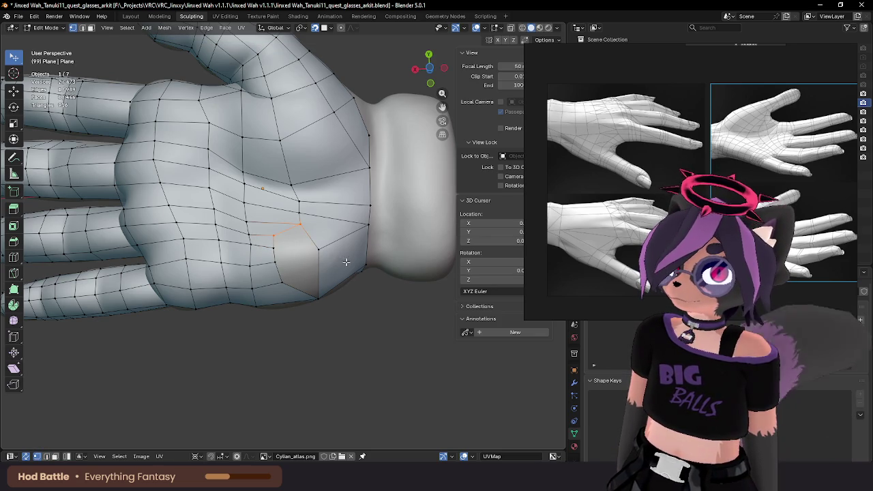
key(ctrl+r)
click(361, 256)
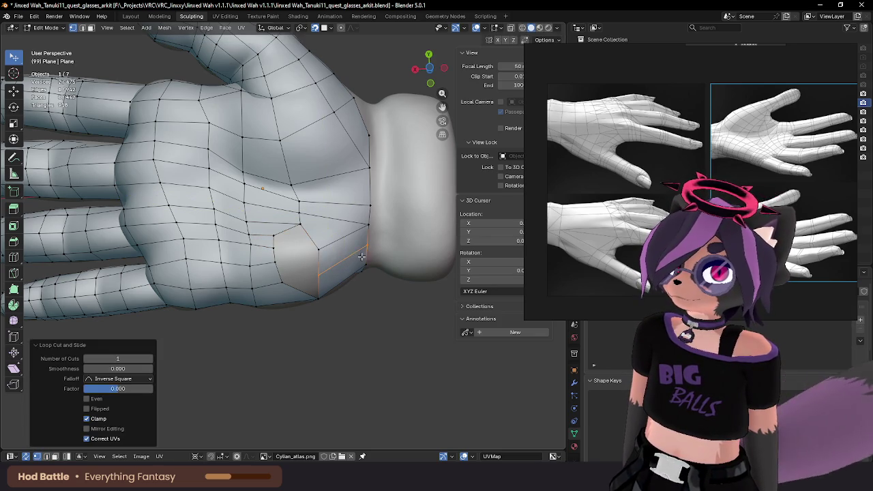
key(2)
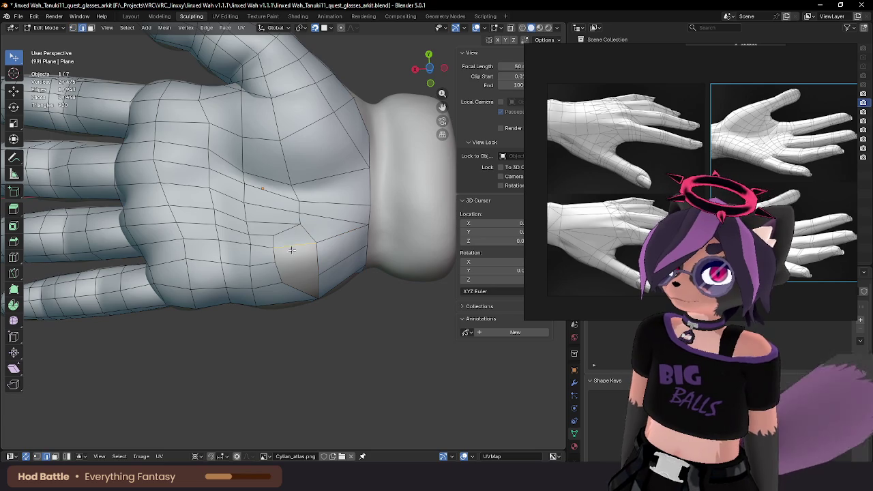
key(1)
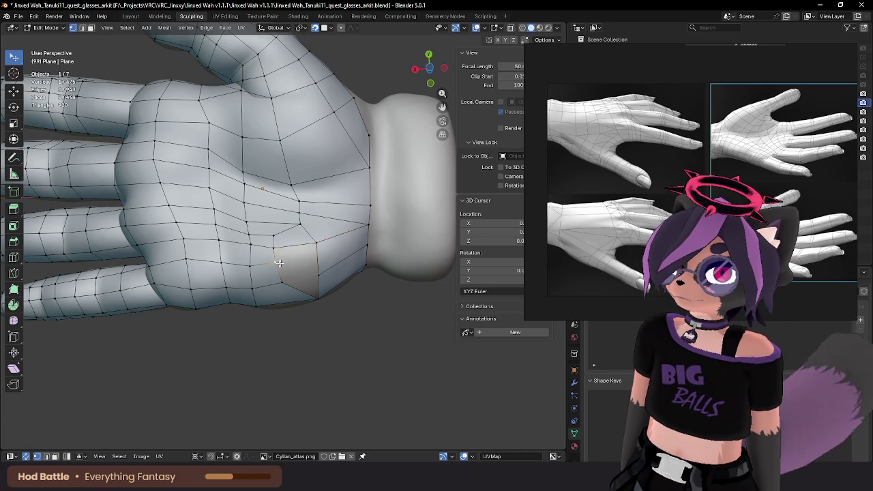
drag(279, 262, 281, 289)
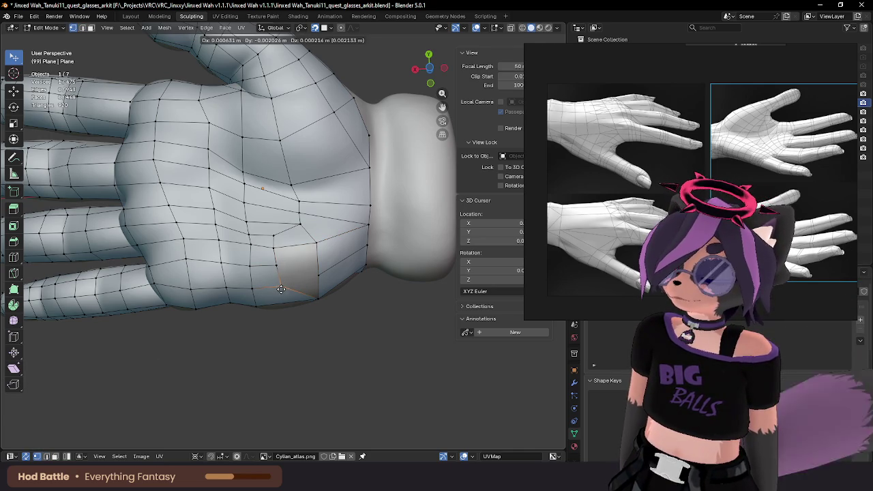
Step: Slide the new loop's palm vertices near the wrist onto the glove sculpt
middle_drag(280, 289, 315, 268)
mouse_move(318, 266)
mouse_down()
mouse_move(307, 260)
mouse_move(319, 238)
mouse_up()
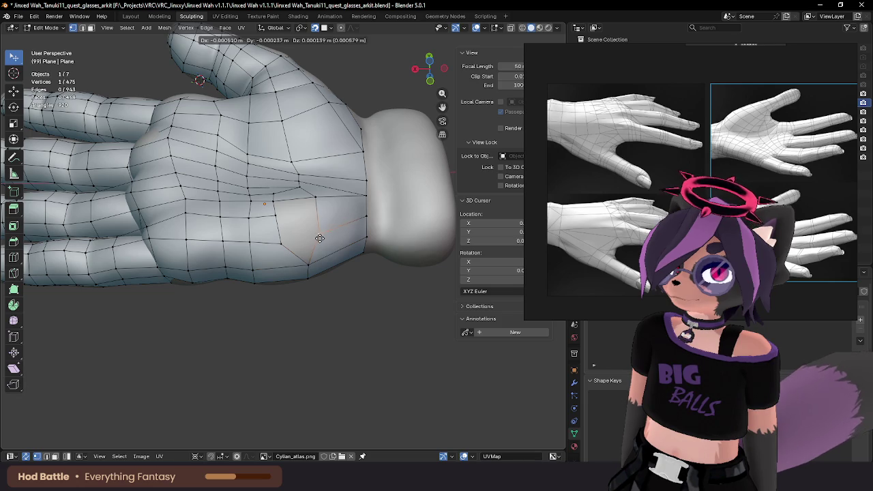
drag(320, 239, 250, 253)
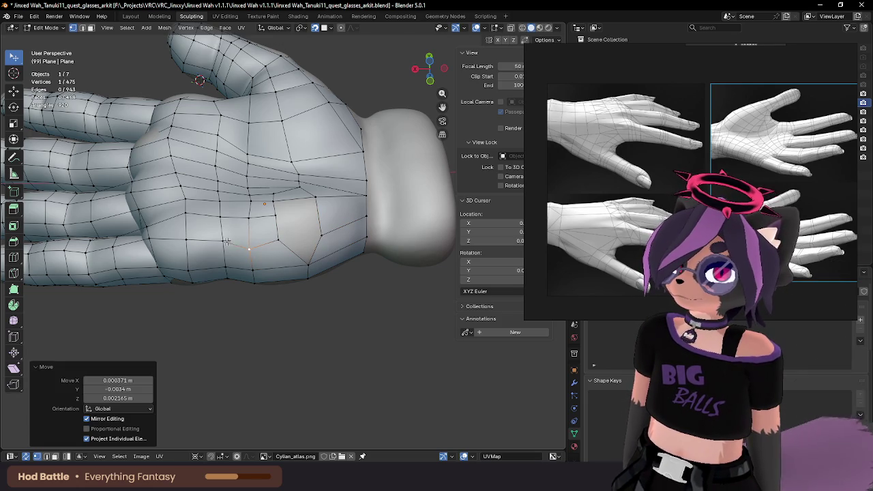
drag(186, 235, 187, 249)
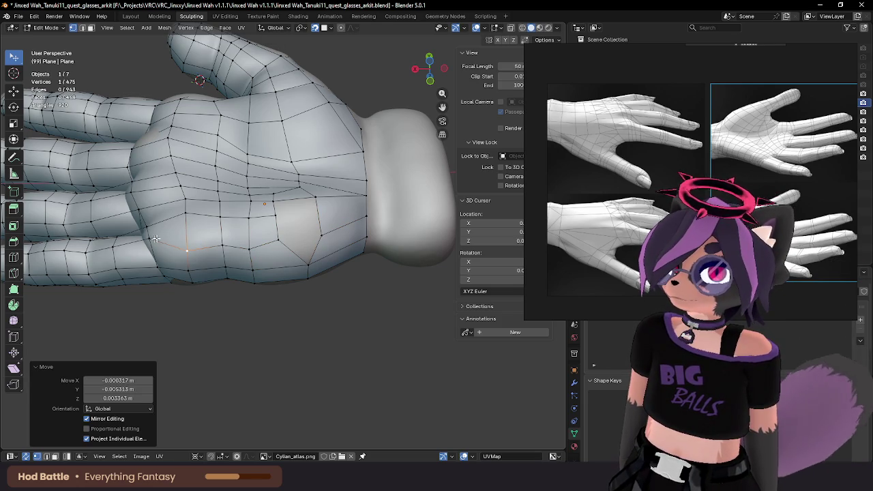
middle_drag(155, 239, 204, 276)
drag(205, 276, 285, 239)
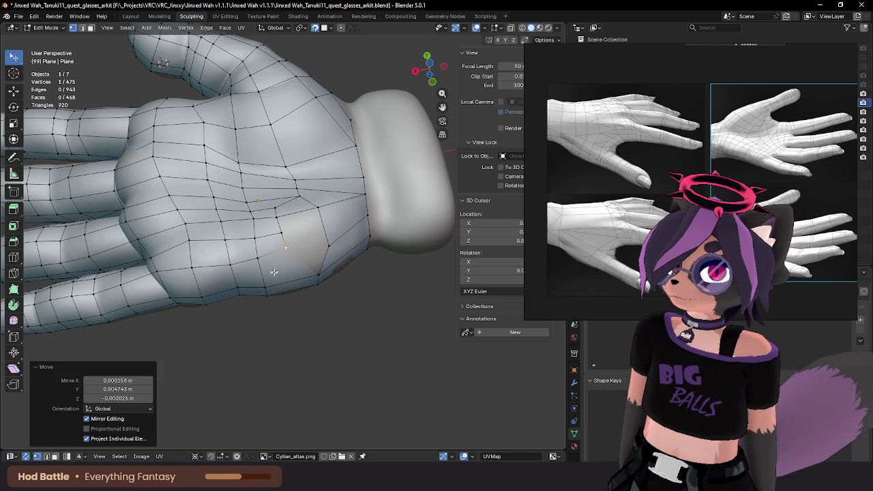
middle_drag(274, 272, 293, 252)
drag(273, 247, 275, 246)
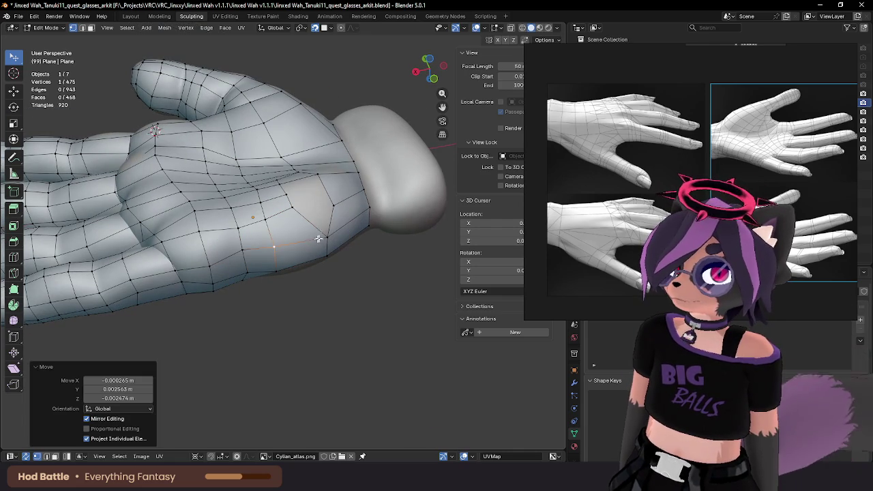
middle_drag(318, 239, 320, 250)
Step: Try a second centred edge loop across the lower palm, then delete the unwanted loop's vertices
key(x)
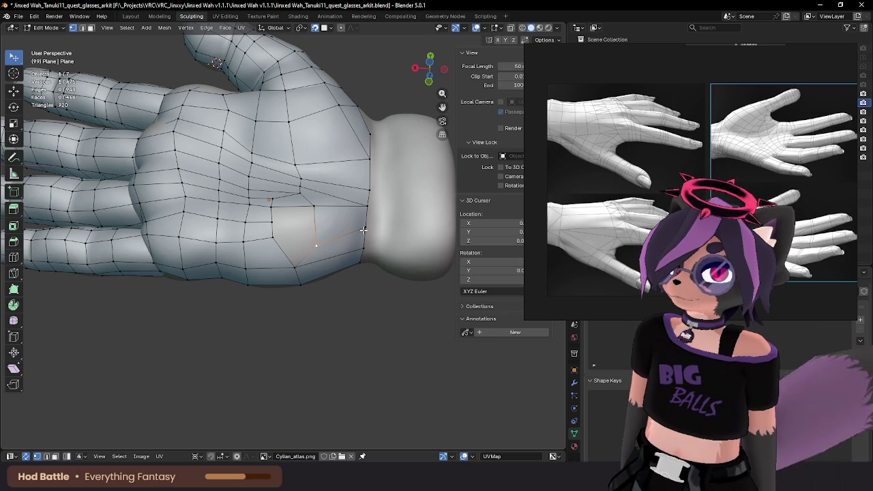
key(ctrl+r)
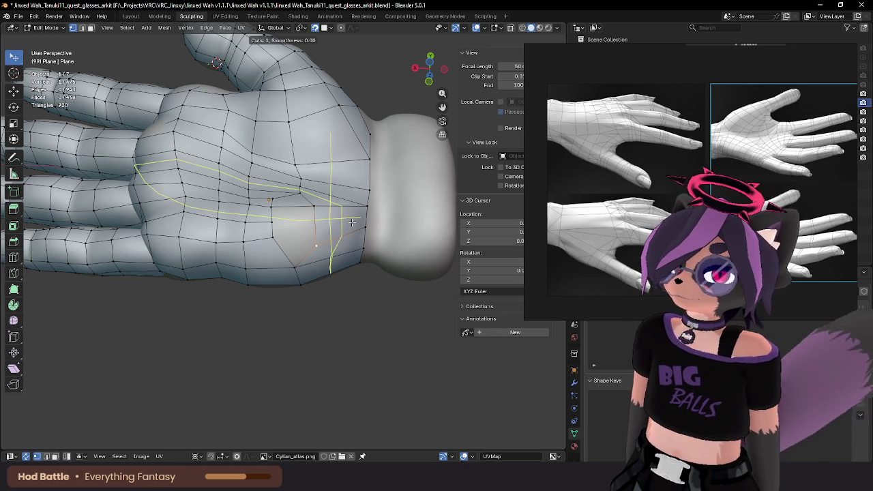
click(314, 247)
right_click(314, 247)
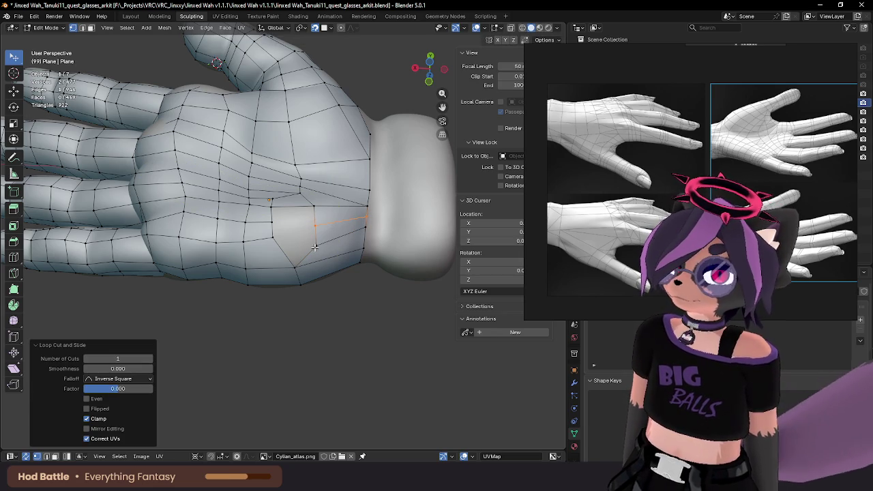
key(g)
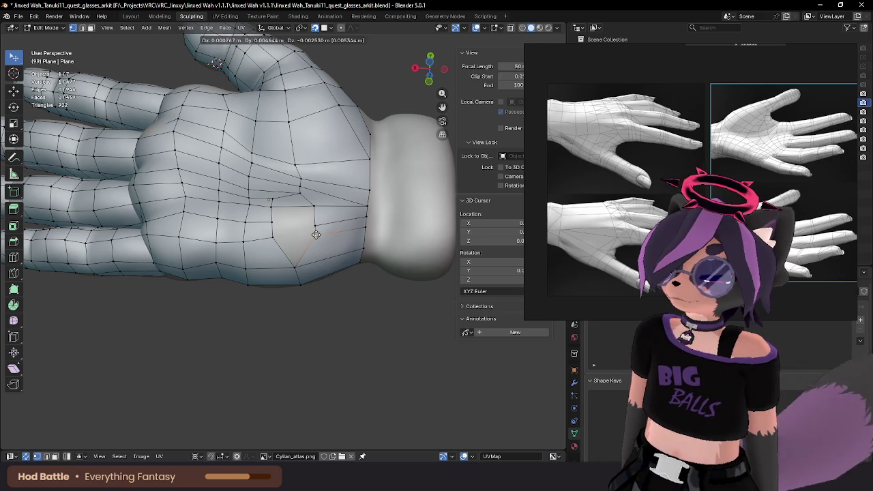
right_click(316, 235)
key(ctrl+z)
key(x)
click(368, 228)
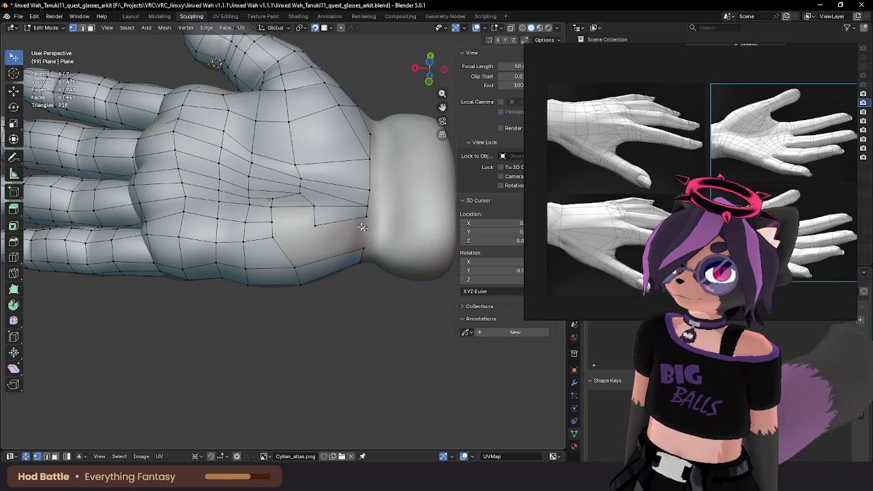
Step: Delete the stray edge near the wrist and reposition the remaining wrist vertex
click(367, 219)
shift+click(314, 225)
key(x)
click(296, 266)
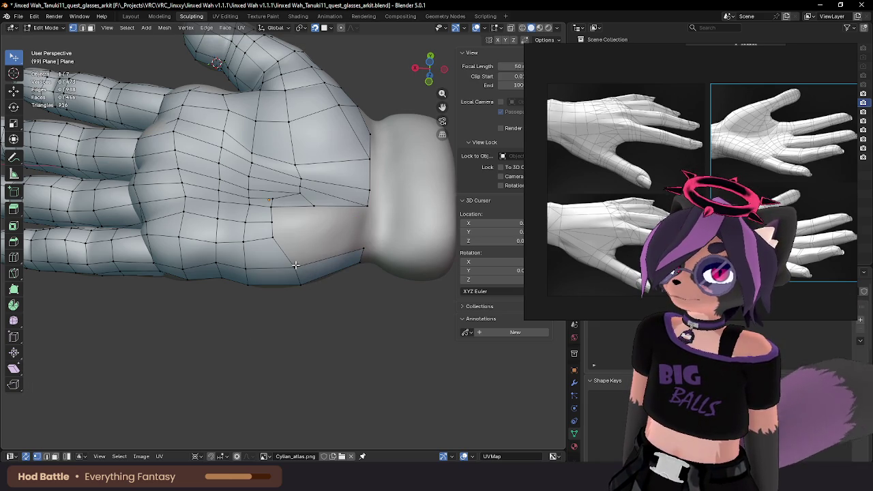
key(g)
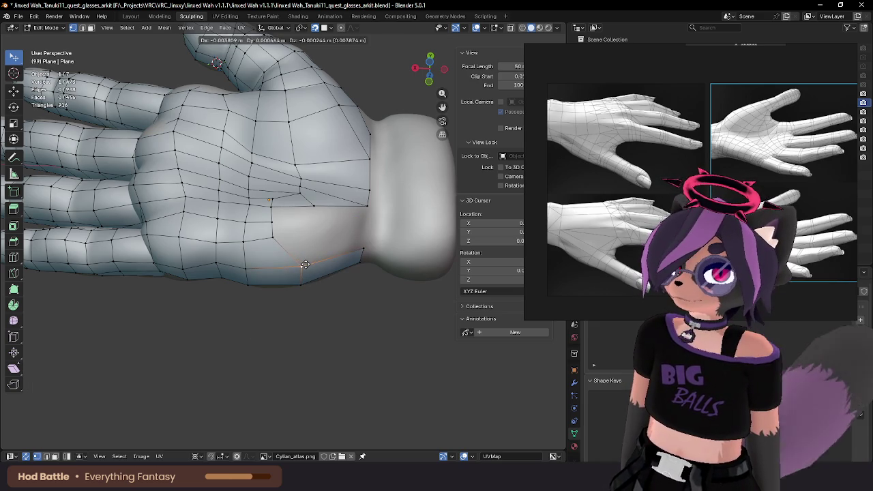
click(302, 261)
click(364, 250)
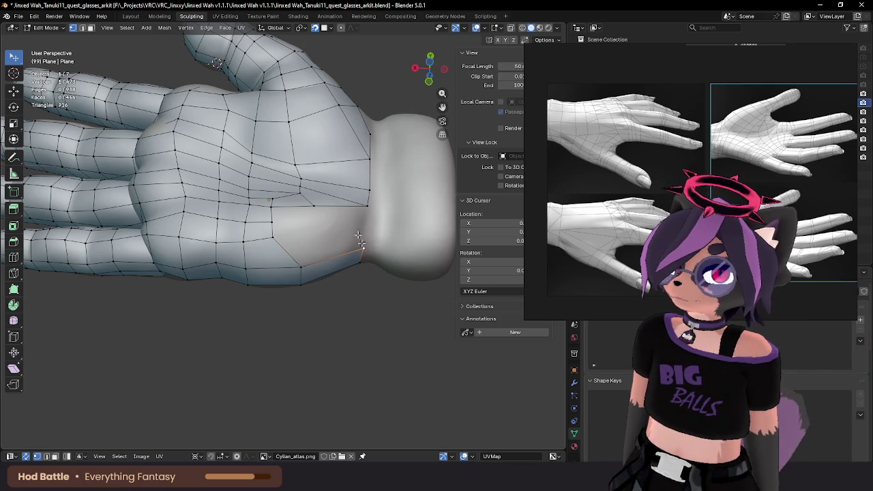
Step: Nudge a palm vertex near the wrist onto the palm surface
click(321, 207)
key(g)
click(321, 207)
middle_drag(320, 207, 268, 235)
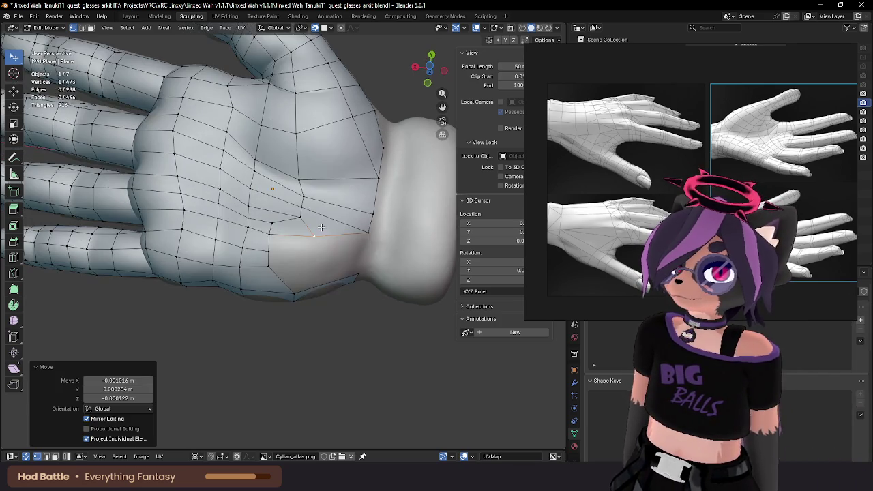
click(268, 235)
key(g)
click(268, 235)
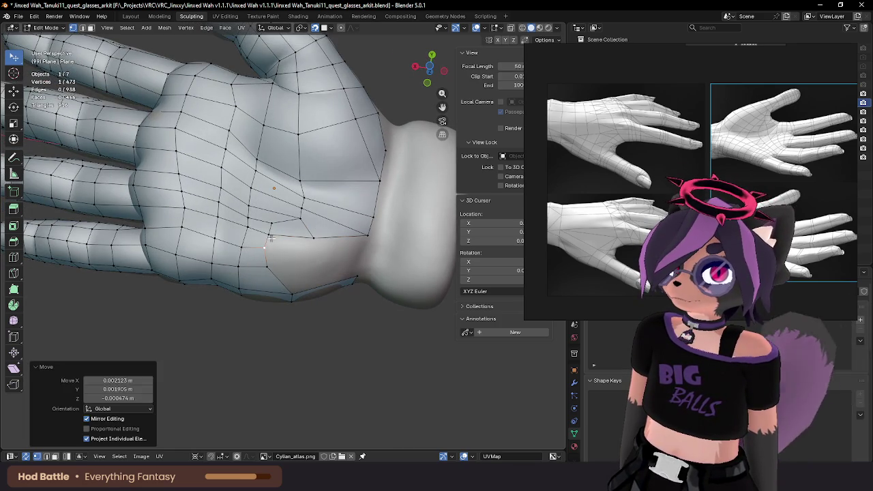
key(g)
click(270, 237)
key(g)
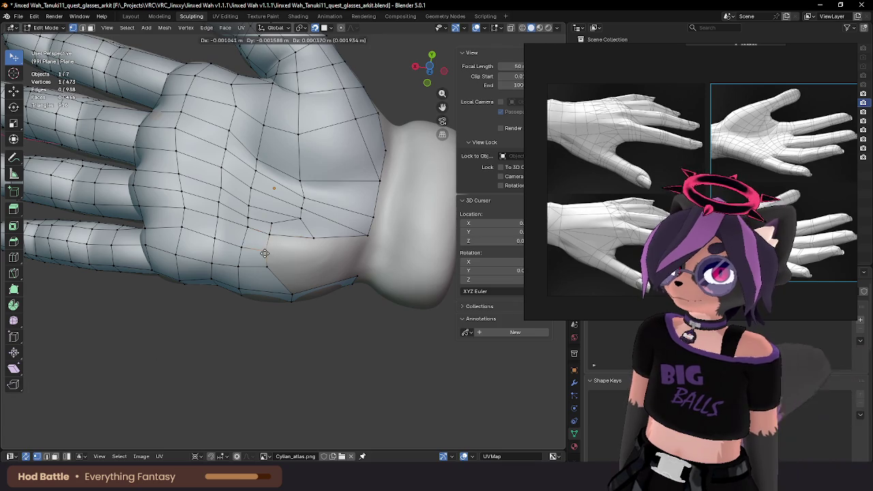
click(271, 237)
Step: Slide the next palm vertices along the palm to settle them on the sculpt
key(g)
click(276, 239)
key(g)
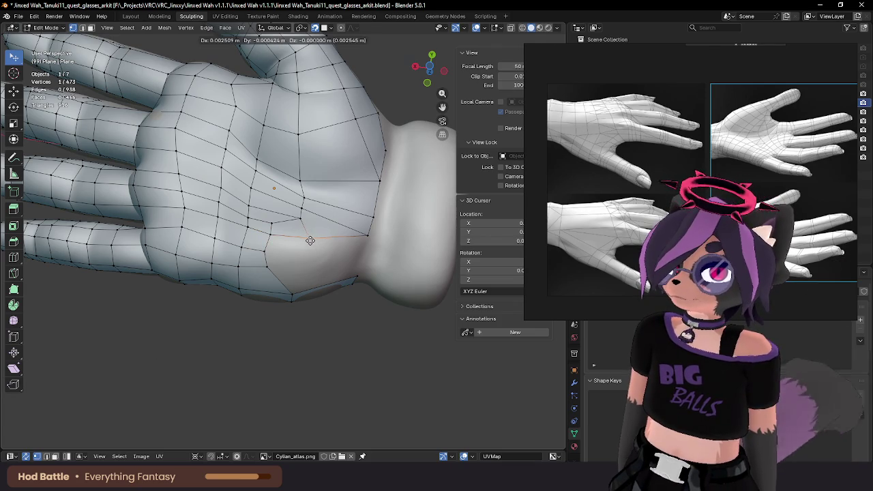
click(305, 219)
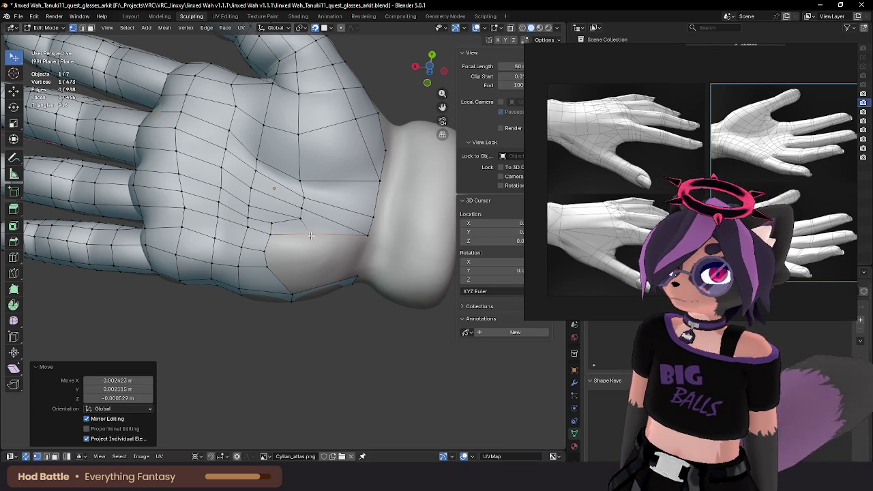
key(g)
click(282, 221)
key(g)
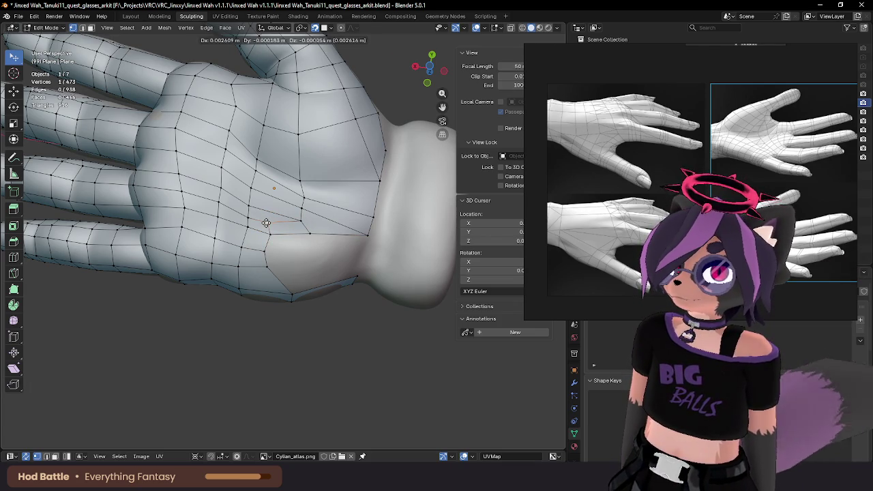
click(271, 228)
key(g)
click(278, 236)
Step: Extend new vertices across the palm and test merging two at last, undoing the merge
key(alt+v)
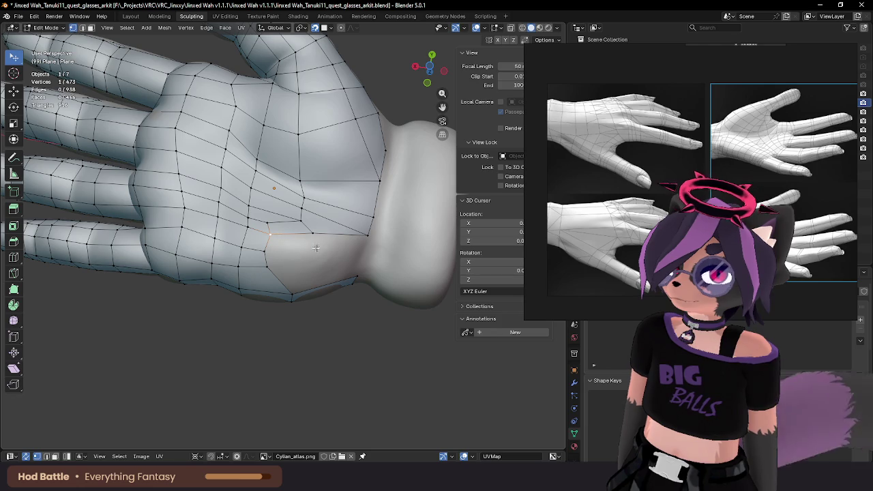
click(317, 249)
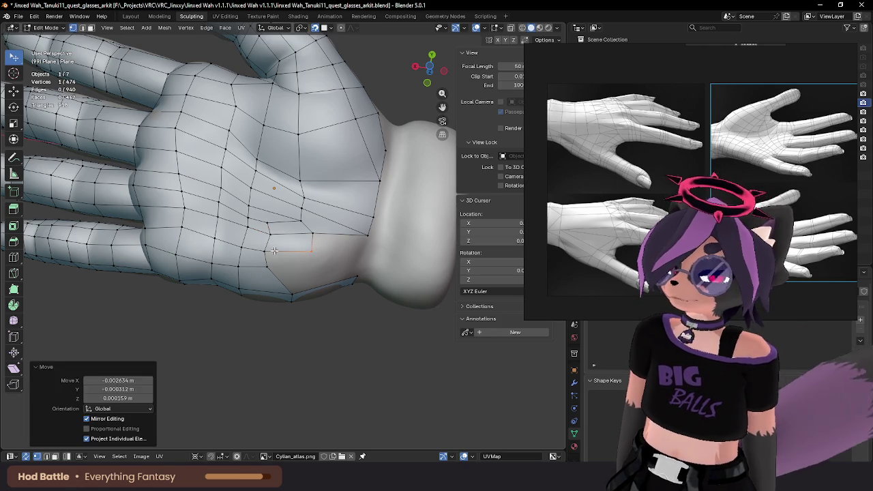
key(alt+v)
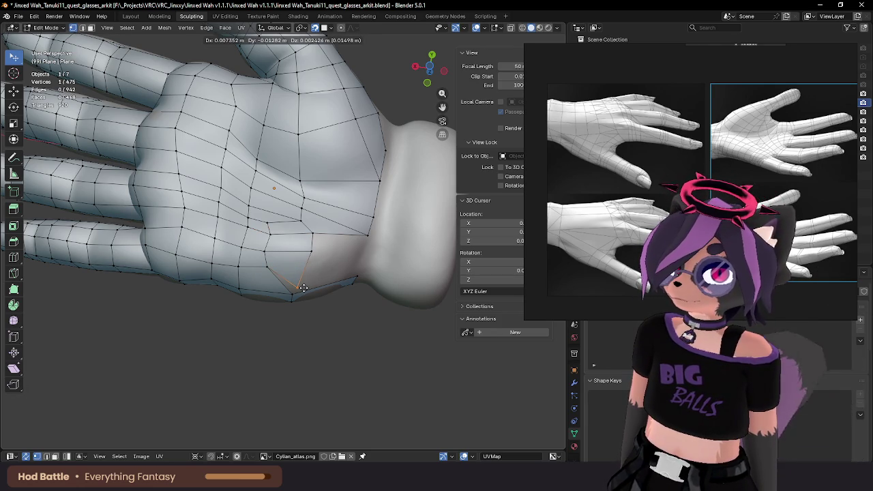
click(304, 287)
shift+click(293, 298)
key(m)
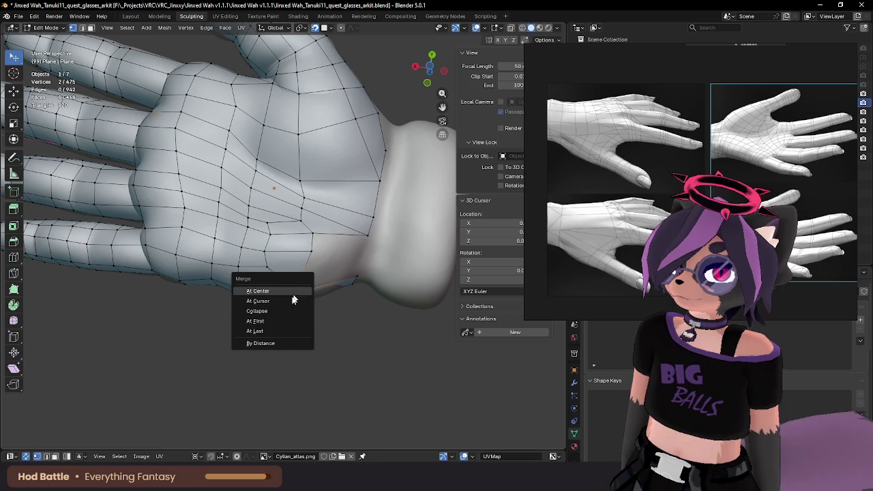
click(274, 327)
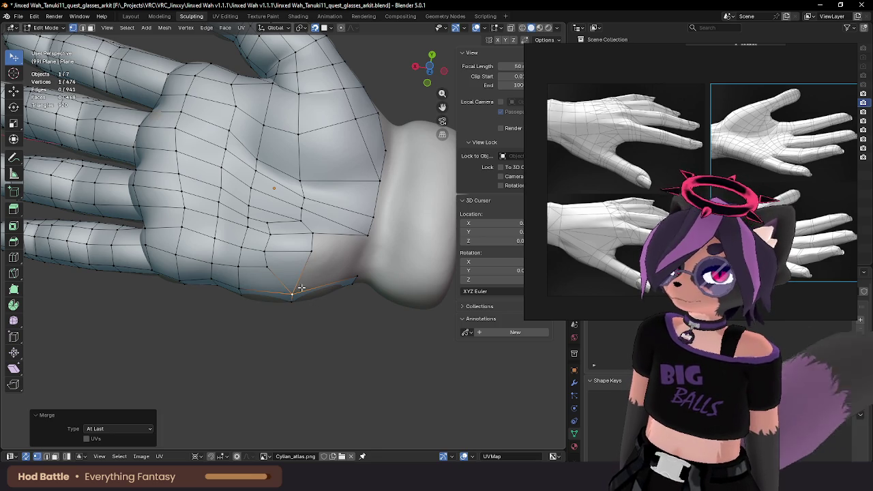
key(ctrl+z)
Step: Merge a pair of palm vertices at the last one and reposition the merged vertex
key(g)
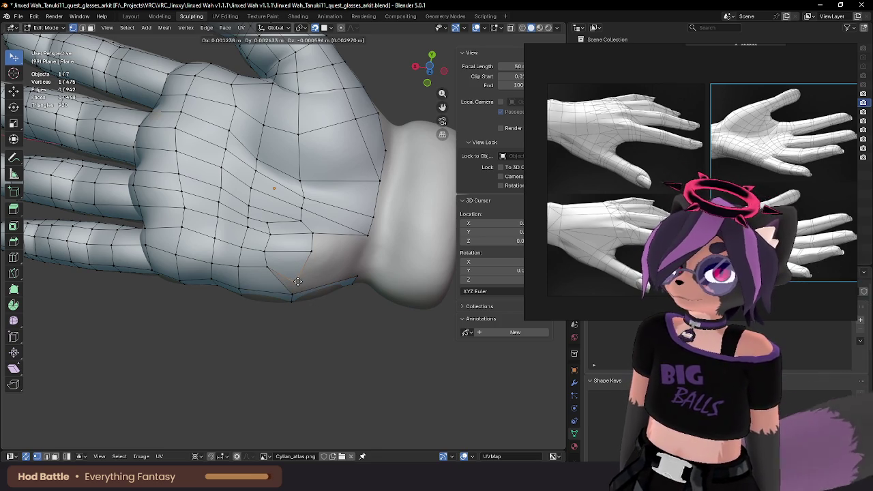
click(322, 241)
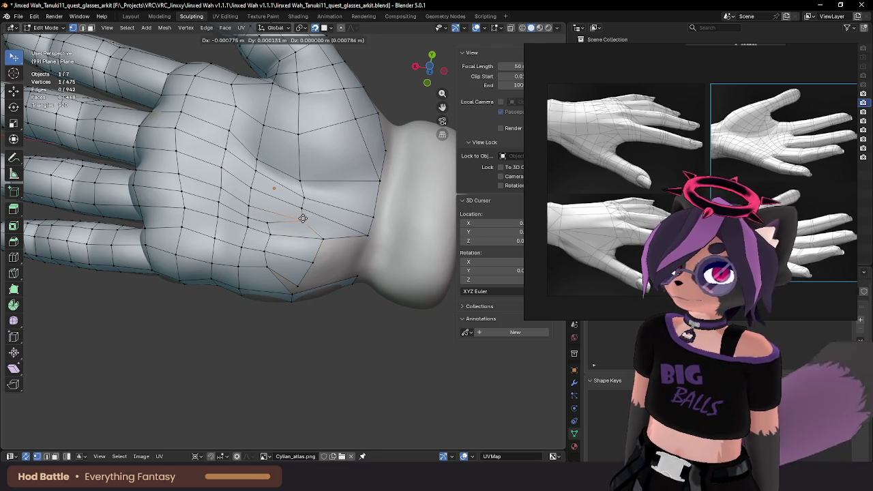
key(g)
click(277, 226)
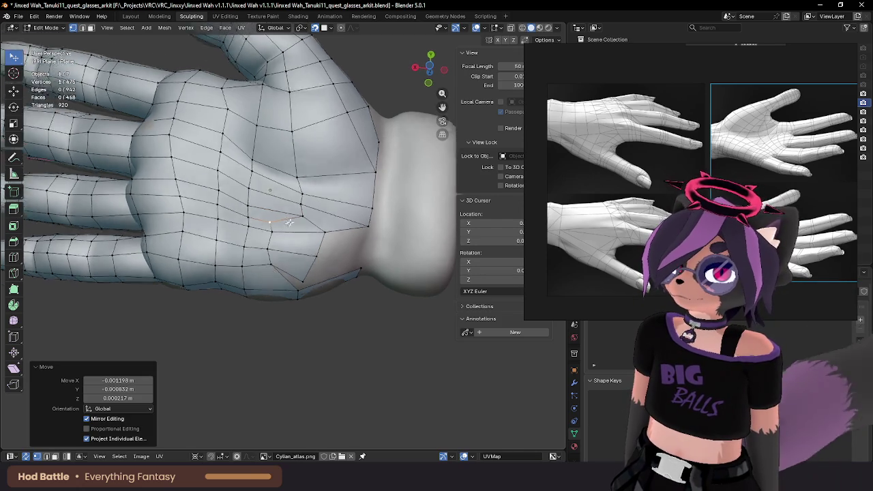
mouse_move(277, 226)
middle_down()
mouse_move(345, 193)
mouse_move(328, 221)
mouse_move(203, 235)
middle_up()
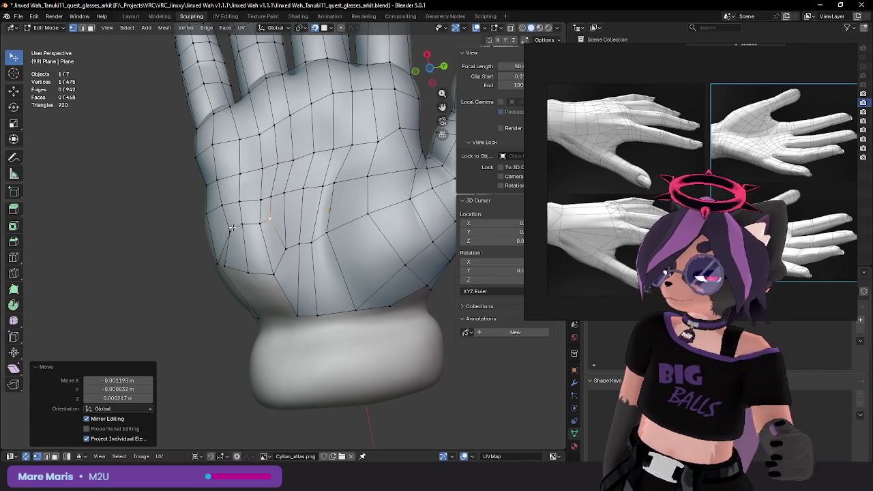
middle_drag(232, 227, 302, 165)
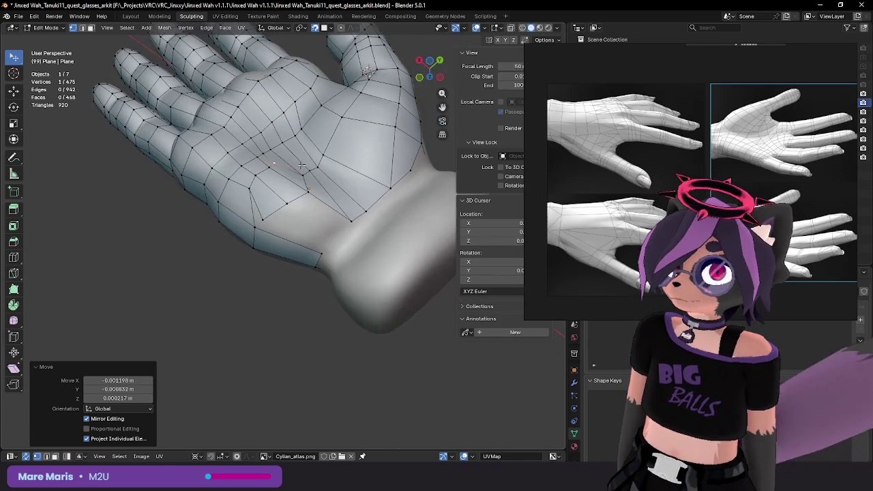
shift+click(255, 227)
key(m)
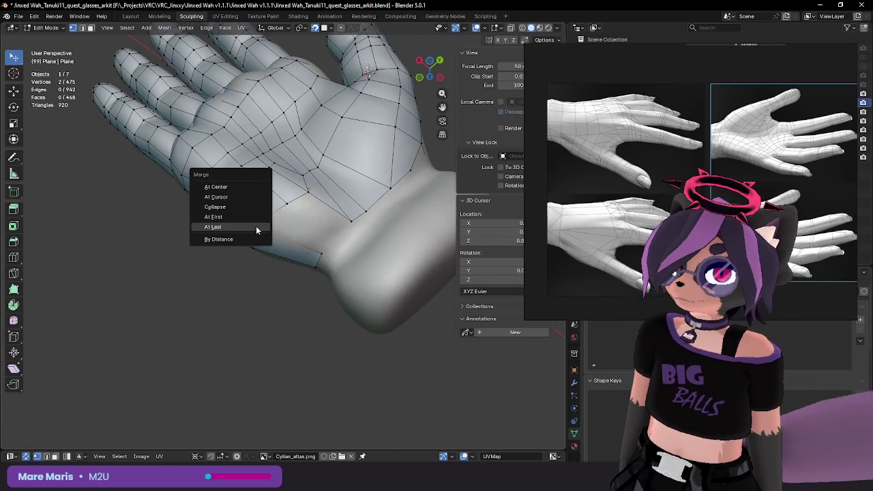
click(256, 227)
middle_drag(255, 227, 288, 233)
key(g)
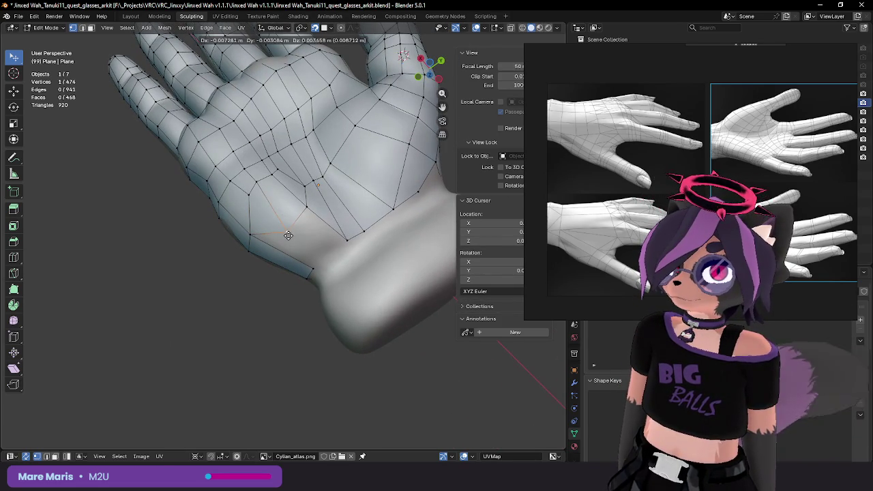
click(287, 235)
Step: Move the vertices near the palm edge up into position
middle_drag(288, 235, 272, 216)
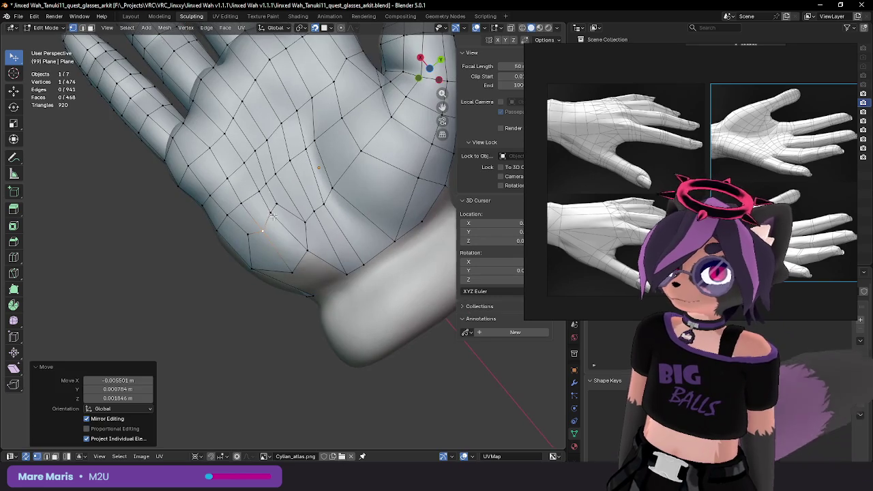
key(g)
click(277, 211)
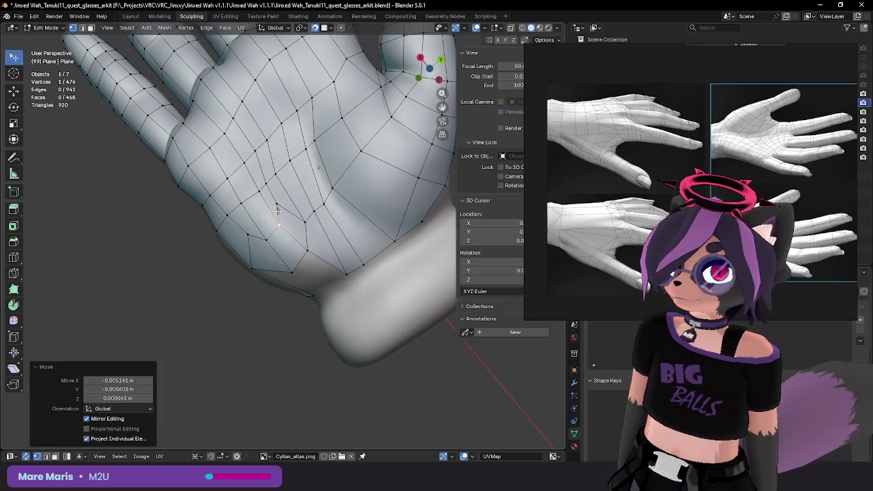
key(g)
click(281, 213)
click(247, 239)
key(g)
click(288, 184)
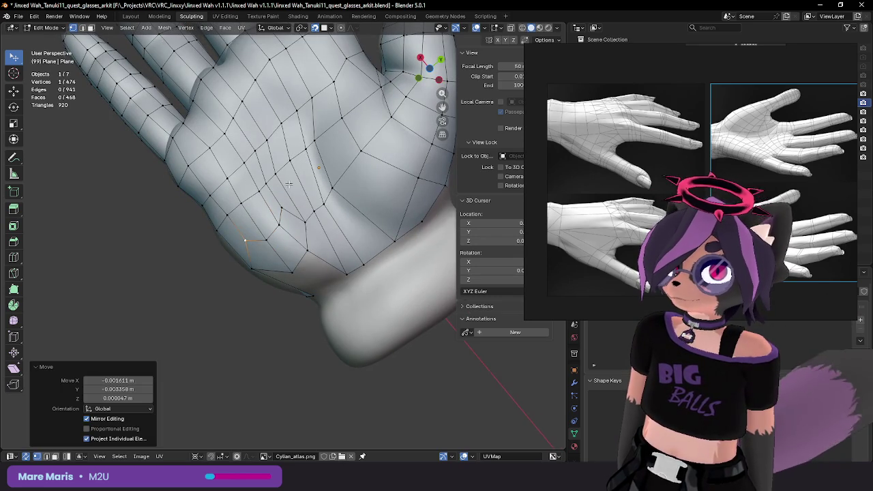
Step: Extend a new vertex and face from a vertex at the wrist edge
middle_drag(289, 184, 303, 220)
click(304, 221)
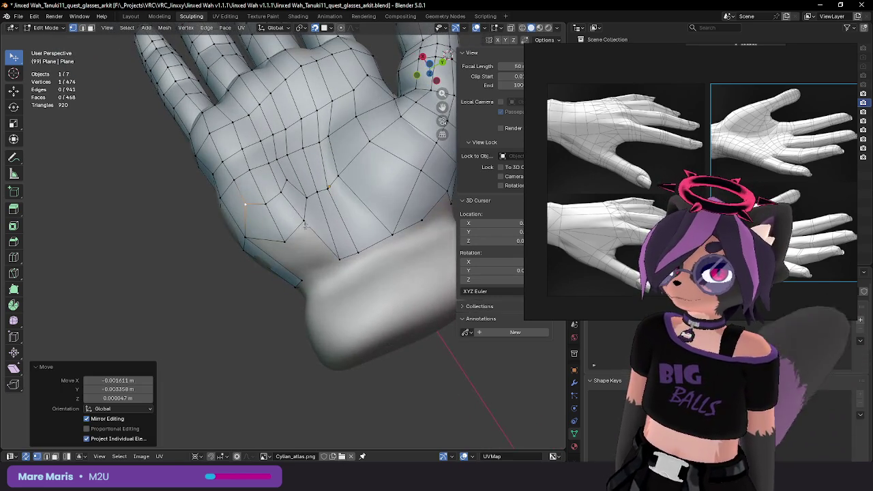
key(alt+d)
click(308, 265)
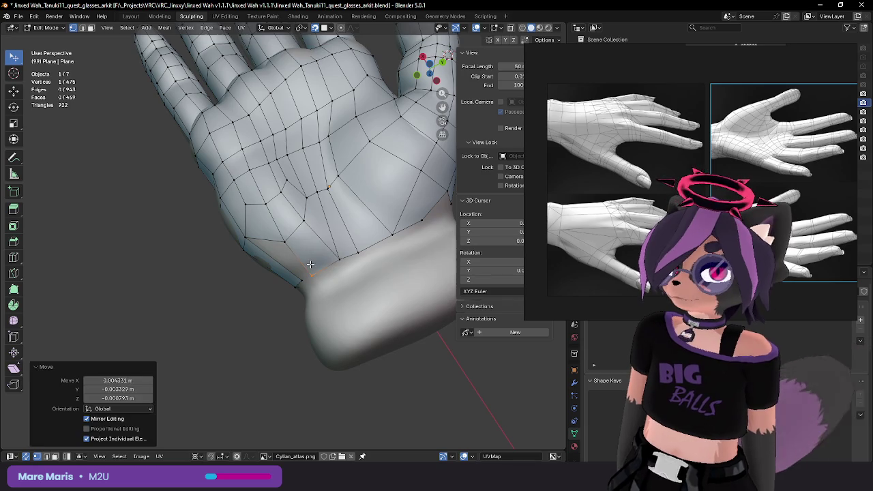
key(2)
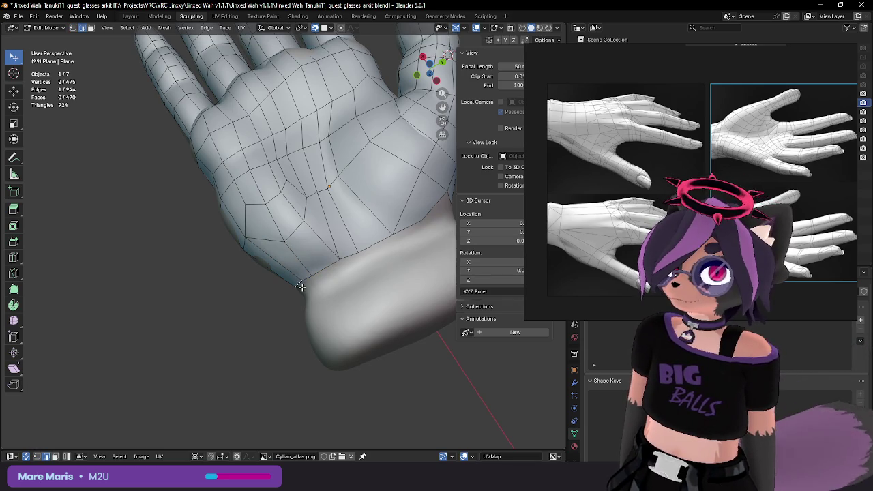
key(g)
click(320, 269)
Step: Walk the new vertex along the wrist edge in small moves
key(g)
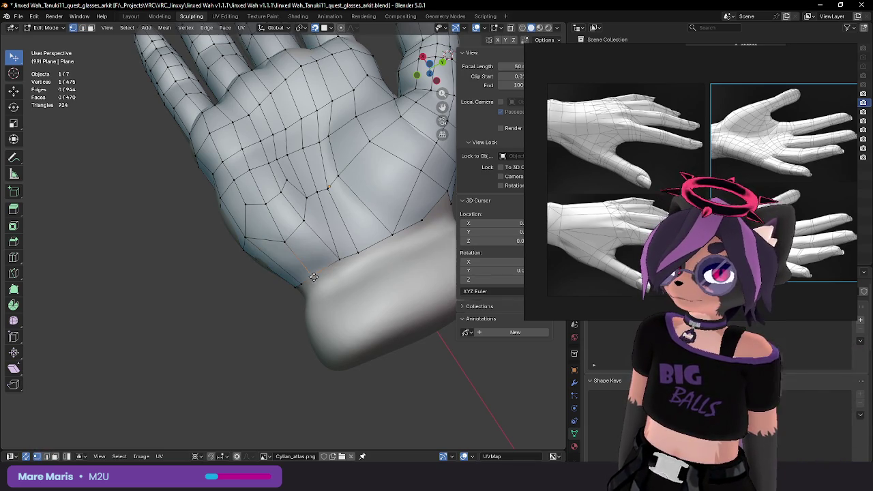
click(334, 261)
key(g)
click(344, 255)
key(g)
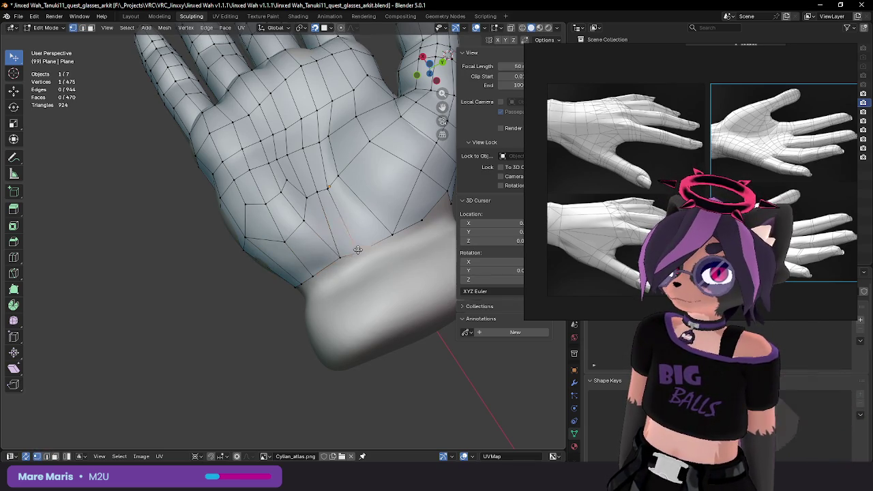
click(349, 255)
key(g)
click(350, 251)
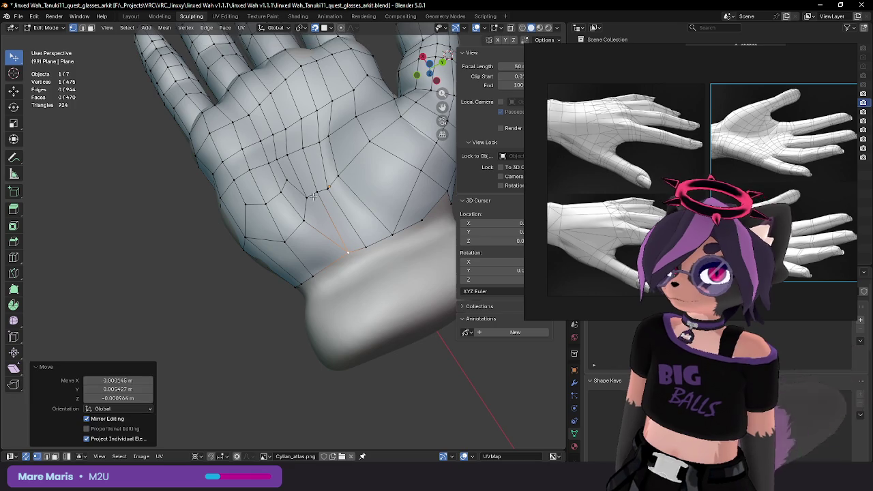
Step: Adjust a short edge run through the central palm, undoing and redoing vertex moves
key(g)
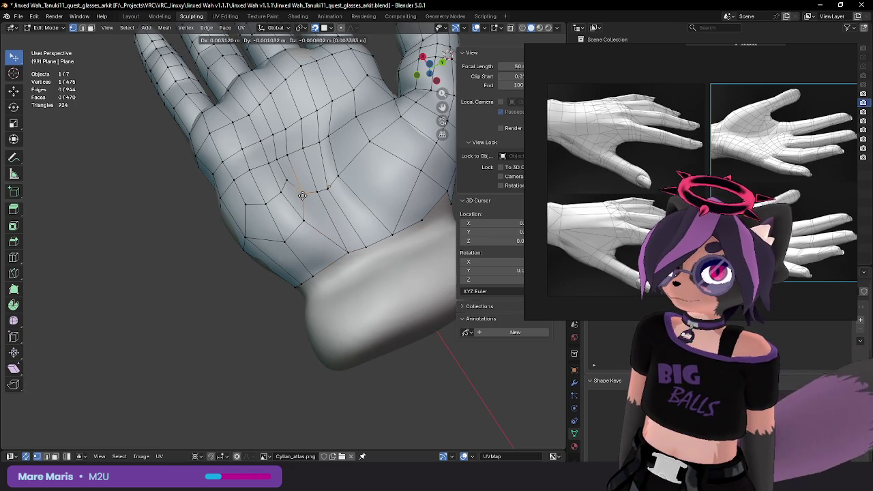
click(302, 196)
ctrl+click(320, 193)
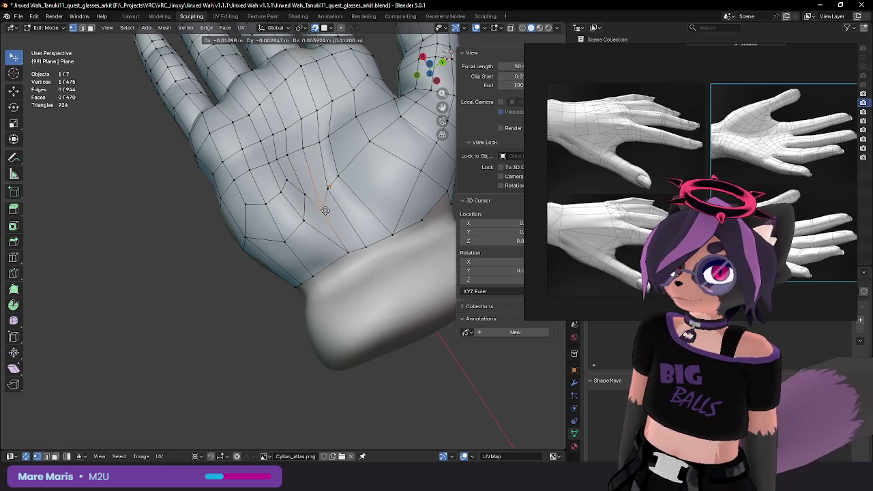
click(324, 209)
key(ctrl+z)
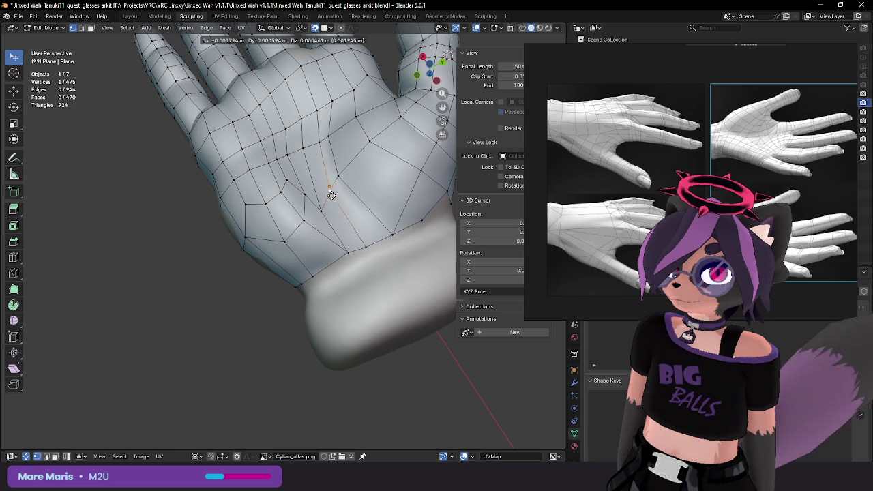
click(334, 196)
key(g)
click(334, 197)
key(ctrl+z)
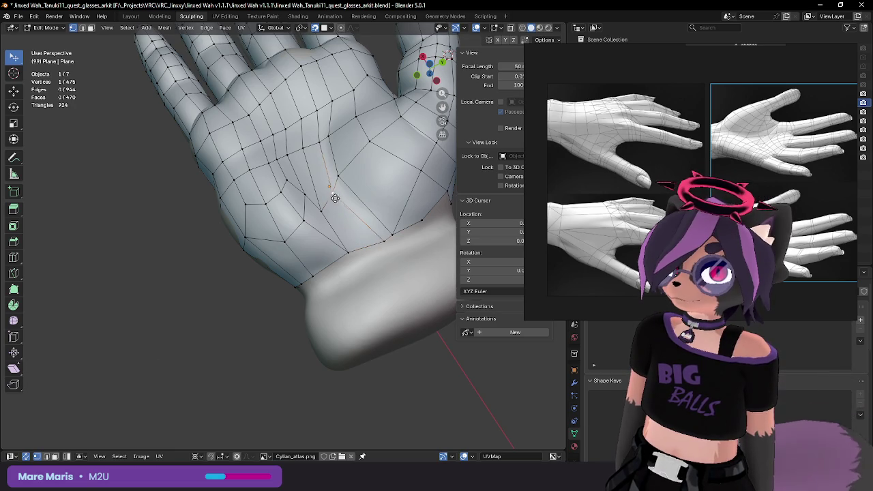
click(336, 200)
mouse_move(336, 200)
middle_down()
mouse_move(346, 257)
mouse_move(318, 246)
middle_up()
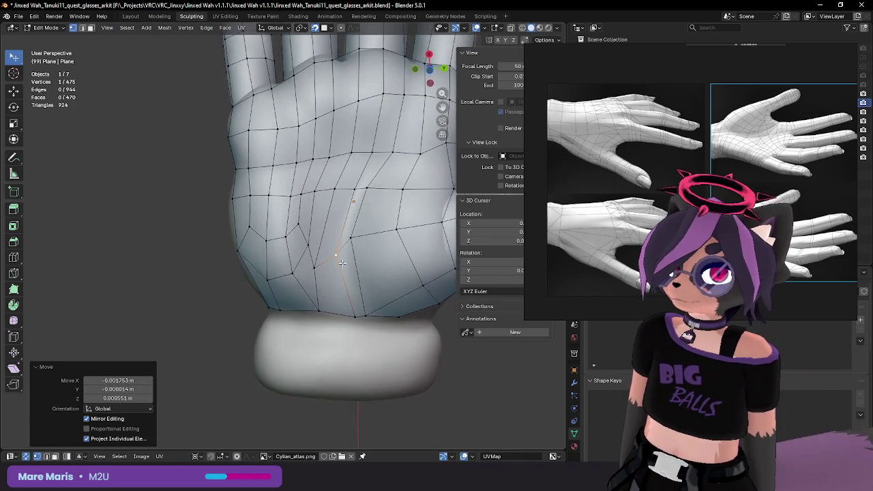
Step: Drop the selected vertex down onto the wrist edge
key(g)
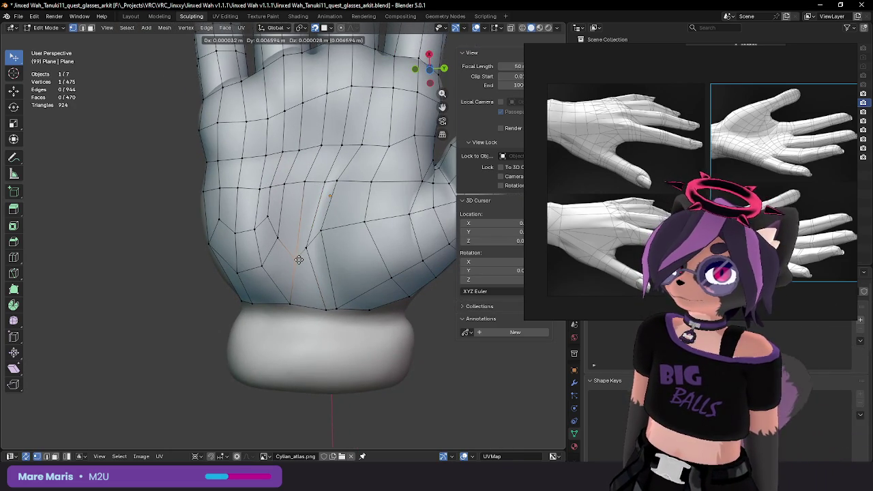
click(295, 253)
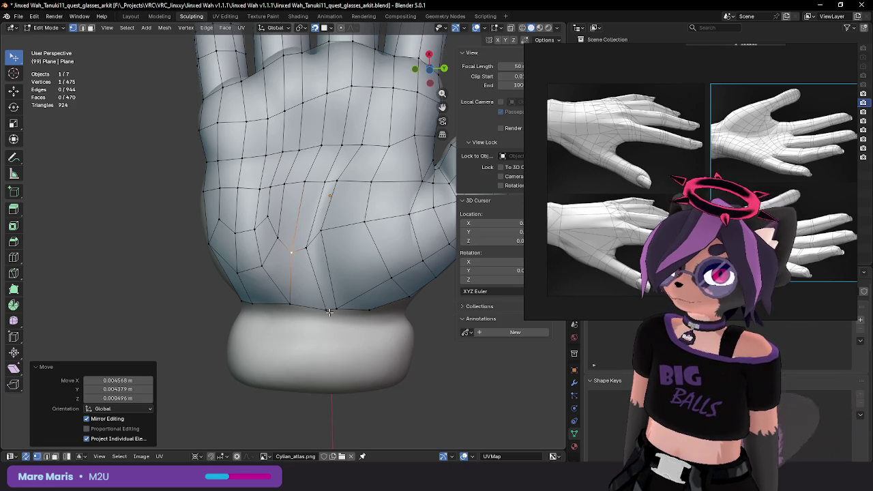
key(g)
click(294, 303)
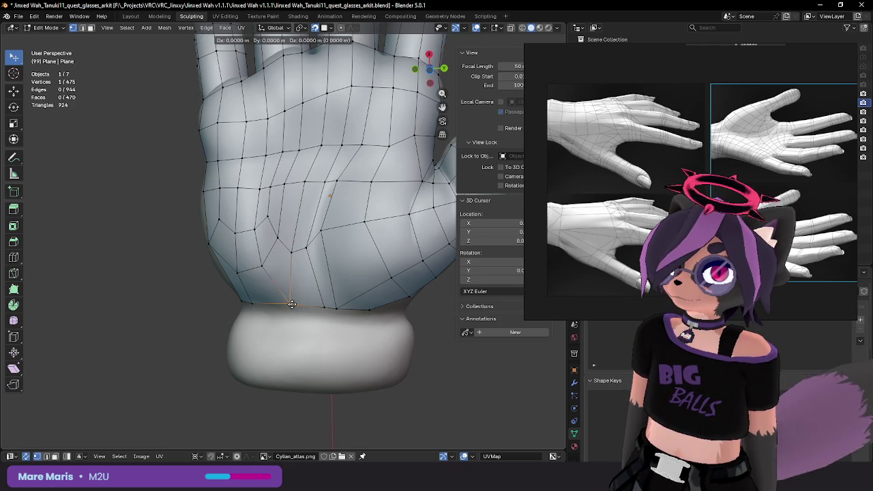
click(290, 303)
Step: Reposition a vertex on the back of the hand along its surface
click(341, 146)
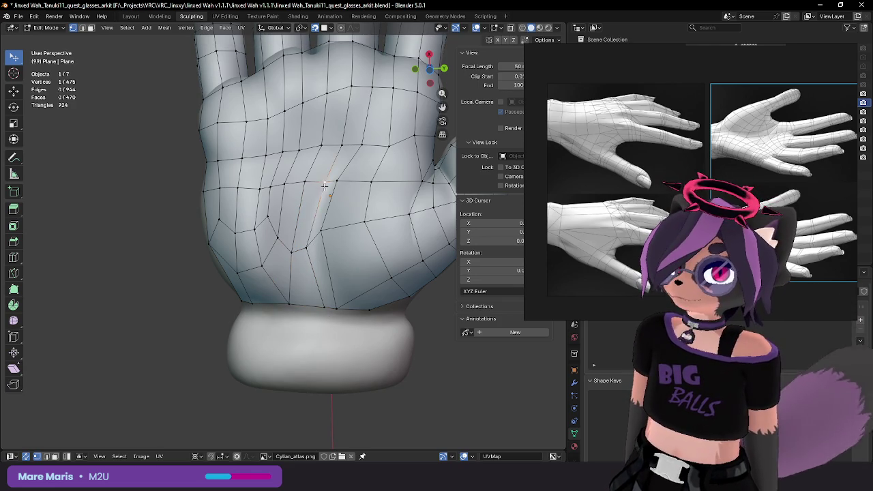
key(g)
click(339, 146)
key(g)
click(327, 145)
key(g)
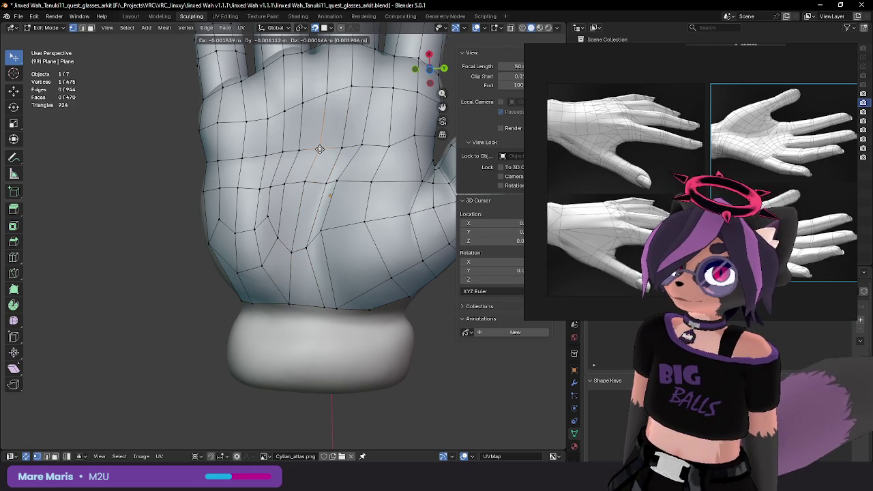
click(337, 148)
Step: Slide another back-of-hand vertex along the edge and settle one more from a frontal view
key(g)
click(389, 140)
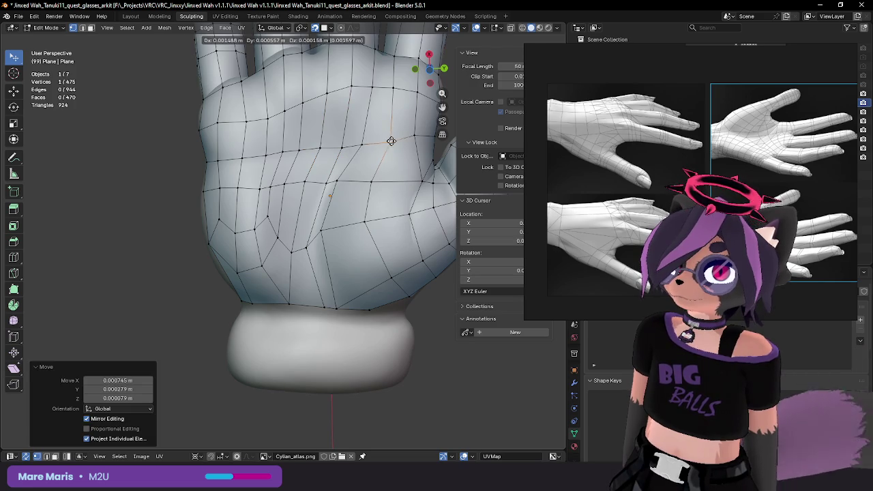
click(411, 137)
mouse_move(412, 137)
middle_down()
mouse_move(403, 163)
mouse_move(295, 283)
mouse_move(343, 232)
middle_up()
key(g)
click(294, 283)
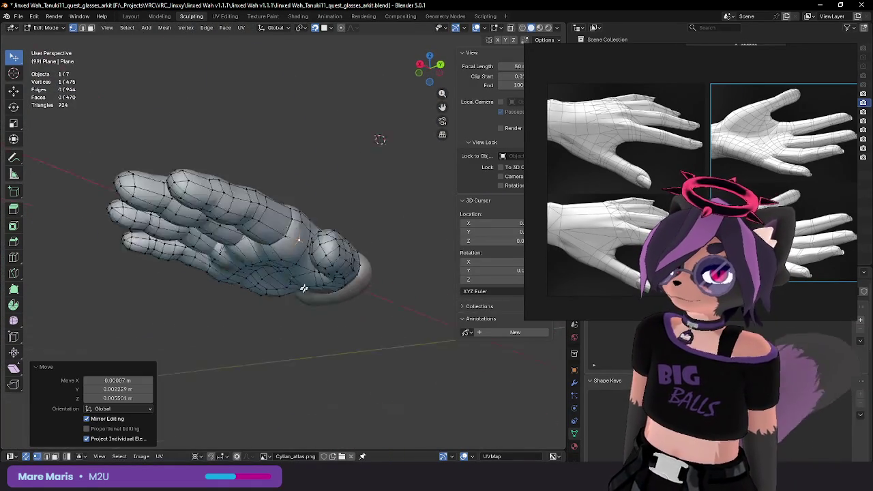
Step: Inspect the hand in local view from Object Mode, then return to Edit Mode
key(KP_Divide)
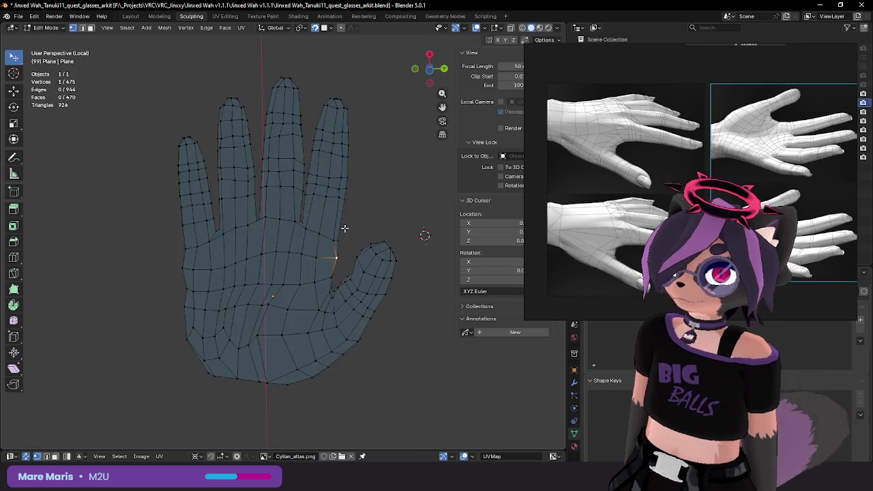
scroll(266, 256, down, 4)
key(Tab)
mouse_move(266, 260)
middle_down()
mouse_move(325, 227)
mouse_move(343, 294)
mouse_move(331, 277)
mouse_move(284, 259)
middle_up()
scroll(331, 277, up, 3)
key(KP_Divide)
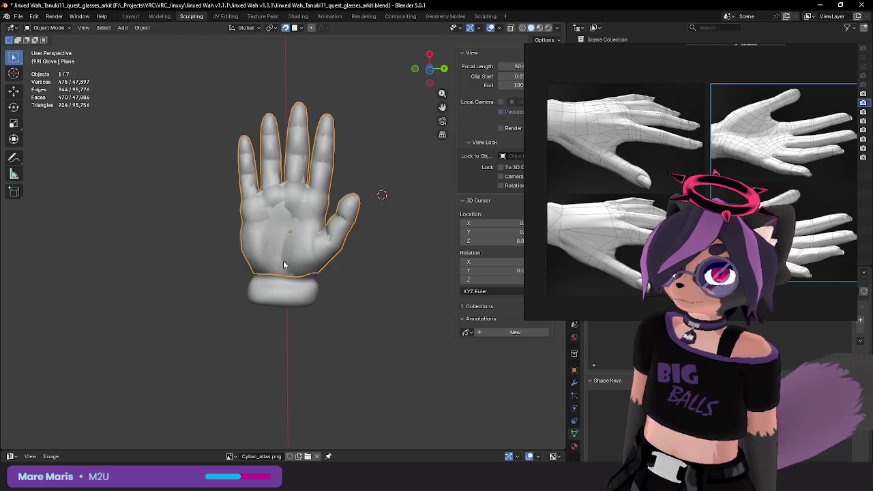
mouse_move(377, 185)
middle_down()
mouse_move(211, 315)
mouse_move(308, 361)
mouse_move(317, 279)
mouse_move(366, 181)
mouse_move(346, 197)
middle_up()
key(Tab)
scroll(212, 316, up, 3)
scroll(211, 316, up, 2)
Step: Extrude new vertices on the back of the hand along the wrist edge
click(309, 346)
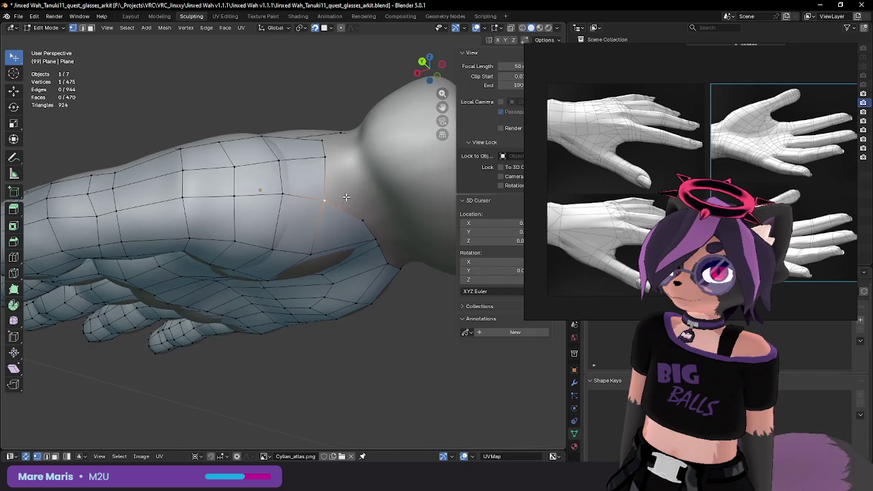
click(341, 161)
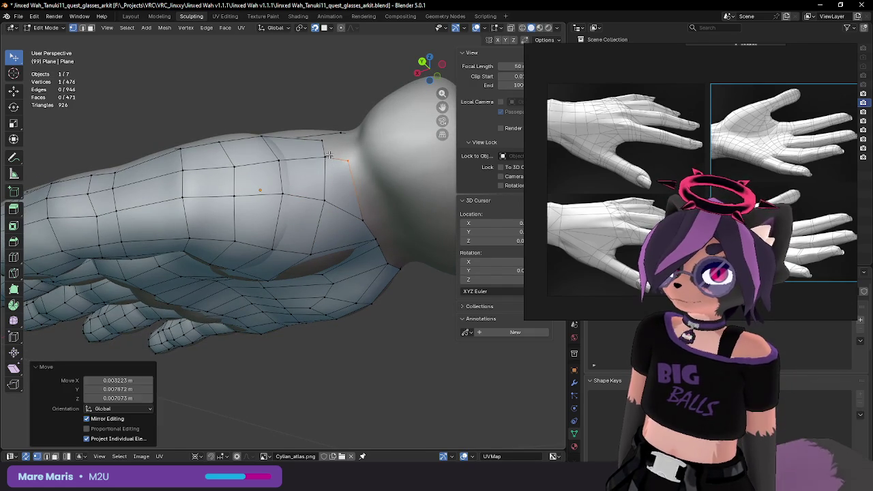
mouse_move(341, 161)
middle_down()
mouse_move(355, 158)
mouse_move(349, 209)
mouse_move(347, 194)
mouse_move(349, 166)
mouse_move(355, 274)
mouse_move(367, 279)
mouse_move(331, 259)
mouse_move(290, 273)
middle_up()
key(alt+v)
click(347, 209)
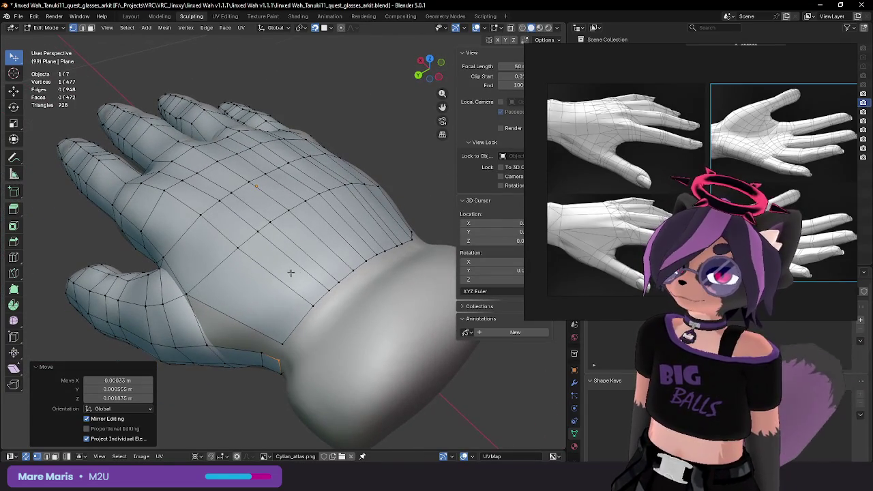
Step: Delete the stray vertex and the extra vertex at the wrist edge
key(x)
click(295, 335)
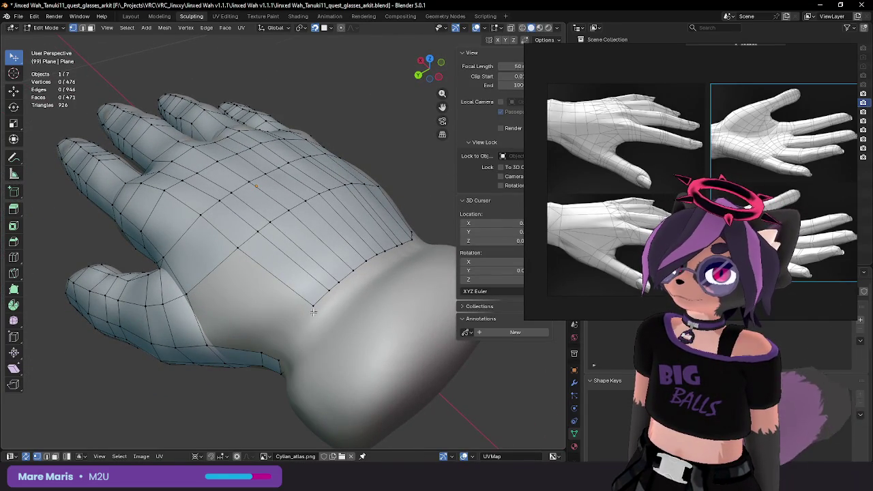
click(313, 312)
key(x)
click(311, 310)
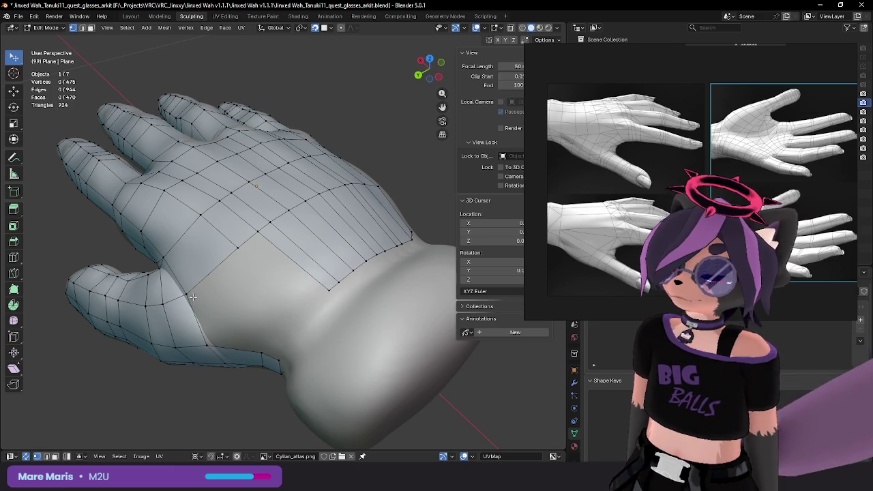
Step: Fill a new face from the thumb-side edges and adjust a nearby thumb-side vertex
key(2)
drag(189, 307, 244, 301)
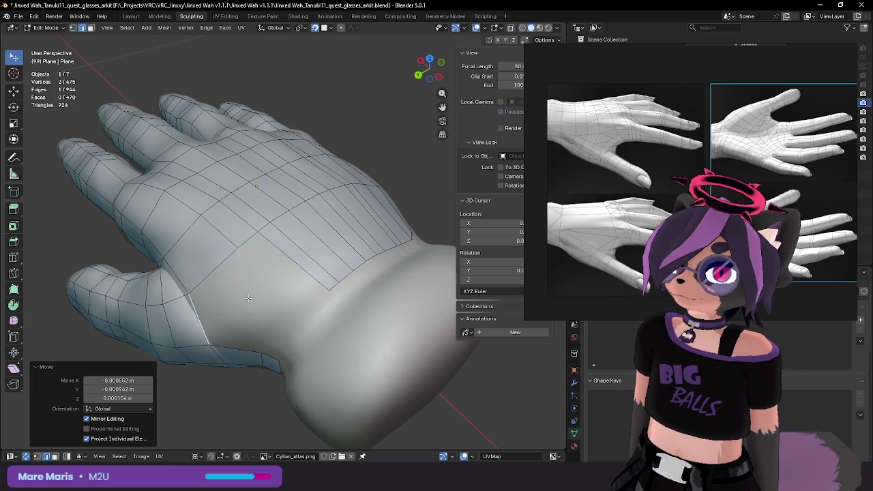
key(f)
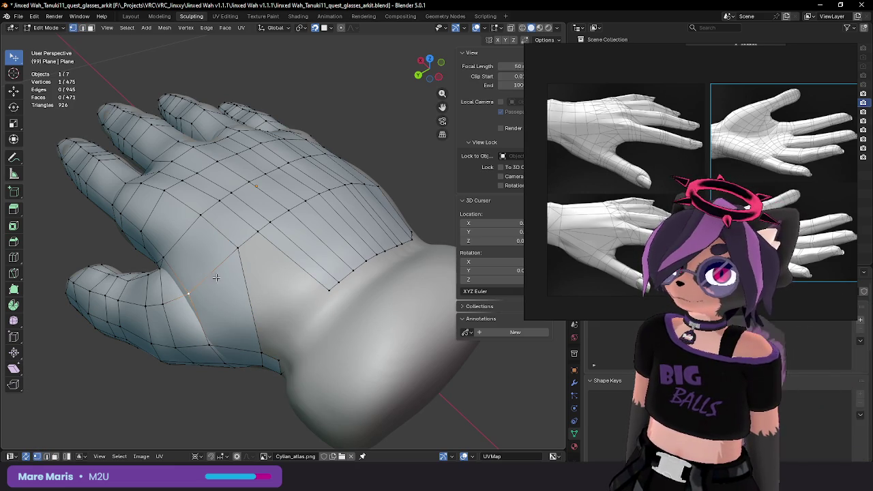
drag(240, 249, 231, 252)
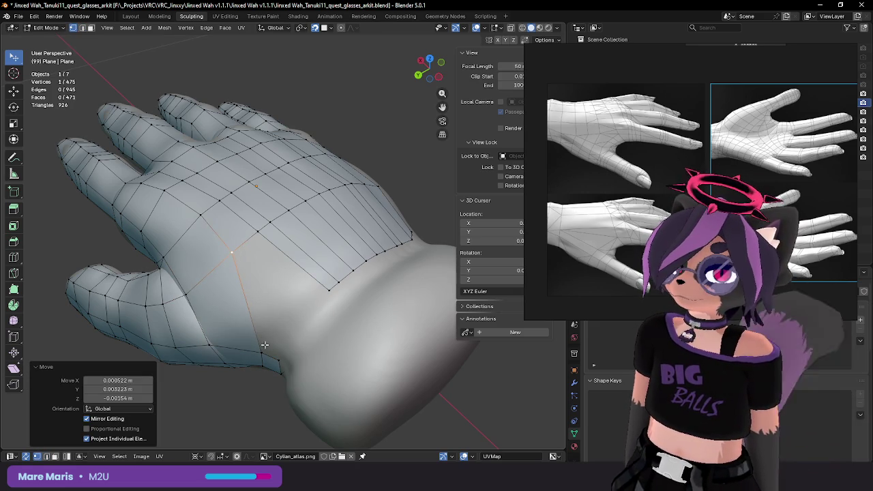
middle_drag(264, 345, 254, 225)
click(252, 222)
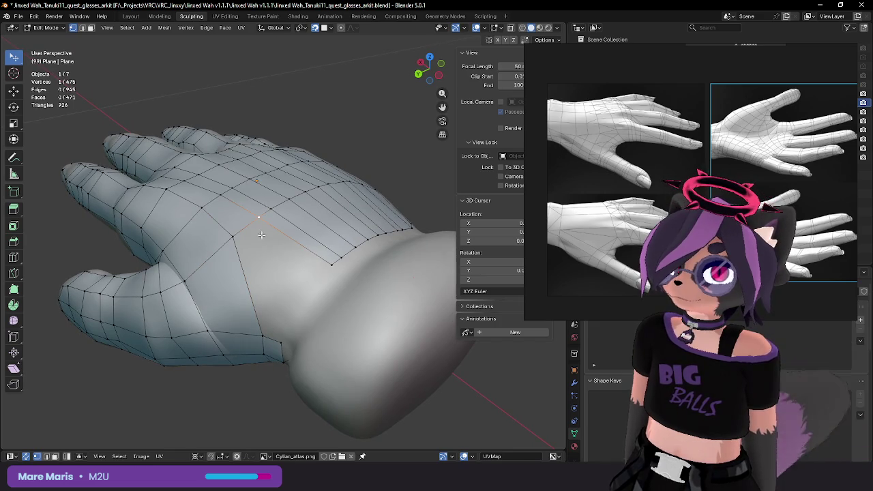
mouse_move(305, 284)
middle_down()
mouse_move(318, 255)
mouse_move(326, 259)
mouse_move(322, 242)
mouse_move(226, 240)
middle_up()
Step: Undo the filled face, try a Ctrl+R loop cut across the back of the hand, then undo it
key(ctrl+z)
key(ctrl+r)
click(323, 242)
key(ctrl+z)
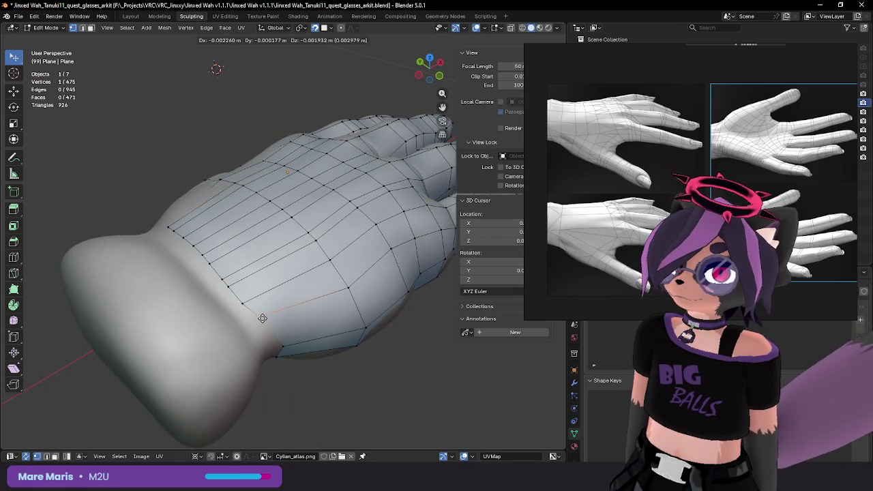
click(264, 320)
Step: Delete another stray vertex near the wrist
mouse_move(278, 341)
middle_down()
mouse_move(223, 263)
mouse_move(227, 185)
mouse_move(335, 317)
mouse_move(360, 283)
middle_up()
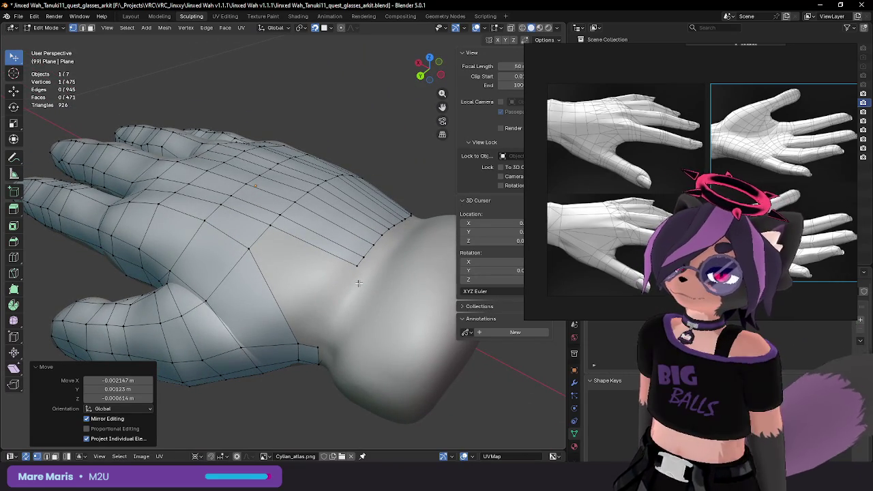
click(250, 245)
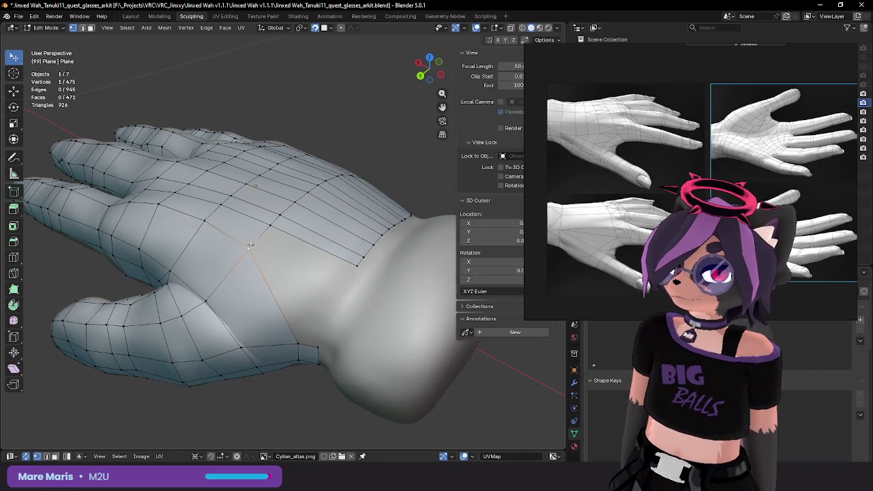
key(x)
click(307, 261)
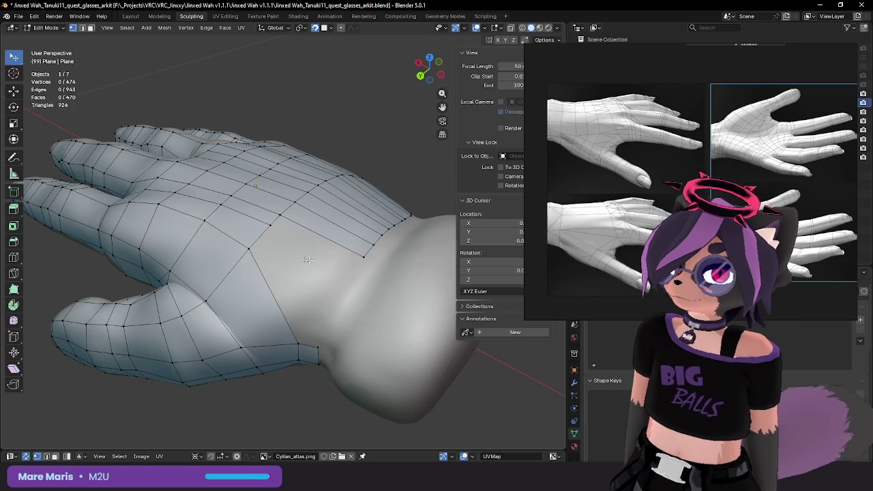
Step: Rip the thumb-side wrist vertex with Alt+V to split the wrist edge
mouse_move(249, 248)
middle_down()
mouse_move(263, 276)
mouse_move(287, 274)
mouse_move(257, 276)
middle_up()
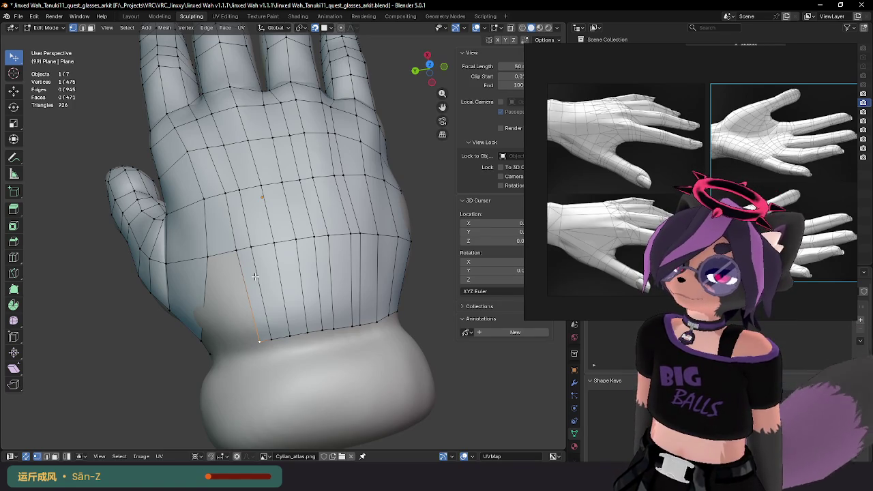
mouse_move(206, 305)
middle_down()
mouse_move(260, 164)
mouse_move(256, 137)
mouse_move(269, 150)
mouse_move(274, 245)
mouse_move(164, 168)
mouse_move(165, 122)
mouse_move(157, 240)
mouse_move(145, 172)
mouse_move(262, 291)
mouse_move(284, 244)
middle_up()
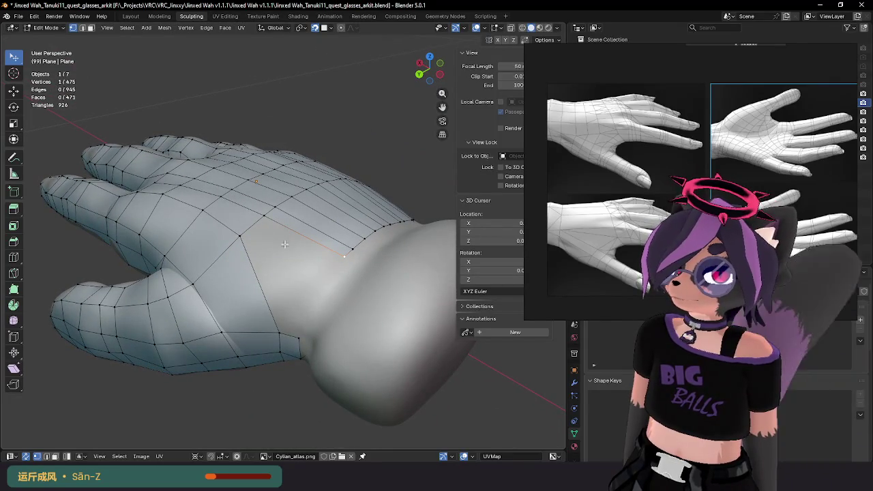
click(278, 332)
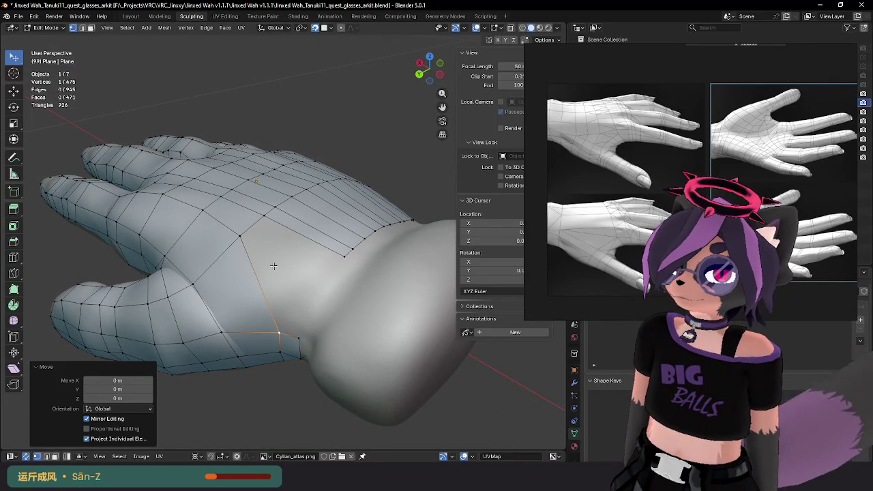
key(alt+v)
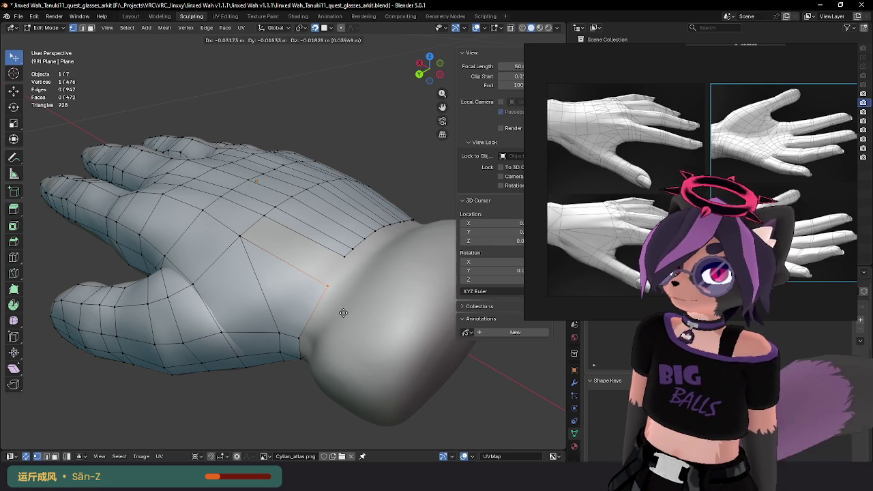
Step: Settle the ripped vertex at the wrist, switching between edge and vertex select
click(343, 313)
key(2)
click(261, 229)
middle_drag(344, 282, 341, 293)
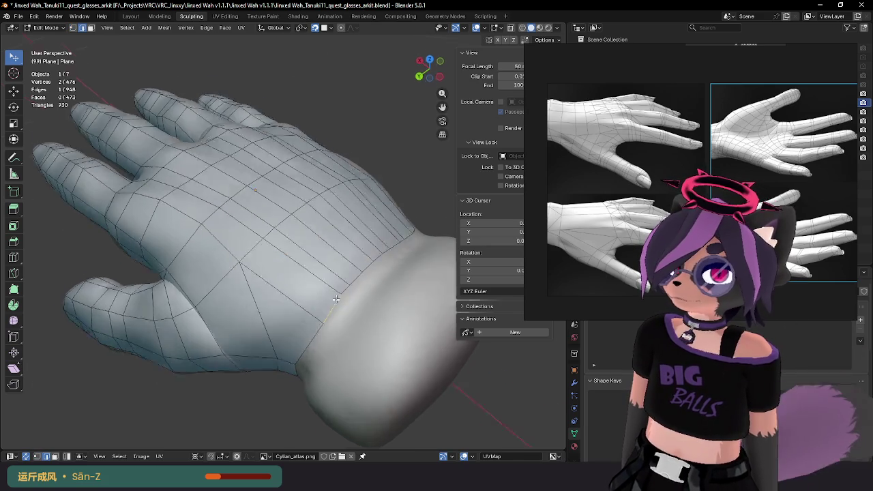
key(1)
click(335, 308)
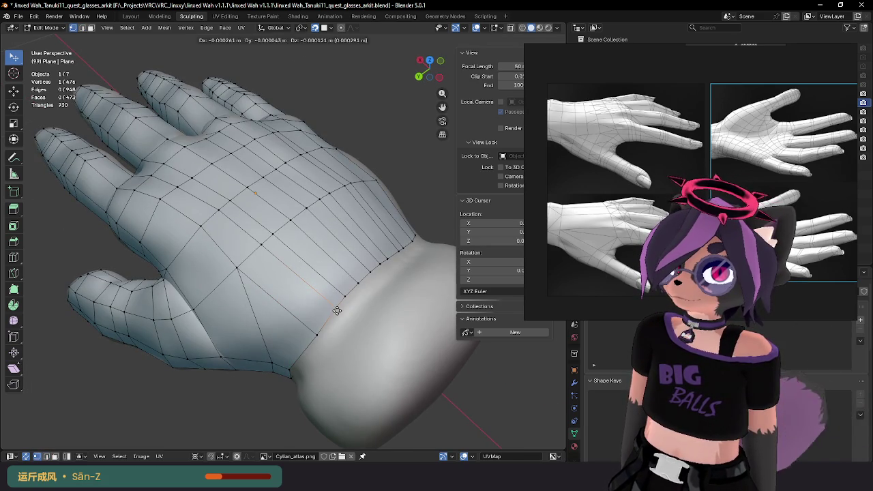
click(356, 295)
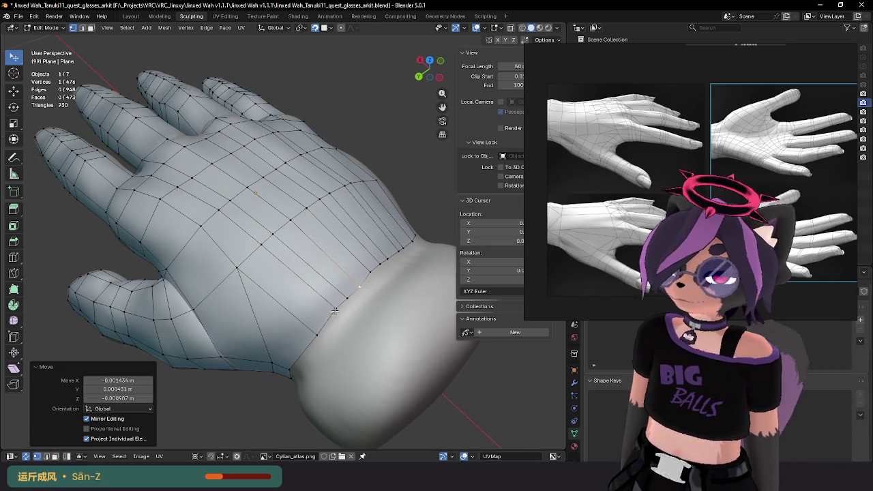
Step: Slide two wrist vertices into place, then tilt and zoom in on the back of the hand
drag(335, 311, 360, 289)
mouse_move(361, 289)
middle_down()
mouse_move(365, 259)
mouse_move(335, 300)
middle_up()
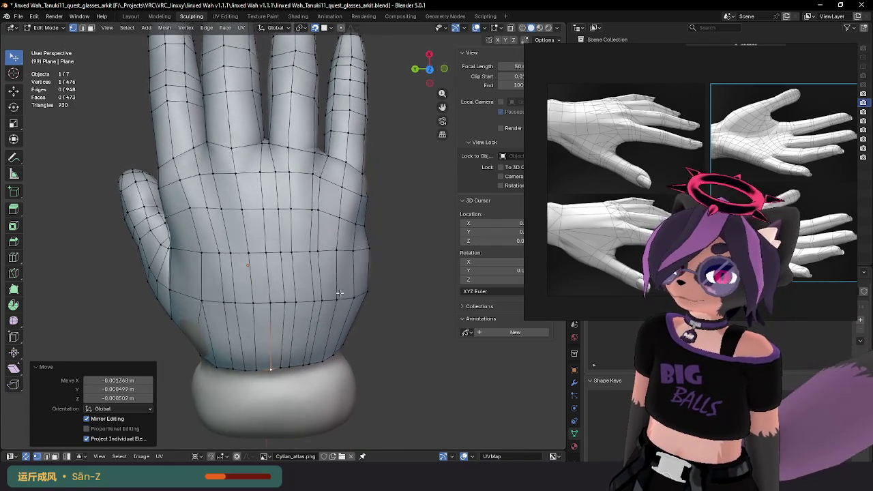
scroll(335, 300, up, 2)
mouse_move(334, 287)
middle_down()
mouse_move(282, 212)
mouse_move(284, 255)
mouse_move(292, 256)
middle_up()
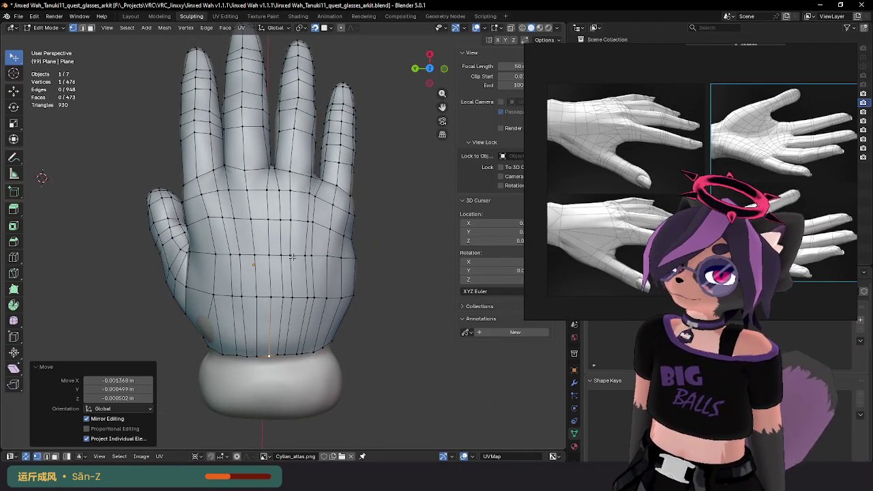
scroll(292, 256, up, 1)
scroll(273, 249, up, 1)
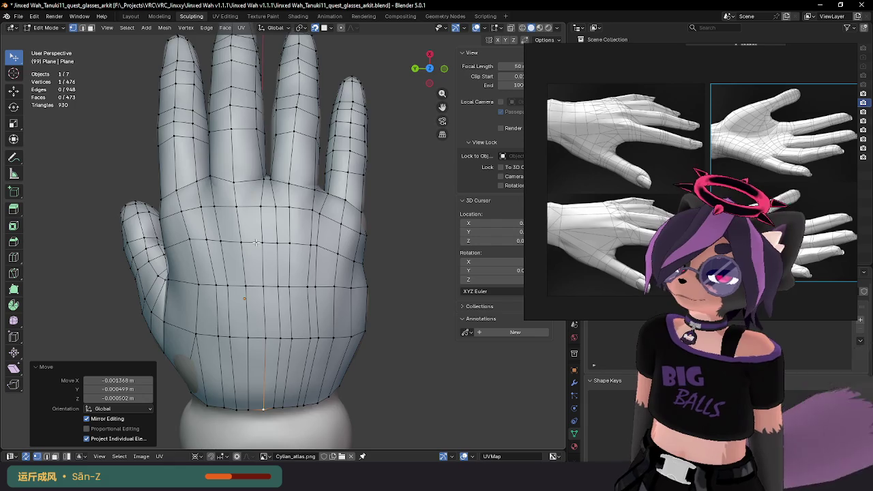
scroll(256, 242, up, 1)
scroll(288, 270, up, 1)
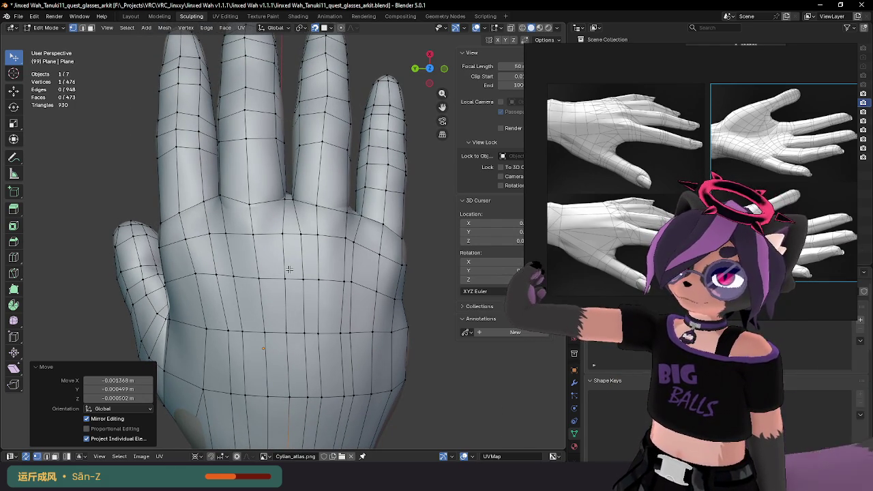
Step: Reposition the first knuckle-row vertices with G
key(g)
click(238, 271)
key(g)
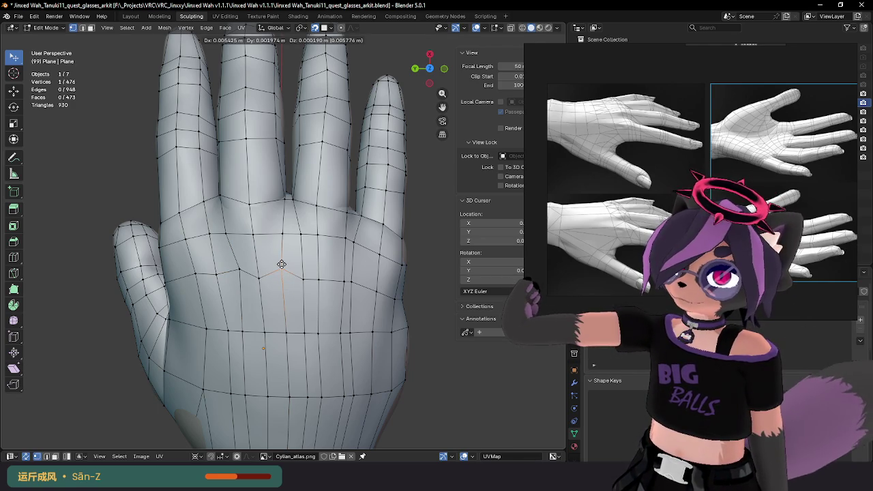
click(281, 264)
key(g)
click(203, 269)
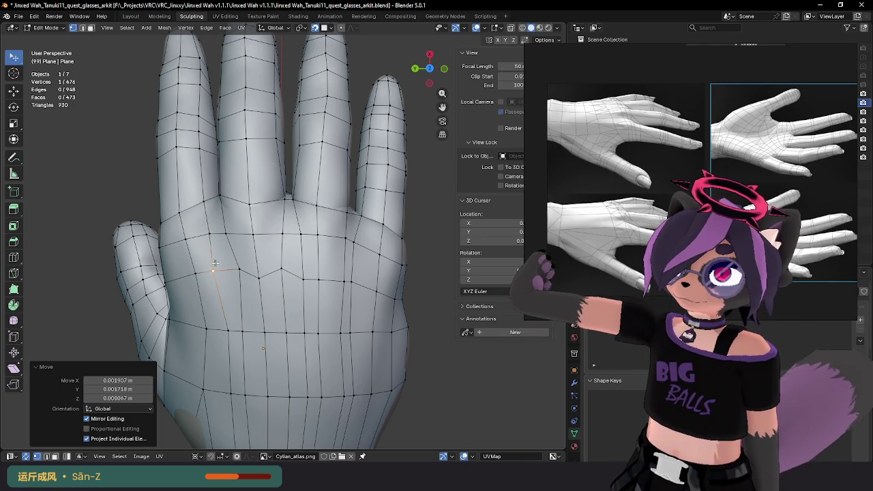
Step: From an oblique view, lower a knuckle-row vertex and refine its position
middle_drag(168, 282, 236, 264)
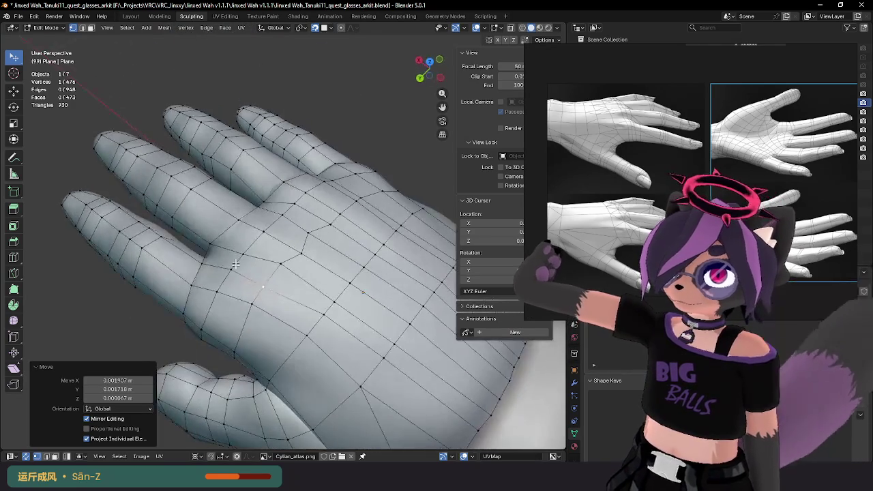
key(g)
click(239, 325)
key(g)
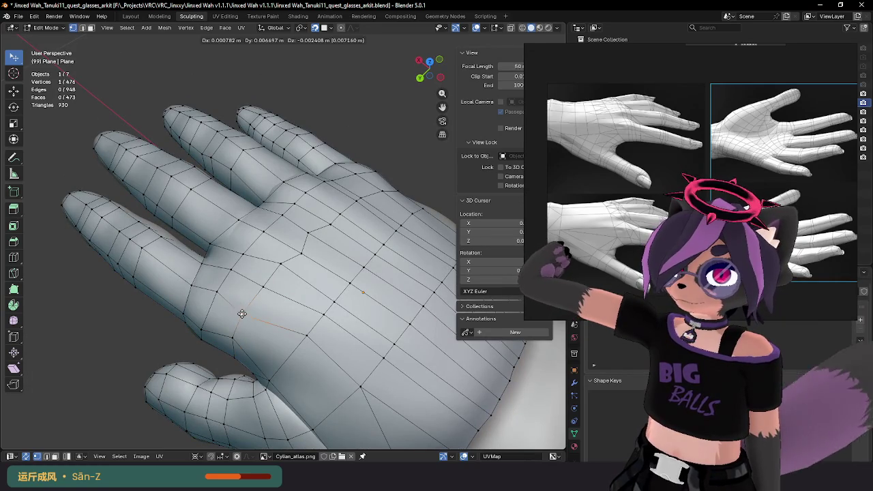
click(240, 317)
key(g)
click(255, 294)
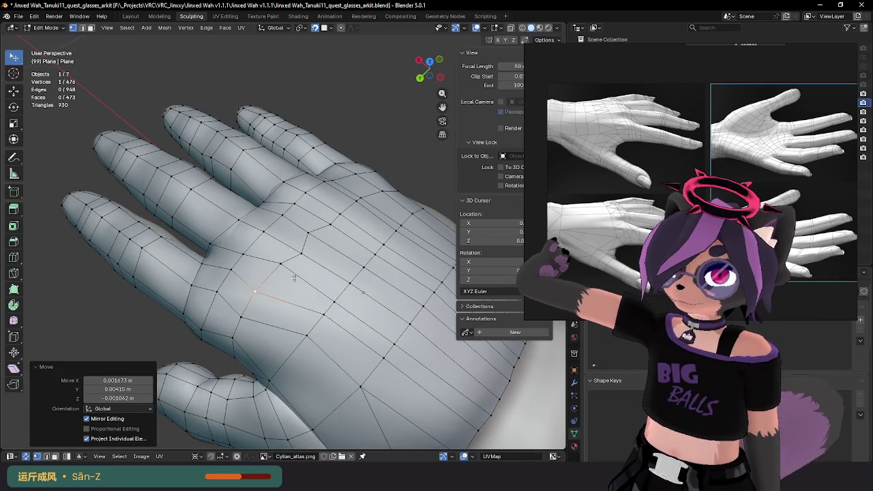
middle_drag(255, 294, 247, 308)
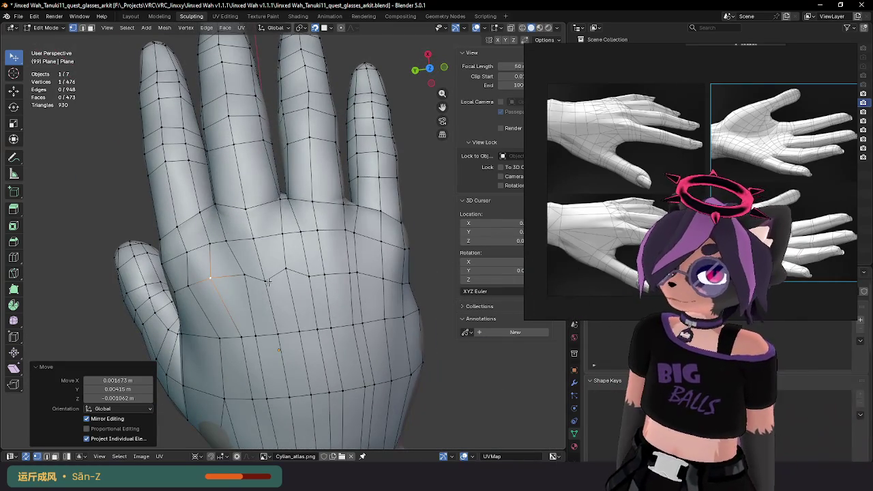
Step: Raise another knuckle-row vertex slightly and shift it to the right
click(311, 278)
click(307, 272)
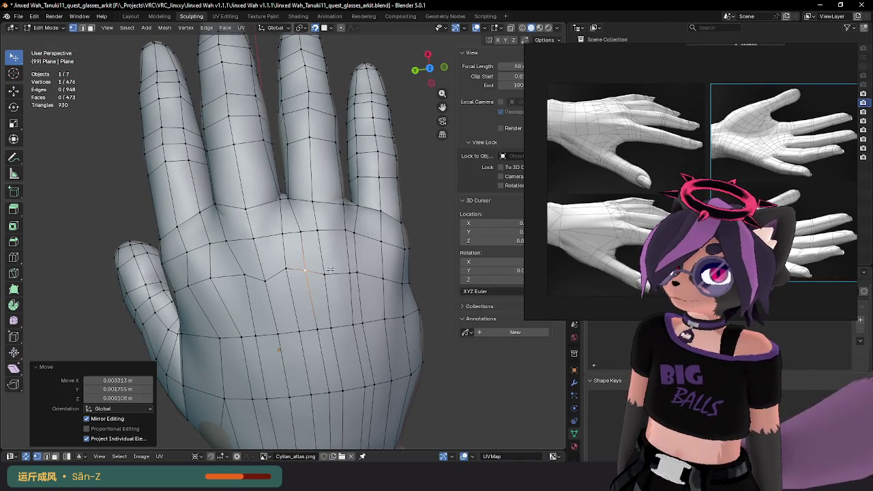
key(g)
click(308, 266)
key(g)
click(308, 265)
key(g)
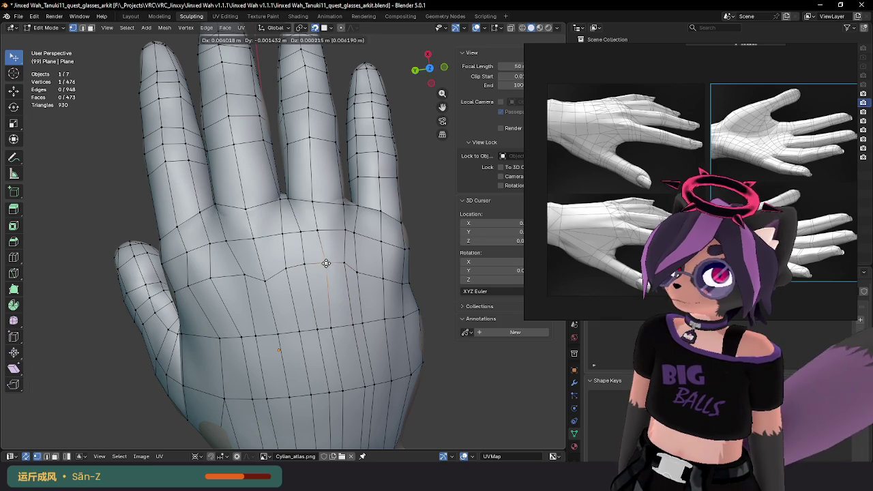
click(334, 263)
key(g)
click(346, 263)
Step: Move the vertex near the hand's edge lower and outward
key(g)
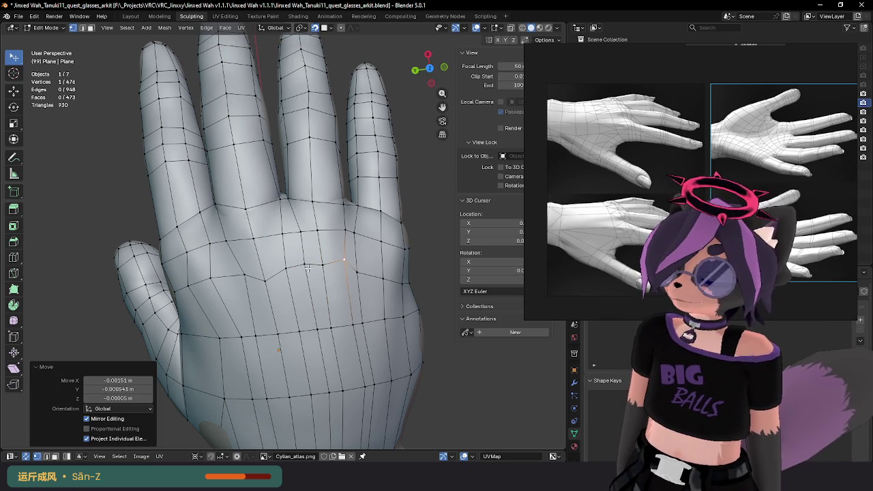
key(g)
click(321, 273)
key(g)
click(406, 286)
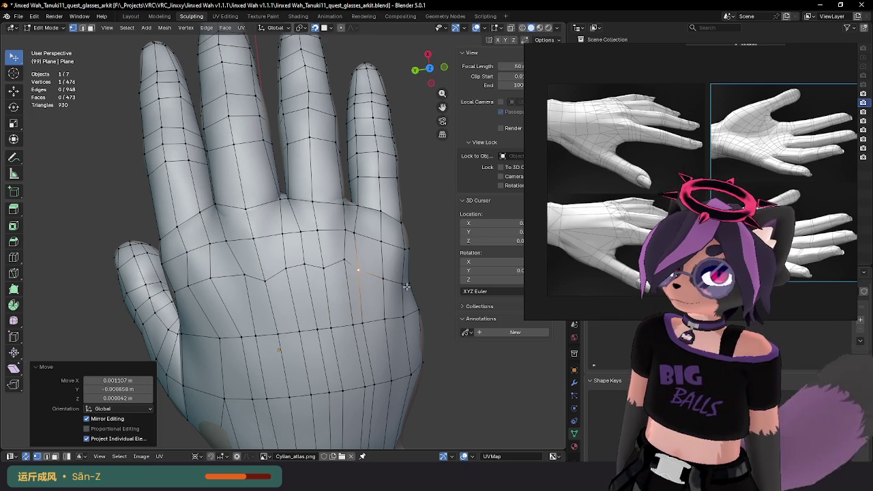
Step: Readjust that vertex twice from a tilted view, then check it from the side
mouse_move(406, 286)
middle_down()
mouse_move(359, 330)
mouse_move(272, 289)
middle_up()
key(g)
click(355, 332)
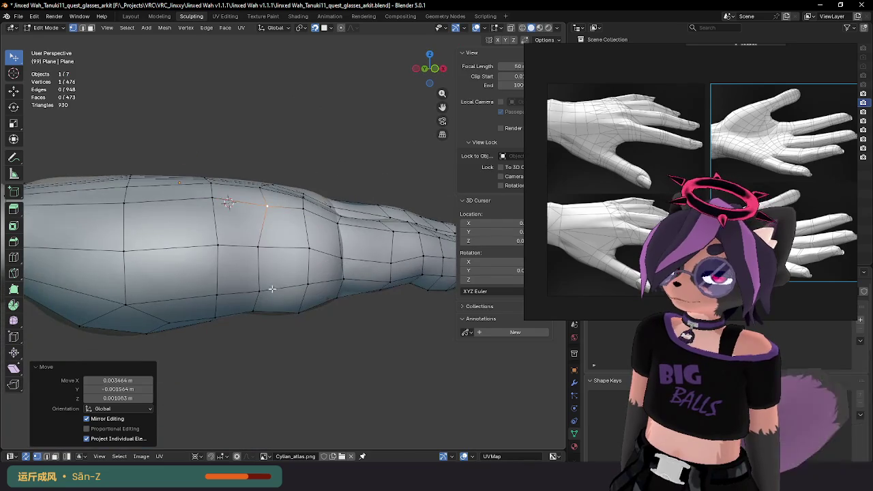
key(g)
click(275, 287)
mouse_move(276, 286)
middle_down()
mouse_move(286, 225)
mouse_move(319, 355)
mouse_move(335, 358)
middle_up()
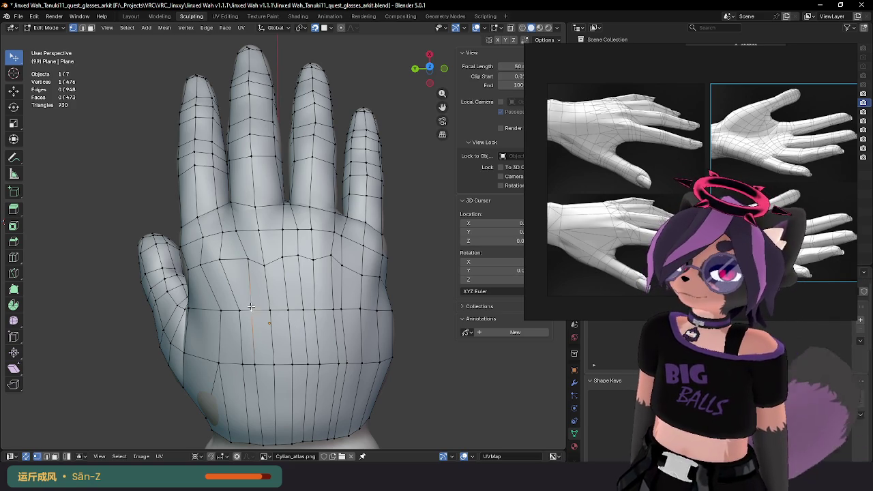
key(e)
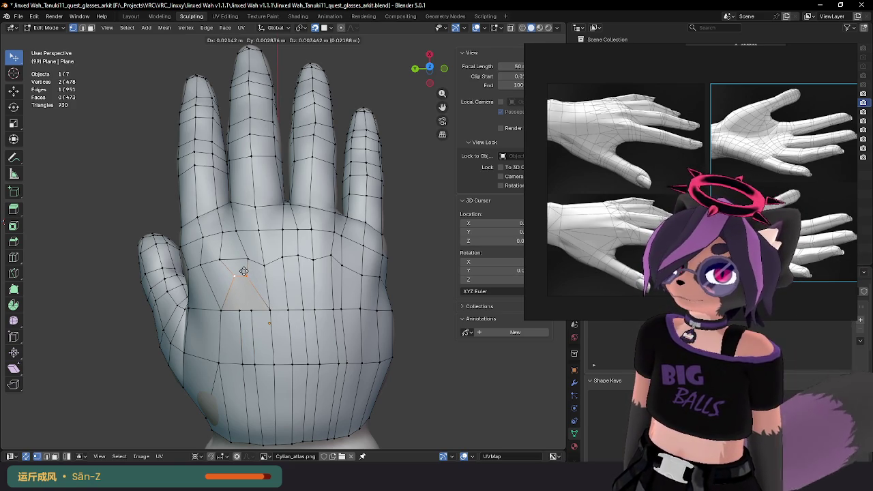
click(242, 272)
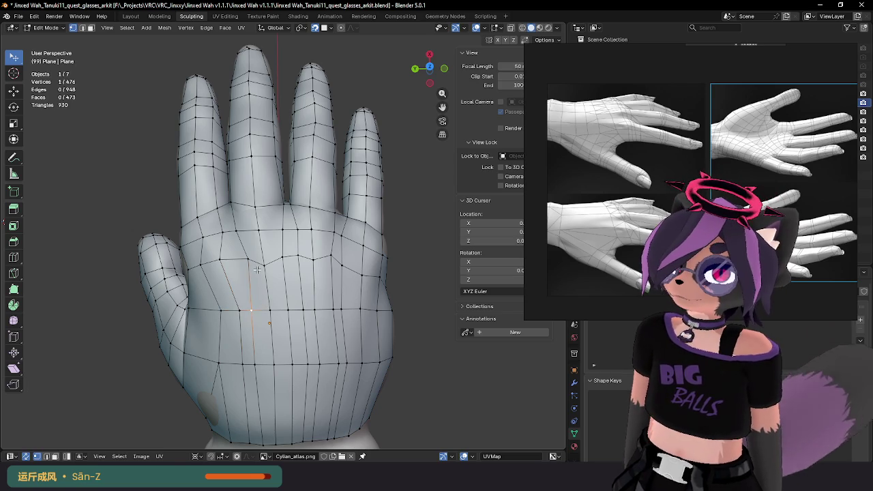
shift+click(223, 312)
key(e)
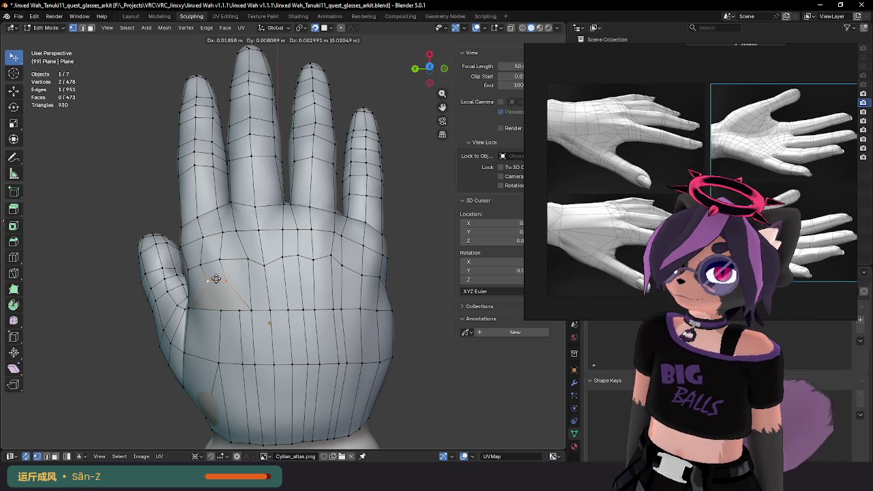
click(215, 272)
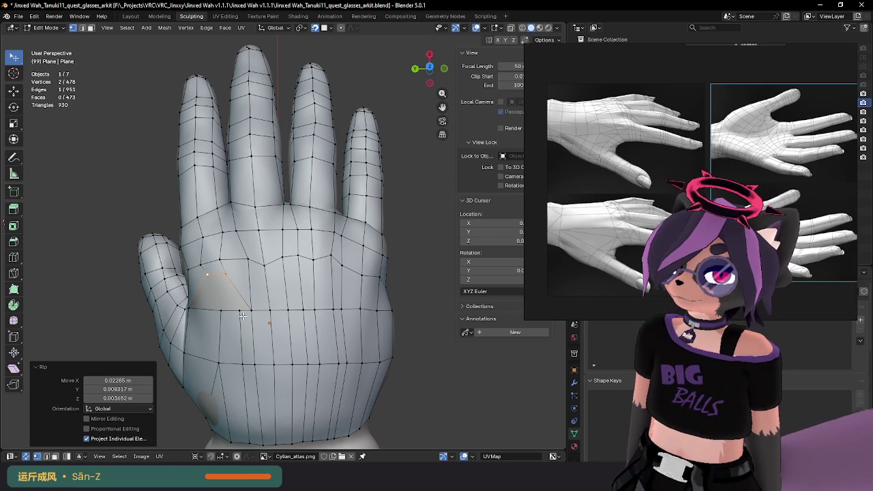
alt+click(240, 318)
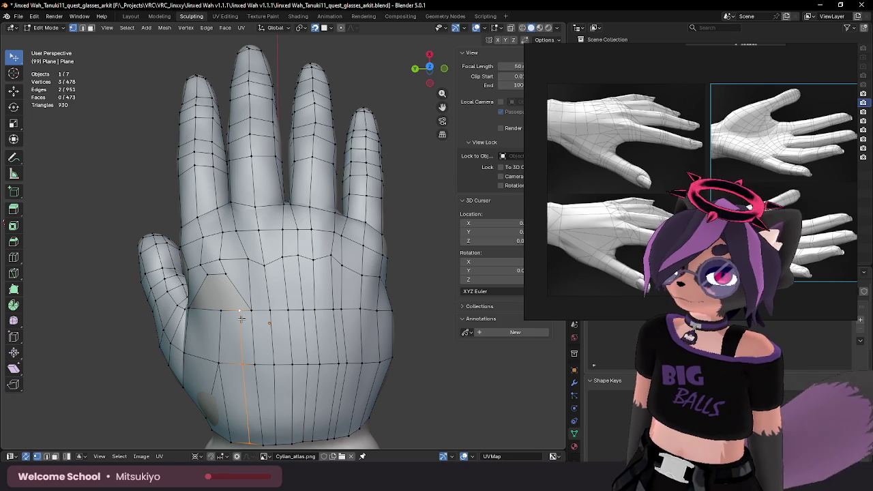
key(ctrl+z)
key(ctrl+z)
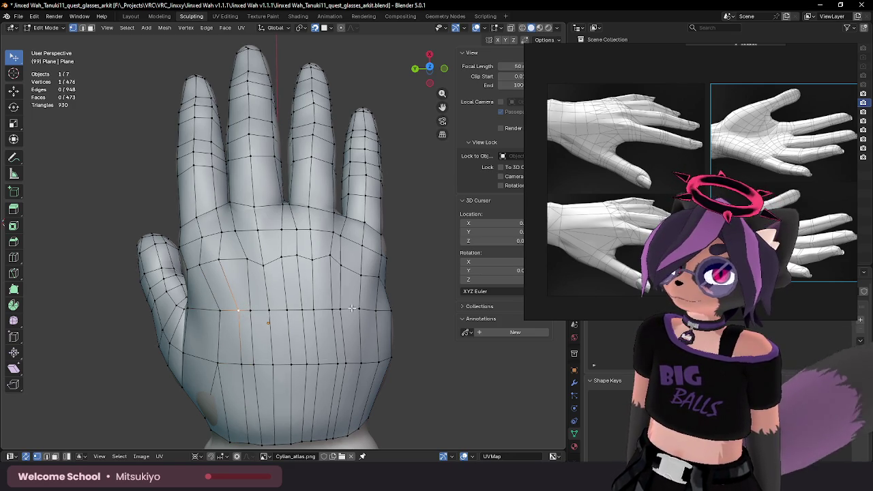
ctrl+scroll(339, 310, up, 2)
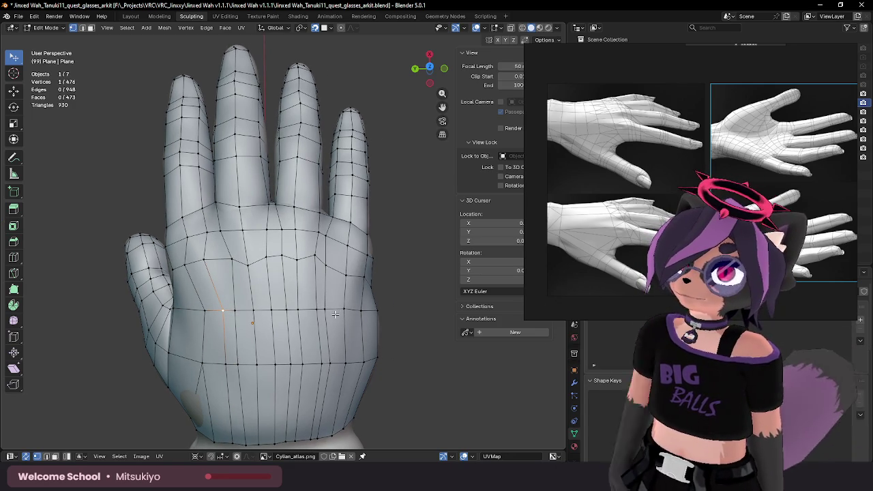
mouse_move(335, 314)
middle_down()
mouse_move(325, 326)
mouse_move(273, 292)
middle_up()
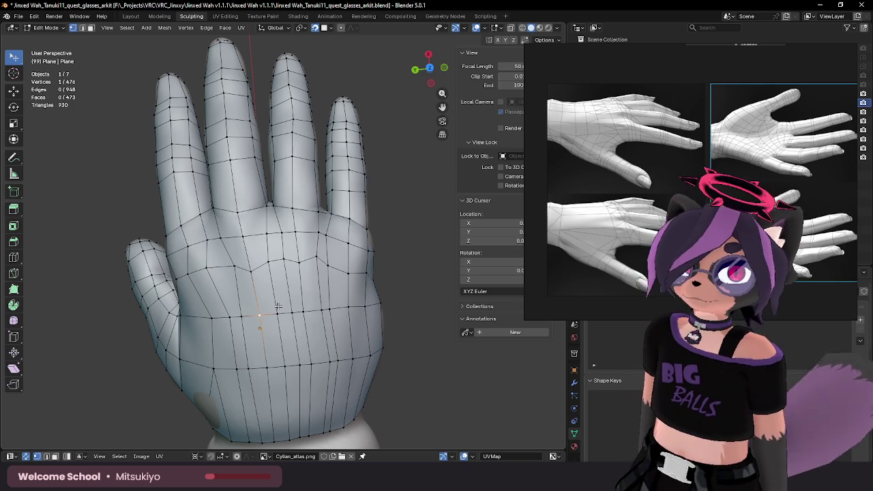
middle_drag(271, 302, 258, 305)
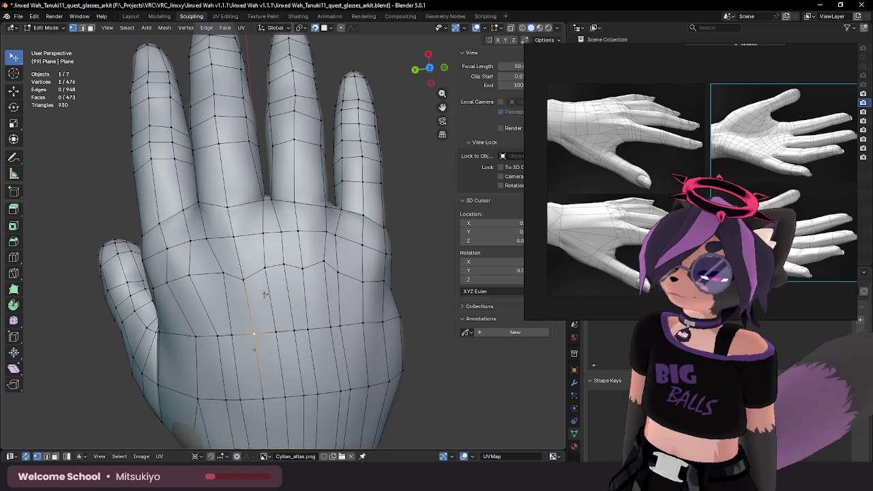
scroll(258, 306, up, 2)
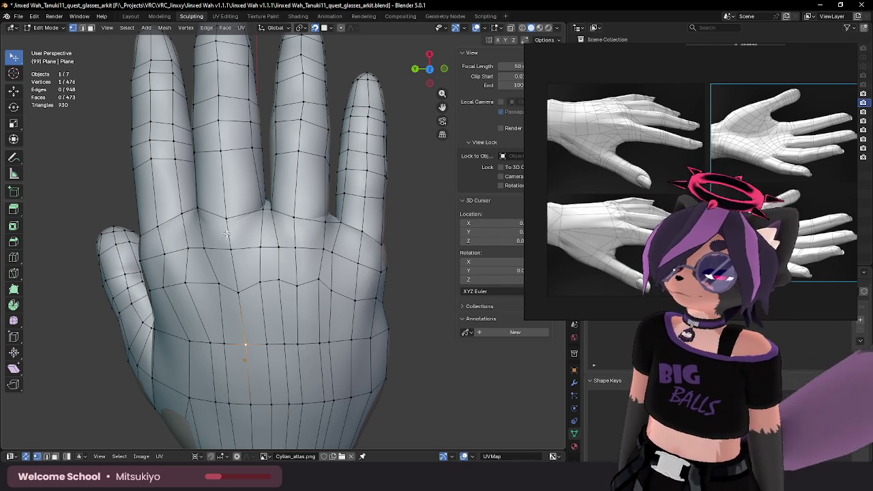
middle_drag(227, 234, 315, 252)
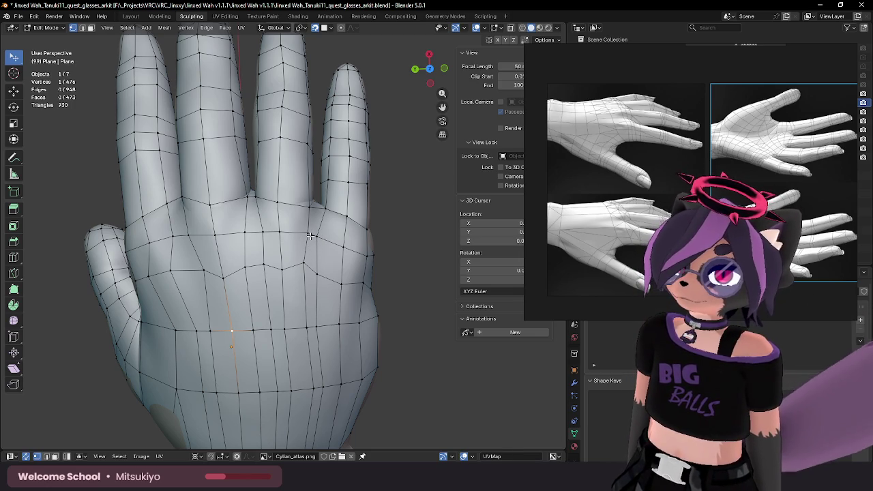
Step: Slide a knuckle-row vertex along its edge in several small moves
click(302, 266)
key(g)
key(g)
click(321, 278)
key(g)
key(g)
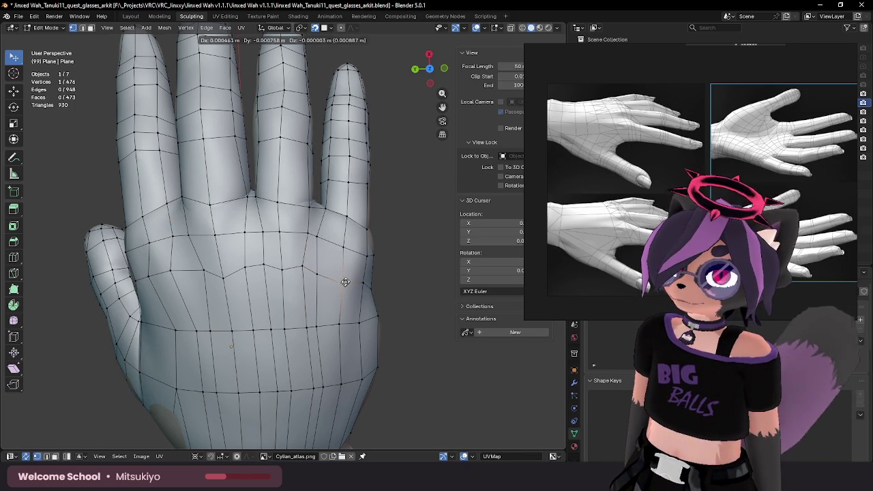
click(321, 281)
key(g)
key(g)
click(328, 278)
key(g)
key(g)
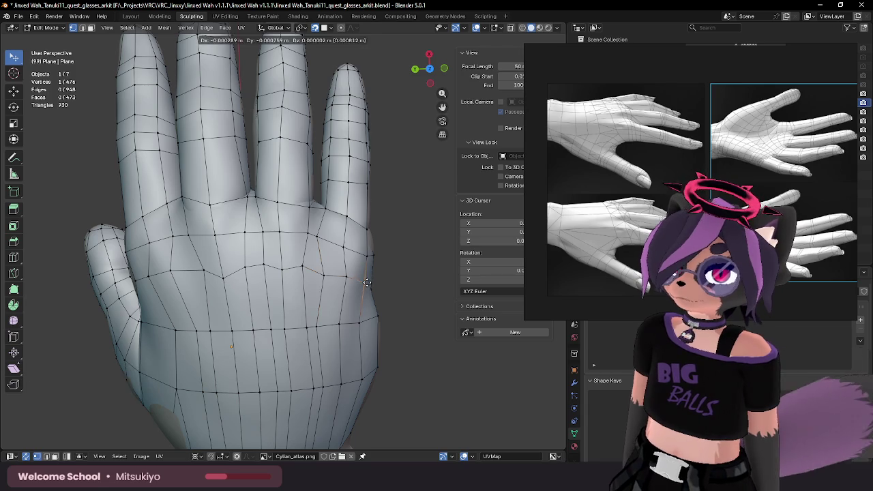
click(345, 282)
key(g)
key(g)
Step: Reposition an outer hand-edge vertex and the vertices at the middle finger base
click(342, 285)
key(g)
key(g)
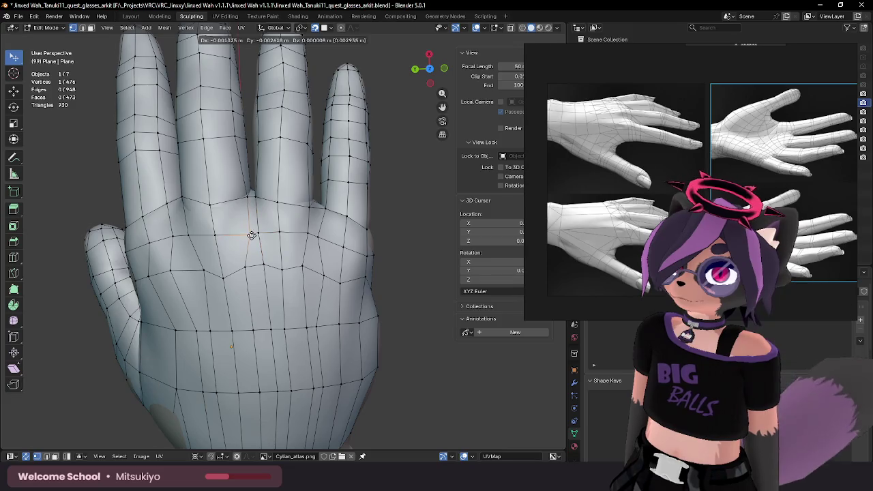
click(250, 235)
click(280, 232)
key(g)
key(g)
click(287, 213)
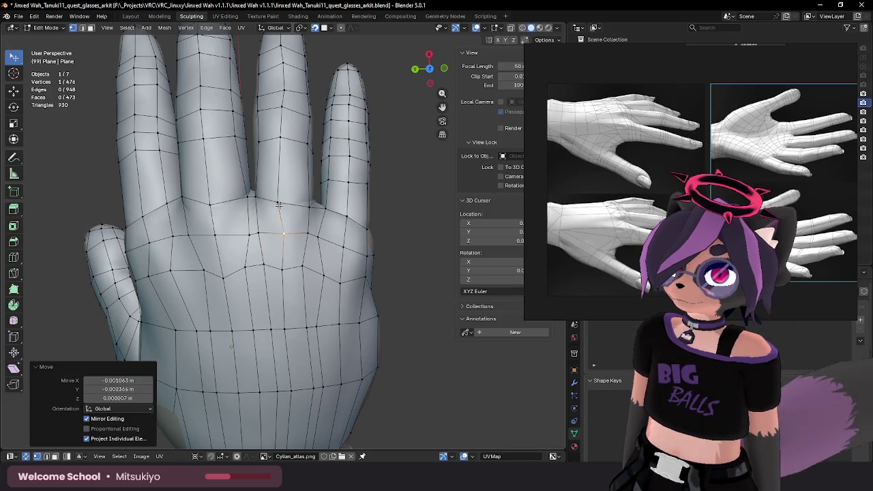
key(g)
key(g)
click(289, 209)
key(g)
key(g)
click(309, 208)
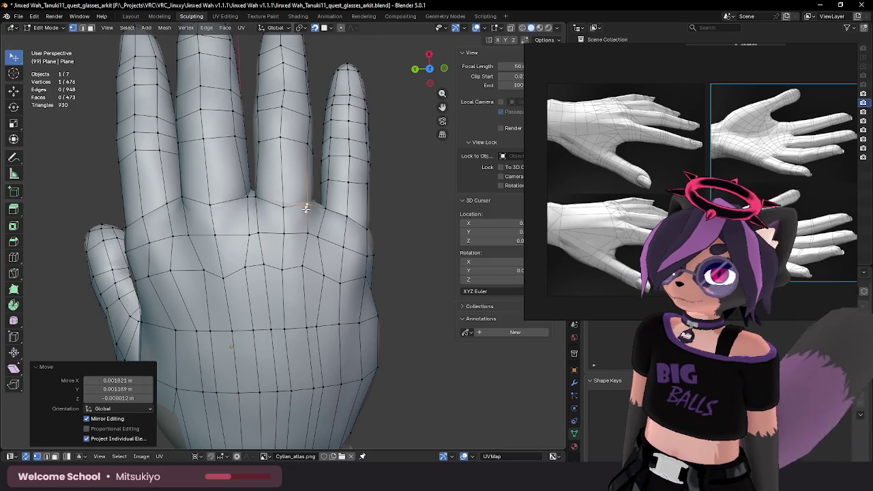
Step: Nudge a knuckle-row vertex and a vertex near the little finger side
click(287, 264)
key(g)
key(g)
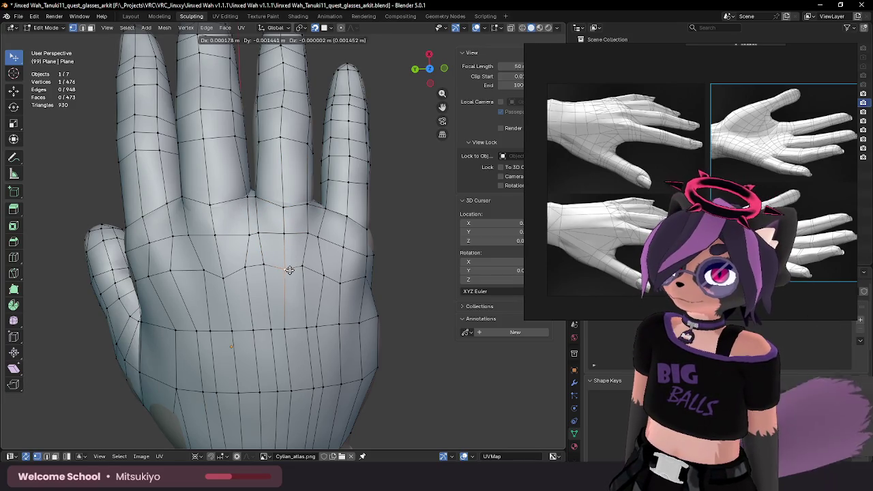
click(269, 266)
click(173, 268)
key(g)
click(174, 264)
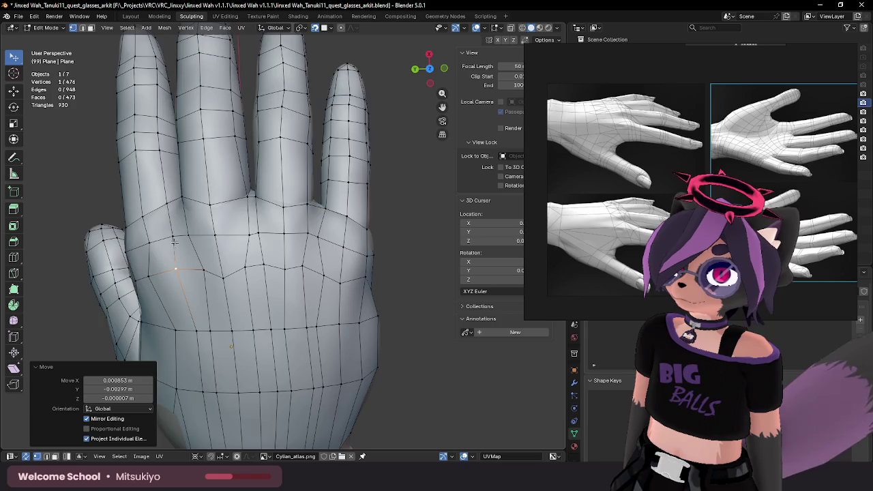
Step: From a tilted view, align the vertex along the knuckle line
mouse_move(175, 264)
middle_down()
mouse_move(160, 235)
mouse_move(170, 307)
mouse_move(208, 330)
mouse_move(200, 364)
mouse_move(219, 333)
middle_up()
key(g)
click(170, 306)
key(g)
click(219, 333)
key(g)
click(239, 312)
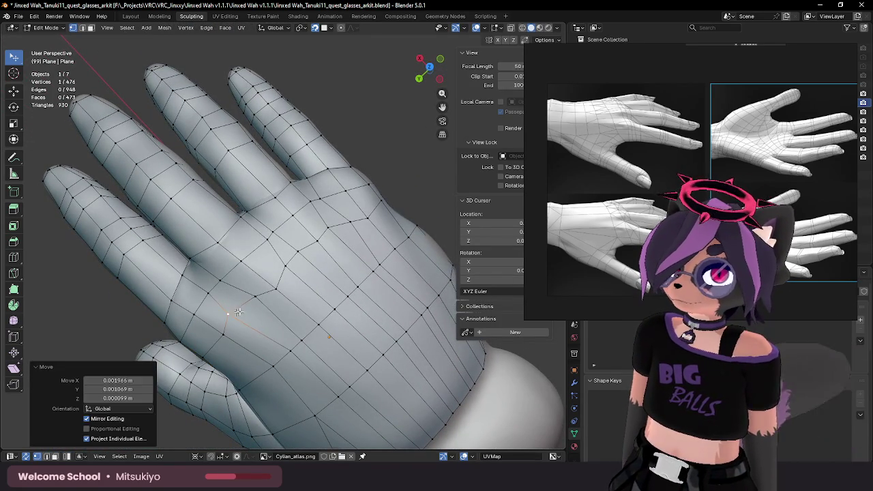
key(g)
click(249, 296)
Step: Nudge a vertex from a frontal view, then zoom in and select a palm vertex
mouse_move(285, 270)
middle_down()
mouse_move(263, 266)
mouse_move(291, 274)
middle_up()
key(g)
click(265, 264)
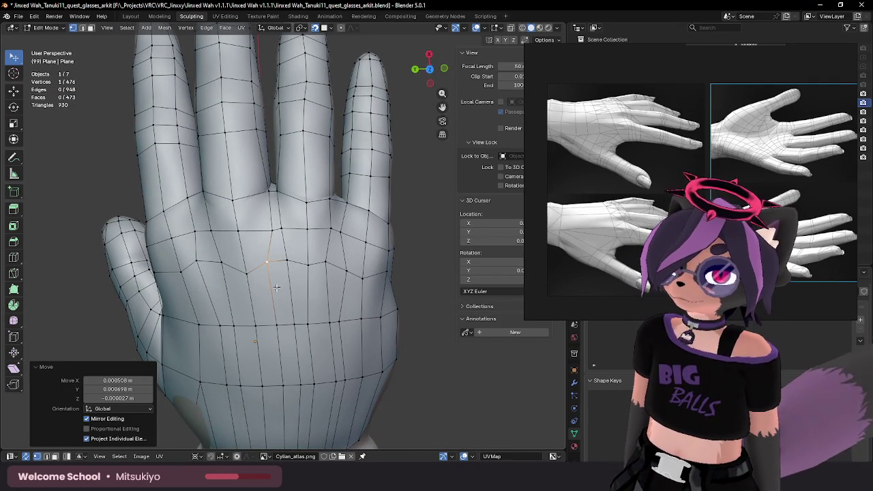
middle_drag(277, 288, 300, 260)
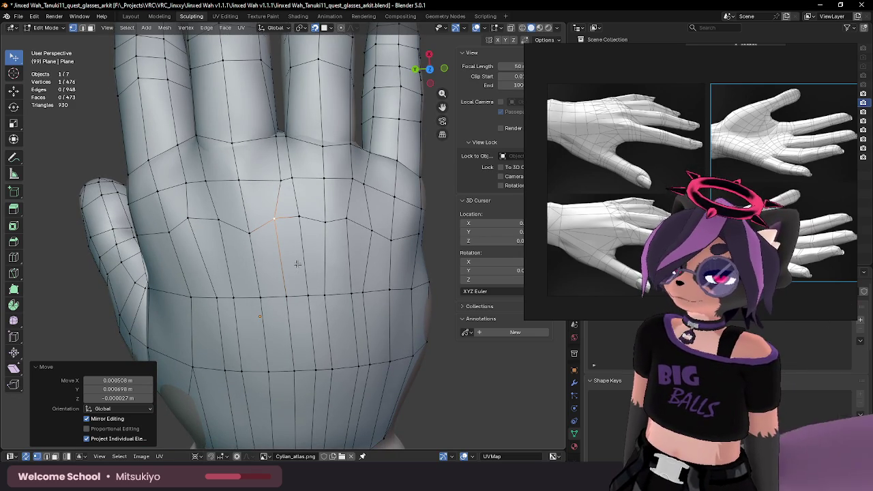
middle_drag(323, 264, 273, 287)
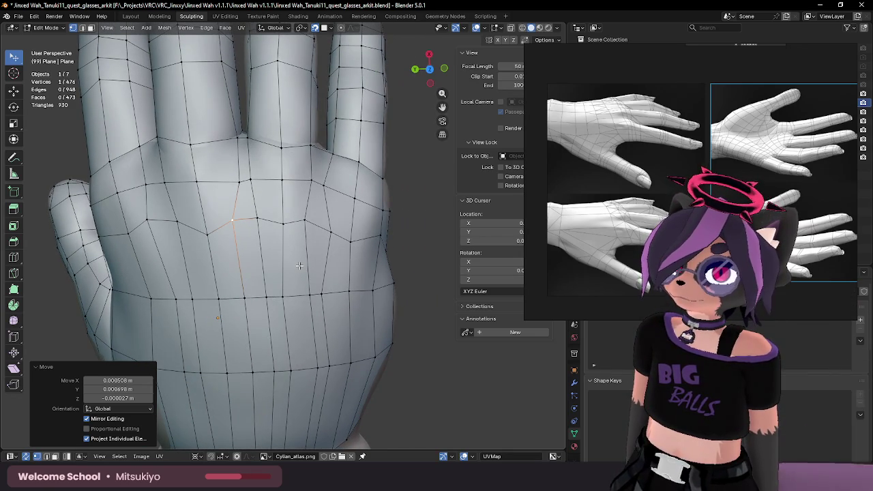
click(261, 298)
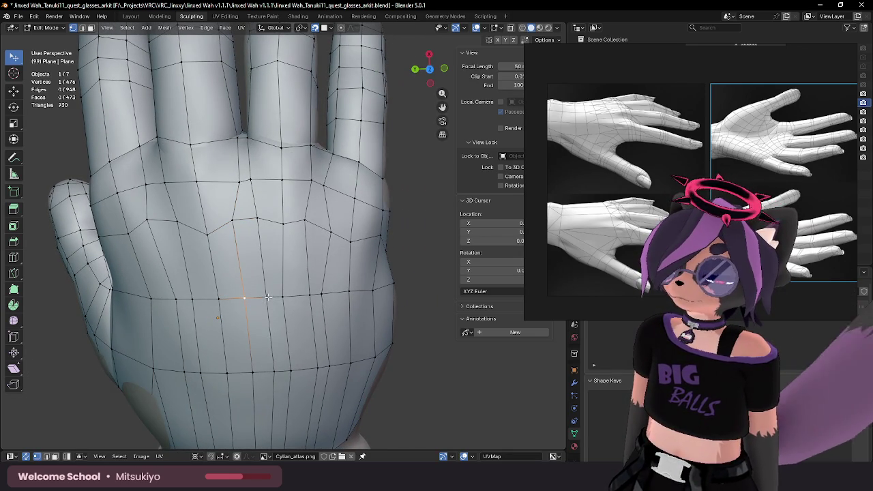
Step: Shift a palm vertex, then dissolve two vertical edge loops below the palm triangle
key(g)
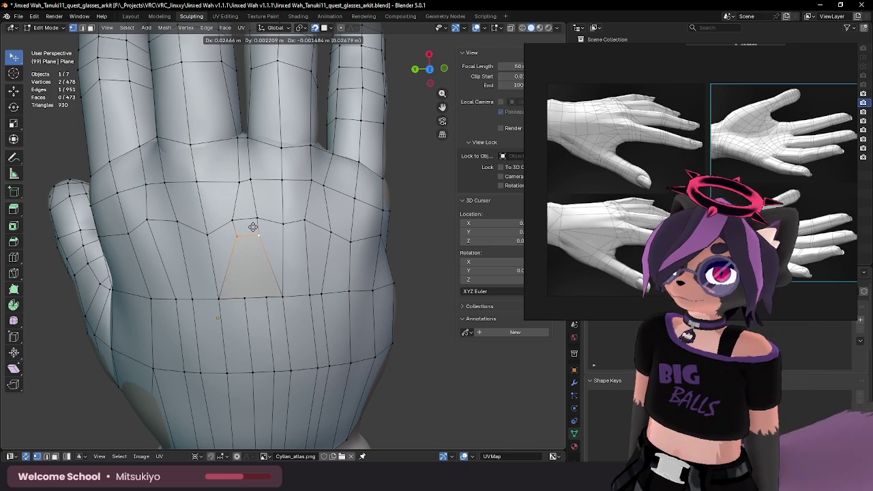
click(253, 226)
alt+click(248, 328)
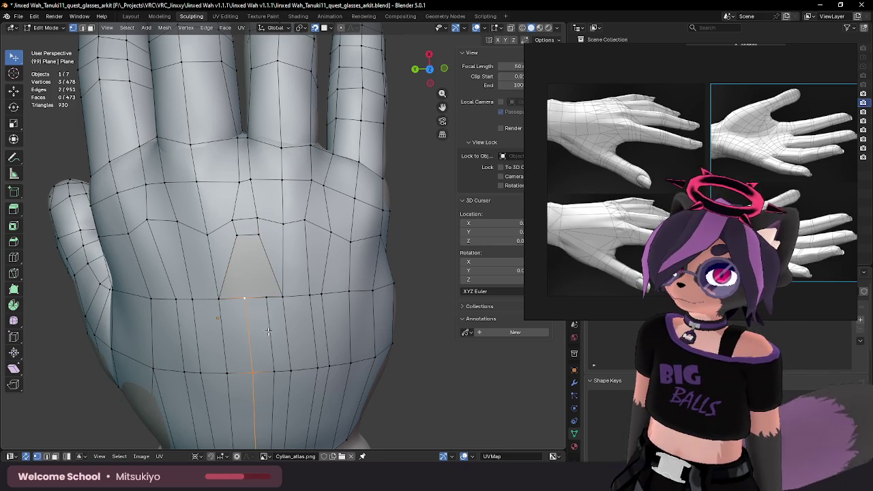
key(x)
key(Escape)
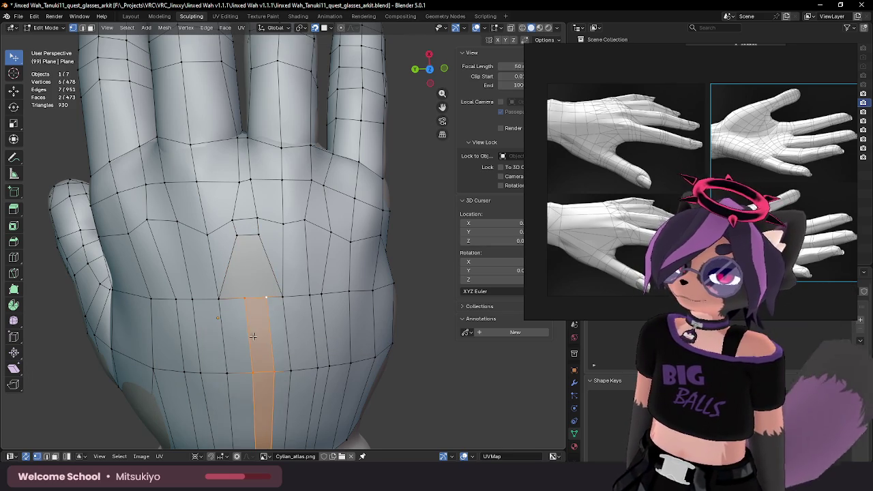
alt+click(251, 335)
key(x)
click(231, 388)
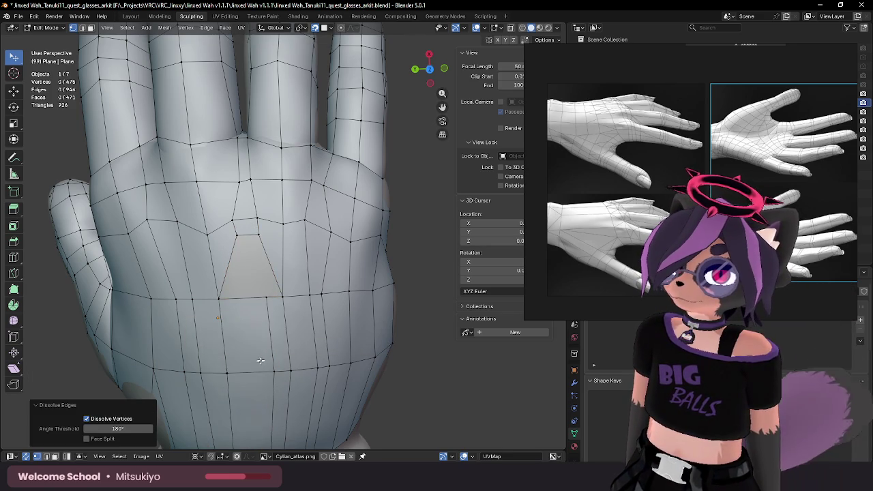
alt+click(271, 349)
key(x)
click(271, 347)
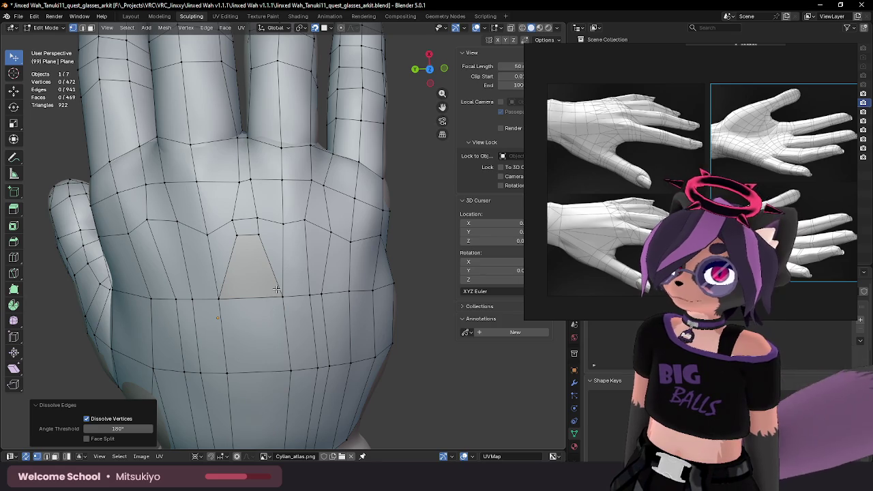
Step: Move a vertex beside the palm triangle onto the triangle's apex
key(2)
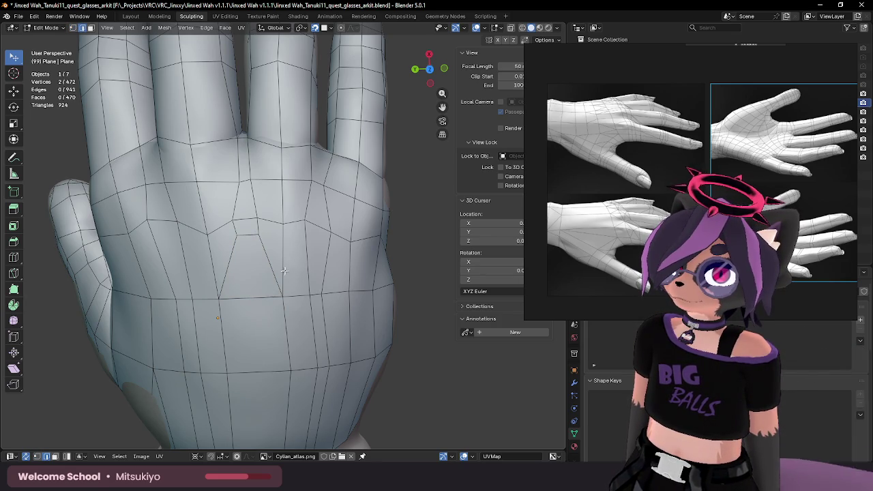
mouse_move(259, 283)
middle_down()
mouse_move(231, 278)
mouse_move(225, 286)
mouse_move(272, 298)
middle_up()
key(1)
click(154, 307)
shift+click(217, 300)
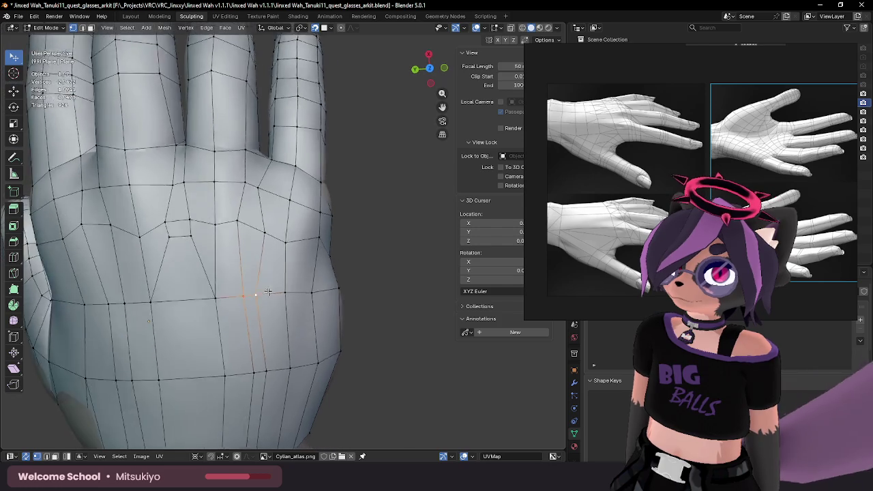
key(g)
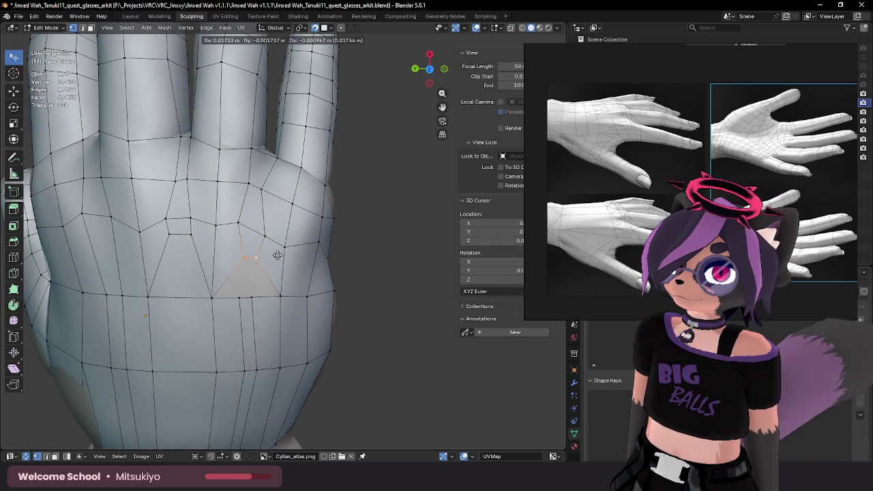
click(278, 256)
Step: Dissolve the remaining vertical loop under the triangle, redoing it after an undo
alt+click(251, 324)
alt+click(251, 325)
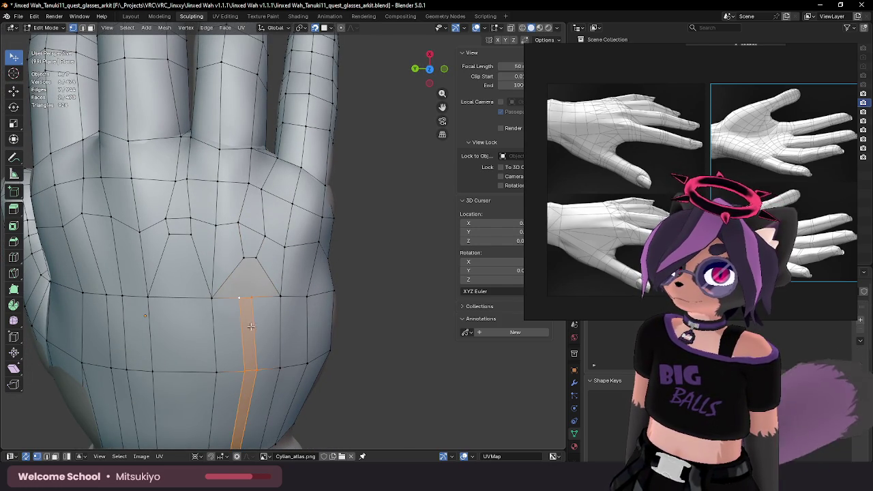
key(alt+a)
key(x)
click(255, 325)
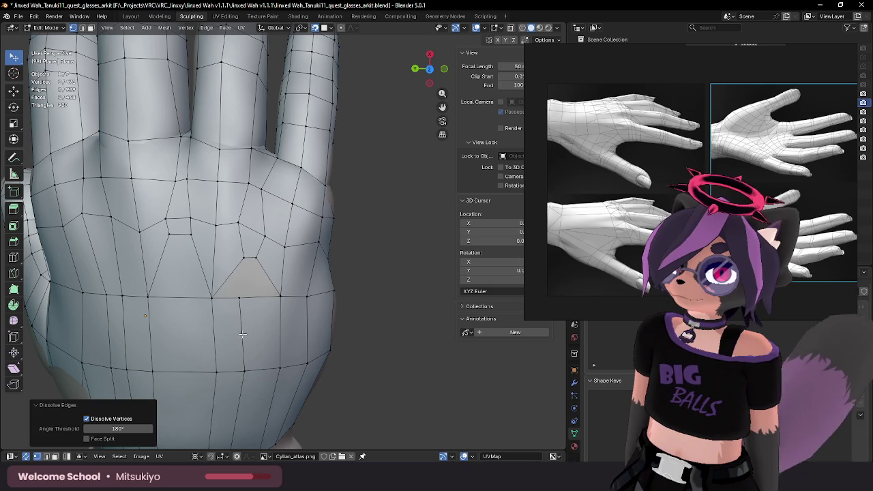
key(ctrl+z)
key(x)
click(242, 334)
key(2)
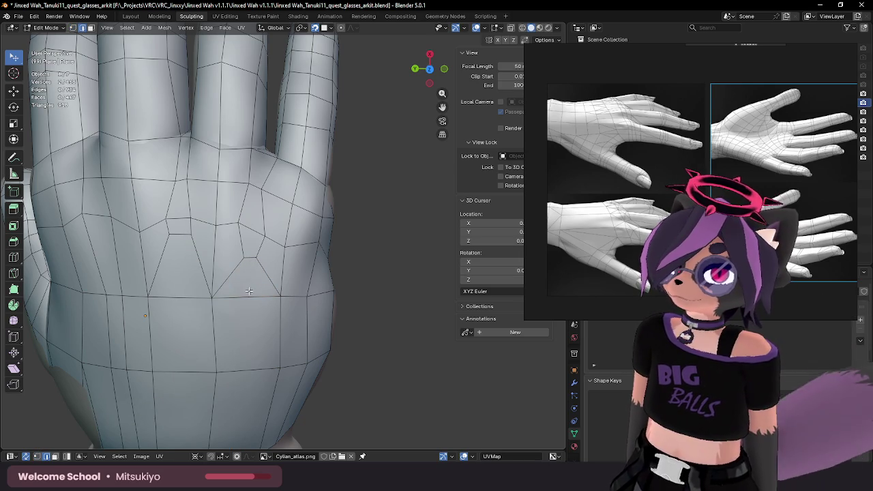
key(1)
Step: Nudge the vertices just above the palm triangle to even out the surrounding quads
click(244, 257)
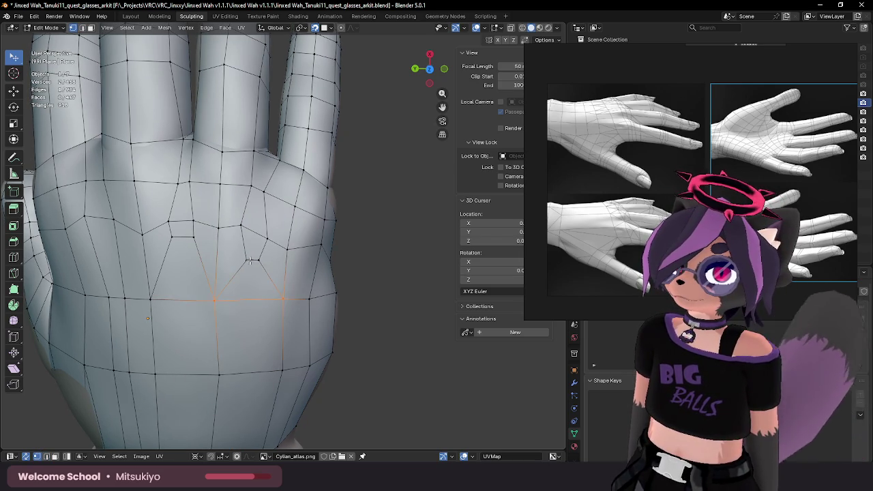
key(g)
click(242, 244)
key(g)
click(266, 252)
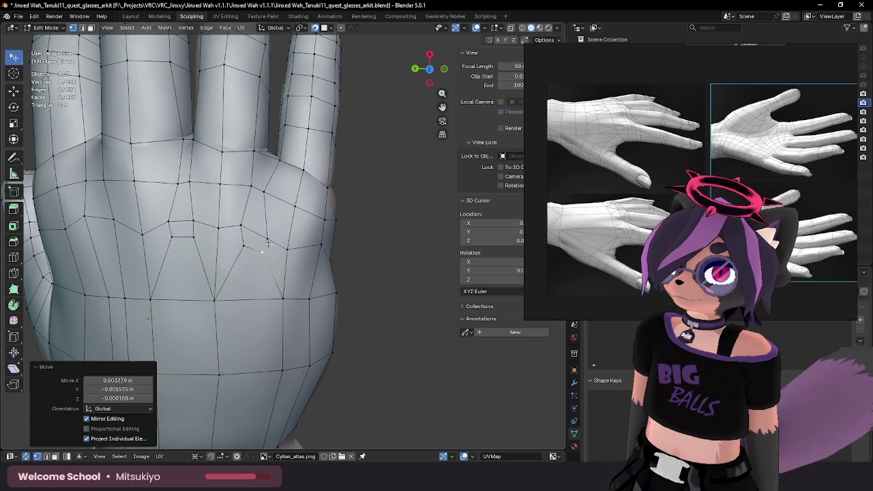
key(g)
click(255, 235)
key(g)
click(245, 221)
key(g)
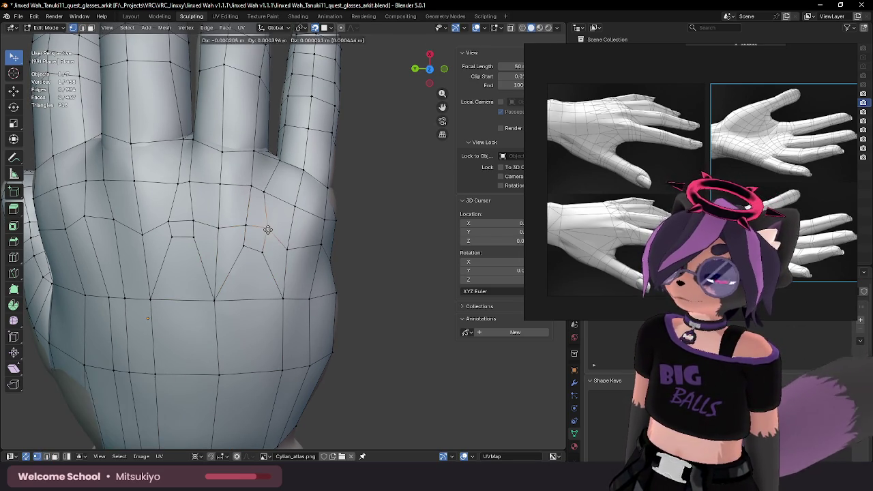
click(260, 232)
Step: Continue repositioning palm vertices higher up toward the fingers
key(g)
click(244, 223)
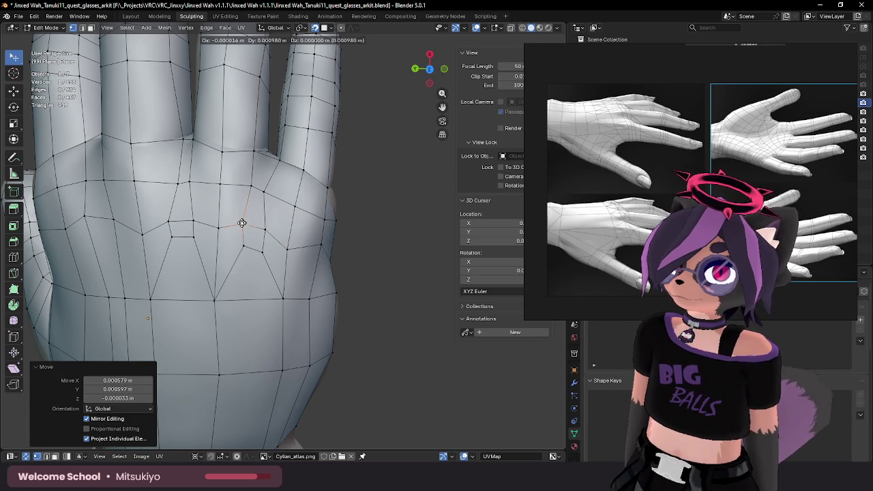
key(g)
click(212, 231)
key(g)
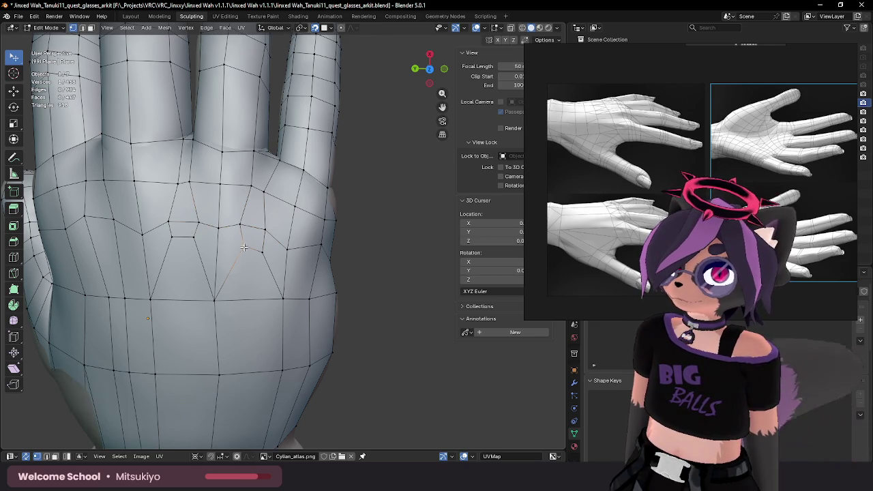
click(238, 235)
key(g)
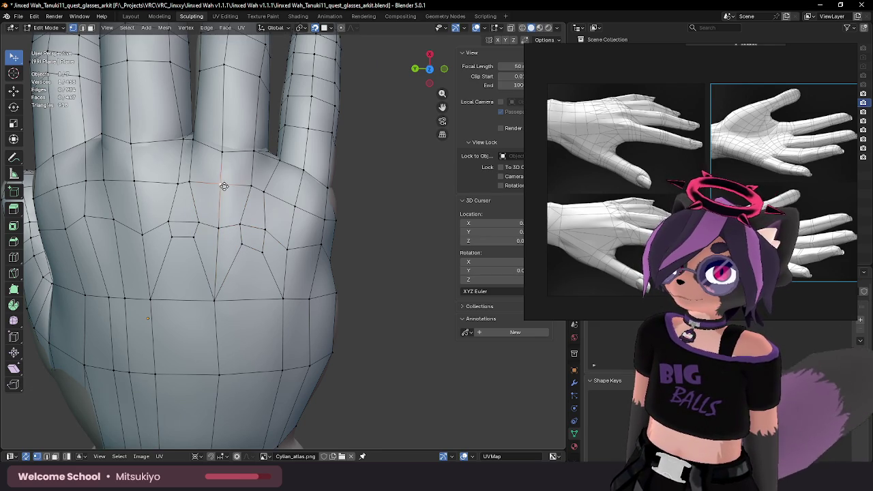
click(224, 185)
scroll(223, 185, down, 3)
mouse_move(225, 187)
middle_down()
mouse_move(234, 241)
mouse_move(249, 239)
middle_up()
scroll(232, 232, up, 2)
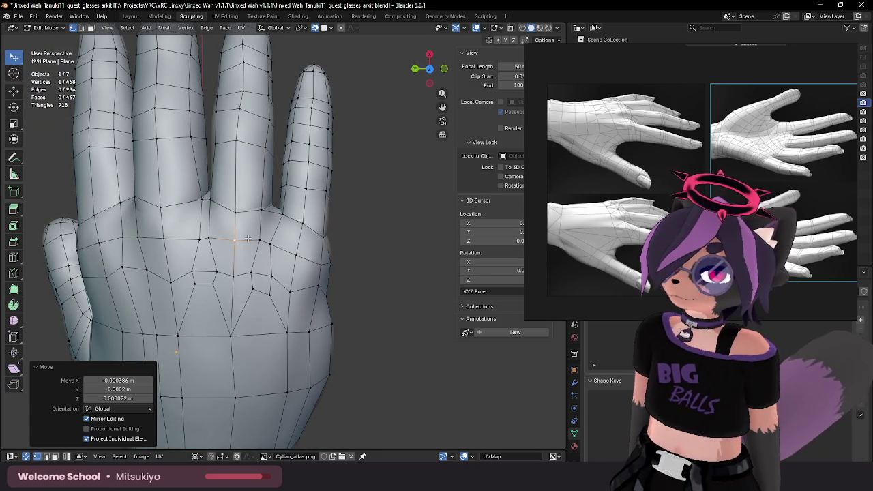
Step: Reposition vertices near the finger base for cleaner quad flow
key(g)
click(266, 242)
key(g)
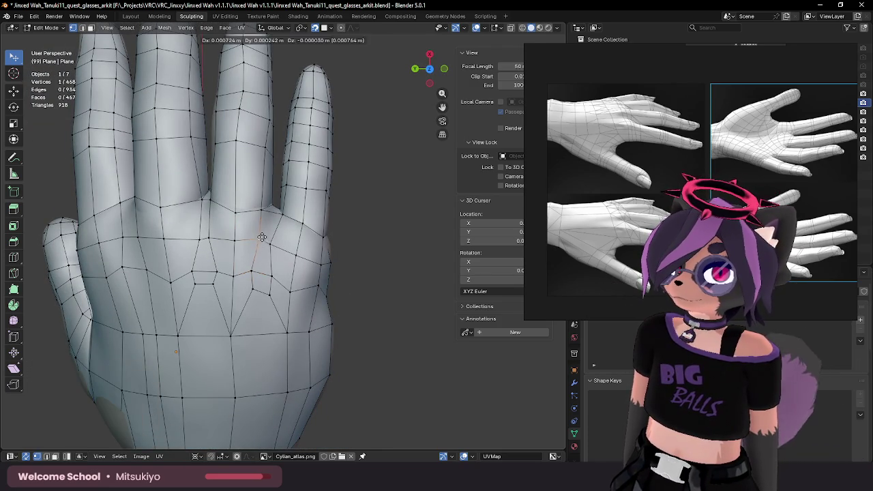
click(269, 242)
key(g)
click(281, 220)
key(g)
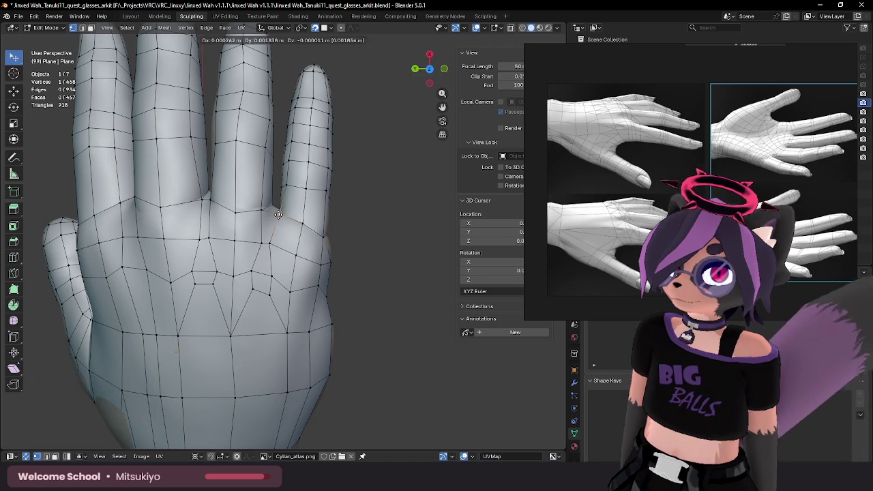
click(269, 215)
key(g)
Step: Fine-tune the lower palm vertices so the quads sit evenly
key(g)
click(267, 239)
key(g)
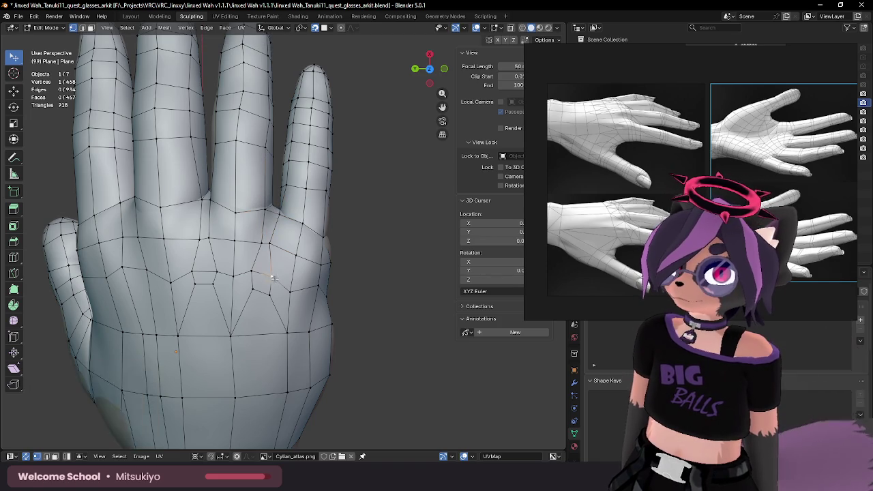
click(270, 279)
key(g)
click(270, 294)
key(g)
click(270, 290)
key(g)
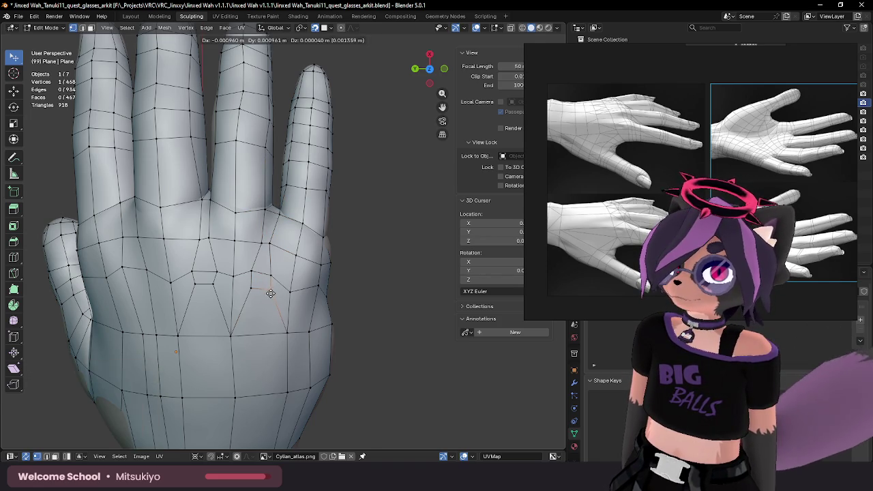
click(273, 287)
mouse_move(274, 287)
middle_down()
mouse_move(249, 261)
mouse_move(258, 302)
middle_up()
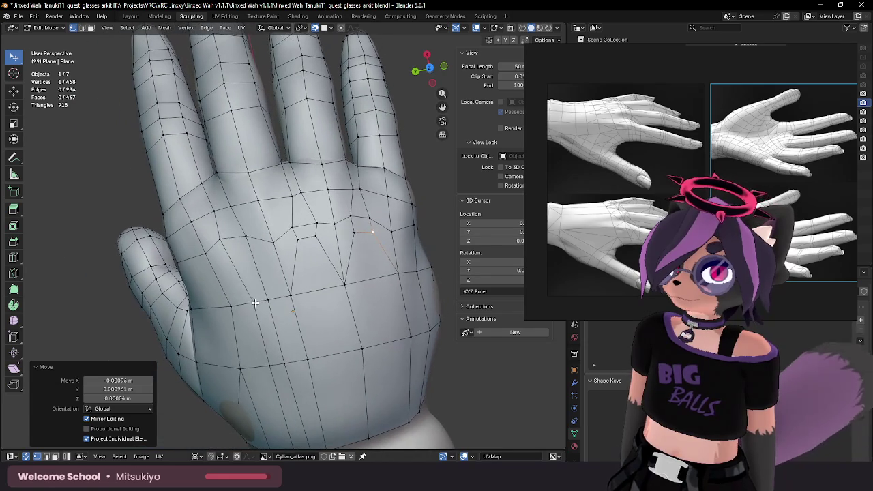
Step: Extrude an edge into a new face and adjust its vertices
key(e)
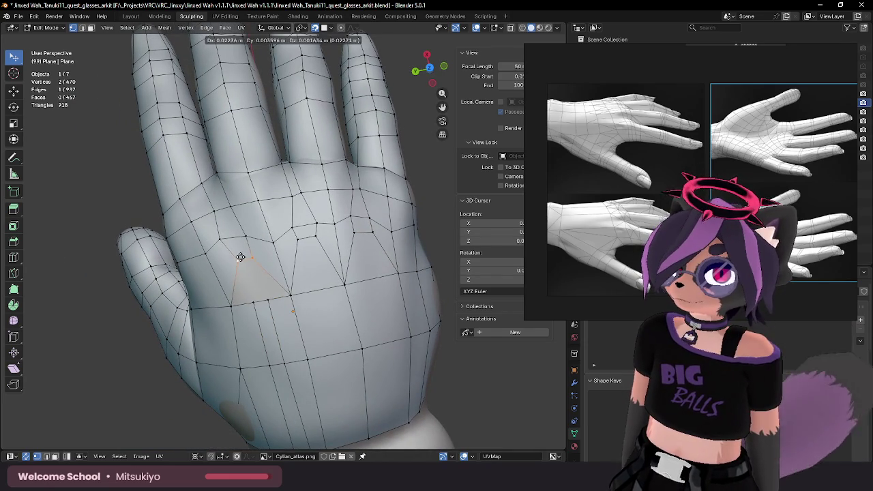
click(233, 252)
click(246, 253)
key(g)
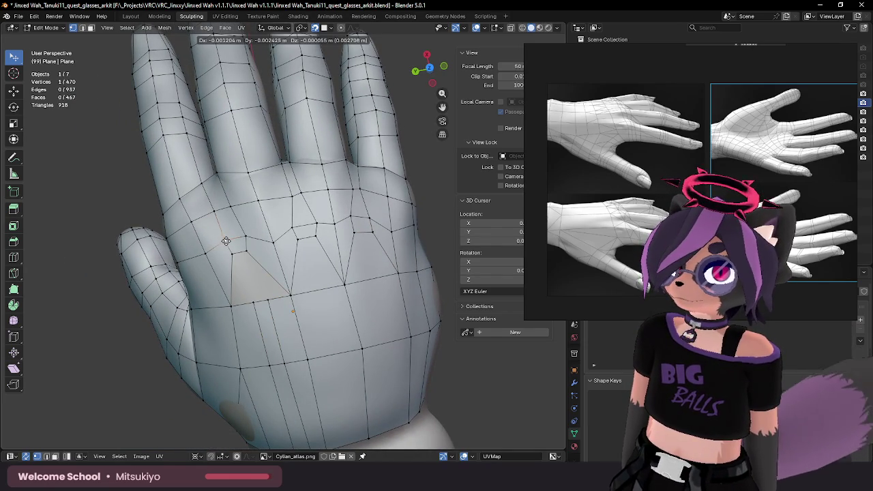
click(226, 242)
key(g)
click(243, 240)
key(g)
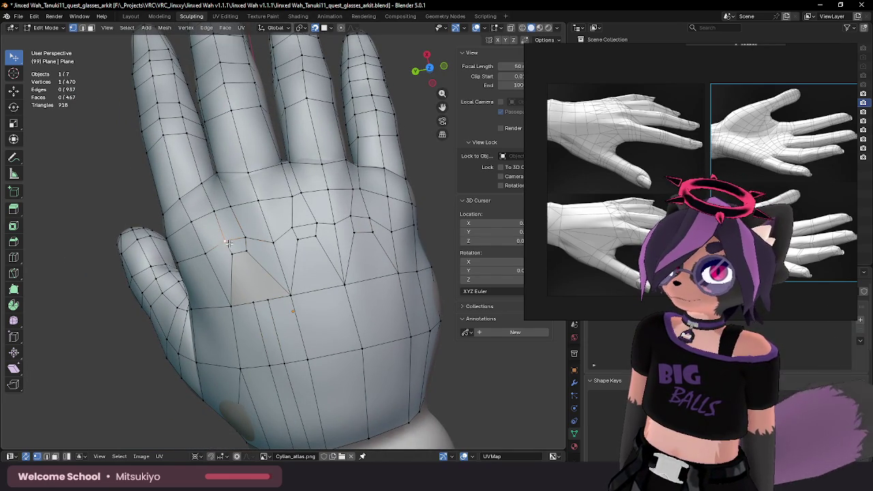
Step: Dissolve the unwanted edges next to the new face
click(229, 243)
key(x)
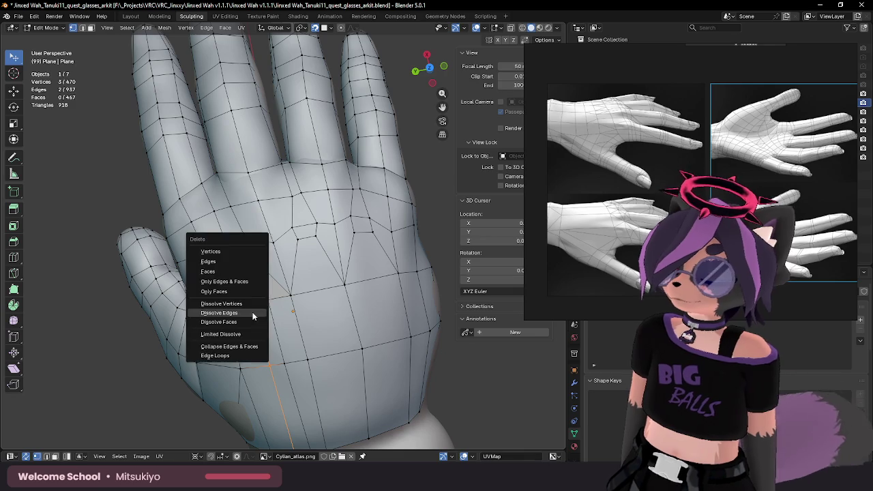
click(271, 315)
key(x)
click(274, 314)
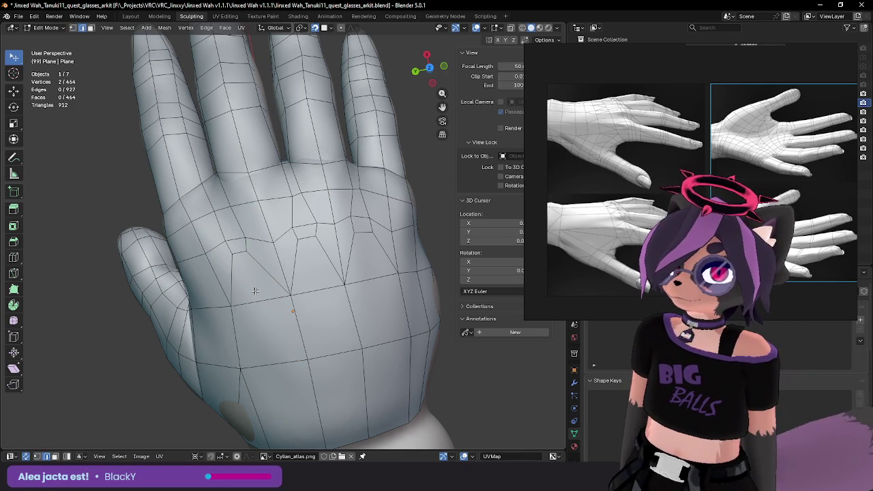
Step: Nudge a vertex on the back of the hand in vertex select mode
middle_drag(255, 289, 278, 263)
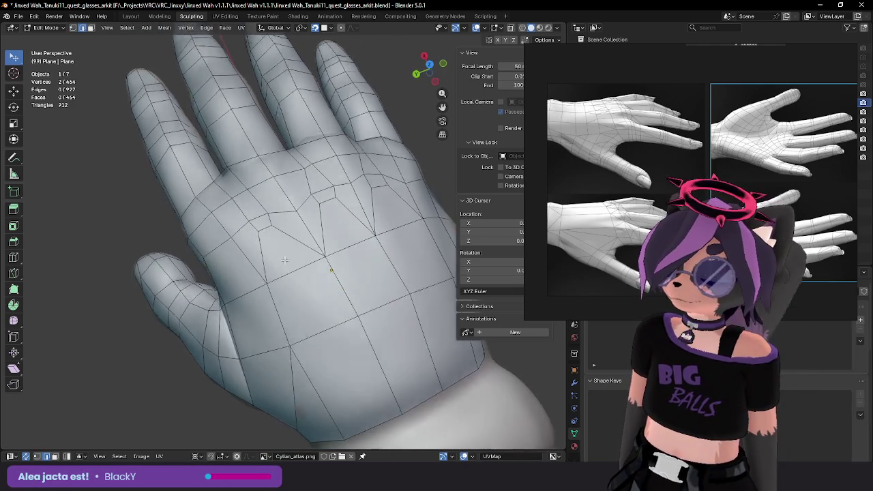
key(1)
click(319, 259)
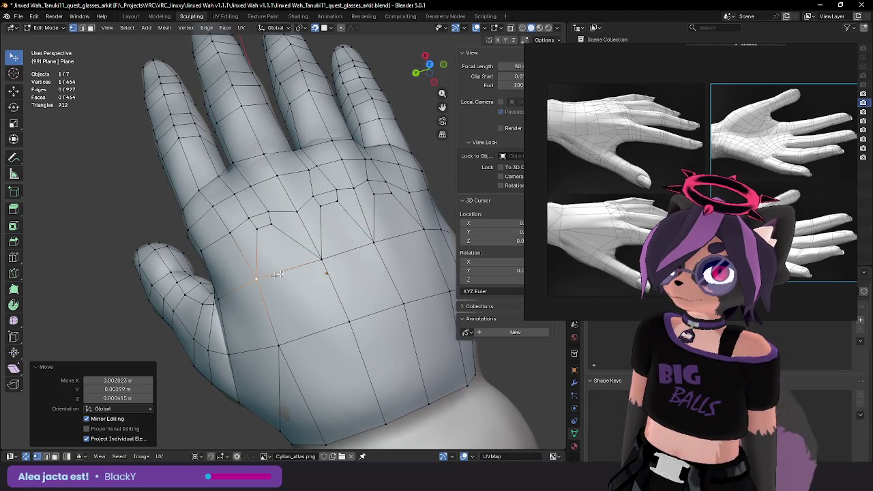
key(g)
click(318, 259)
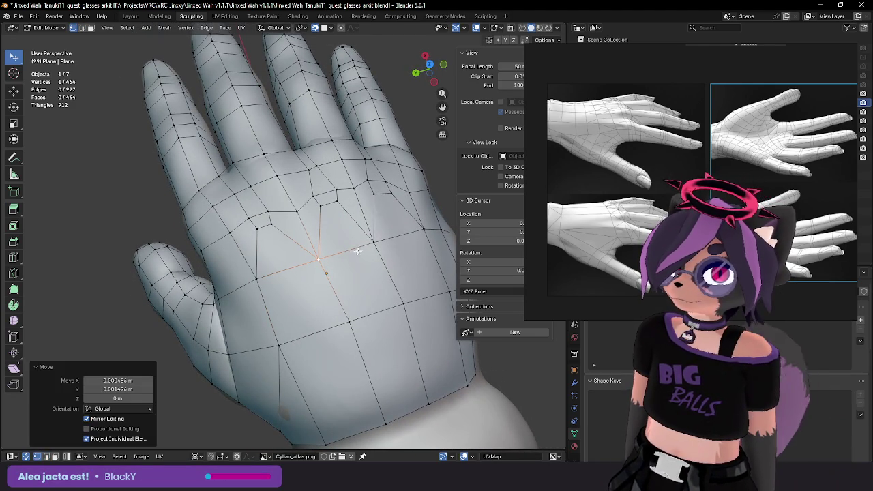
key(g)
Step: Reposition another back-of-hand vertex over the sculpt from a new angle
click(333, 206)
key(g)
scroll(343, 237, down, 2)
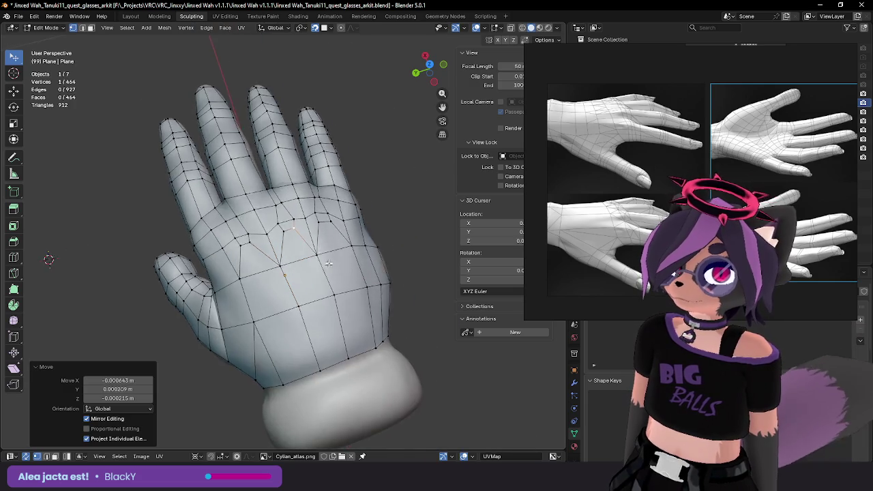
mouse_move(343, 236)
middle_down()
mouse_move(336, 300)
mouse_move(299, 265)
middle_up()
scroll(336, 300, up, 2)
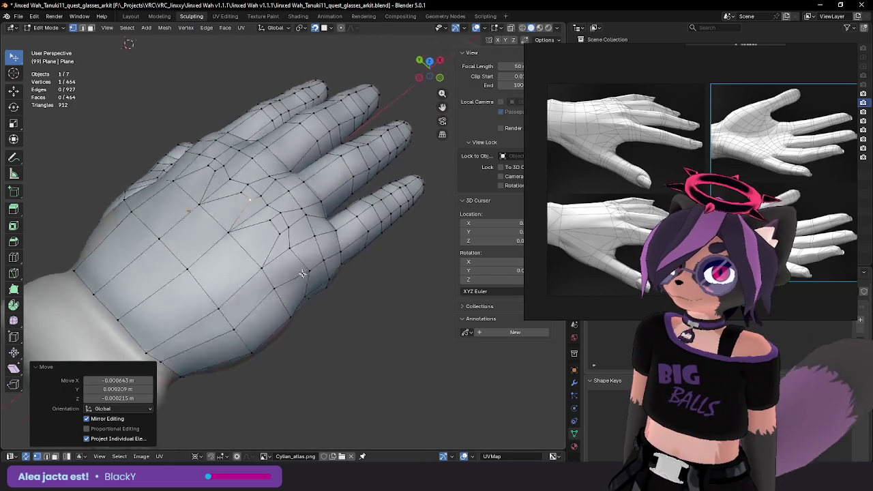
key(g)
click(299, 265)
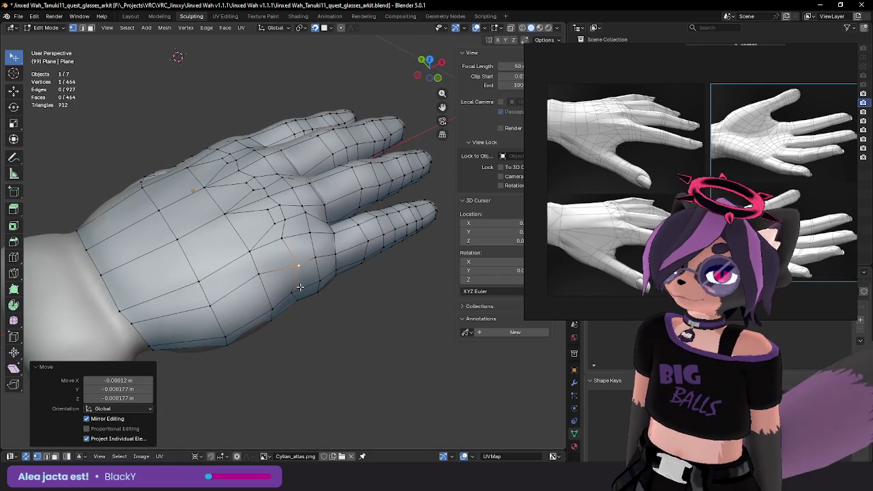
Step: Adjust the vertices along the hand's edge from a side view
mouse_move(299, 285)
middle_down()
mouse_move(298, 265)
mouse_move(316, 277)
mouse_move(297, 268)
middle_up()
click(164, 341)
key(g)
click(161, 352)
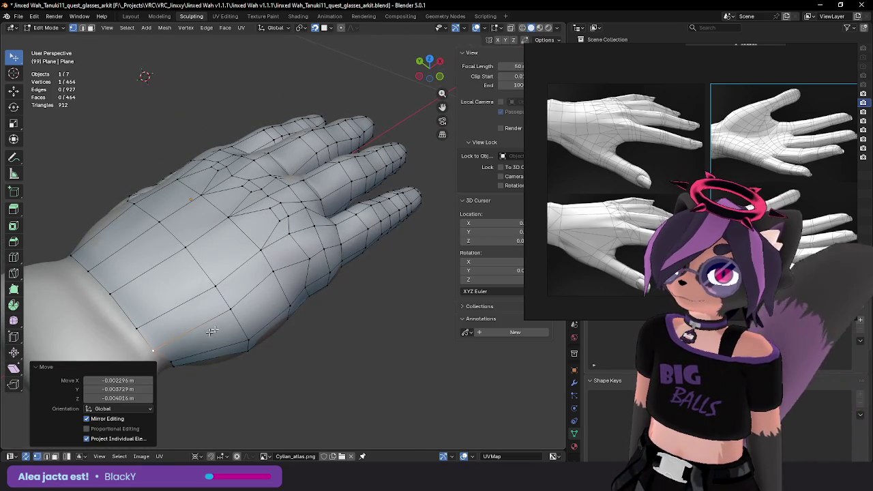
key(g)
click(240, 315)
key(g)
click(280, 276)
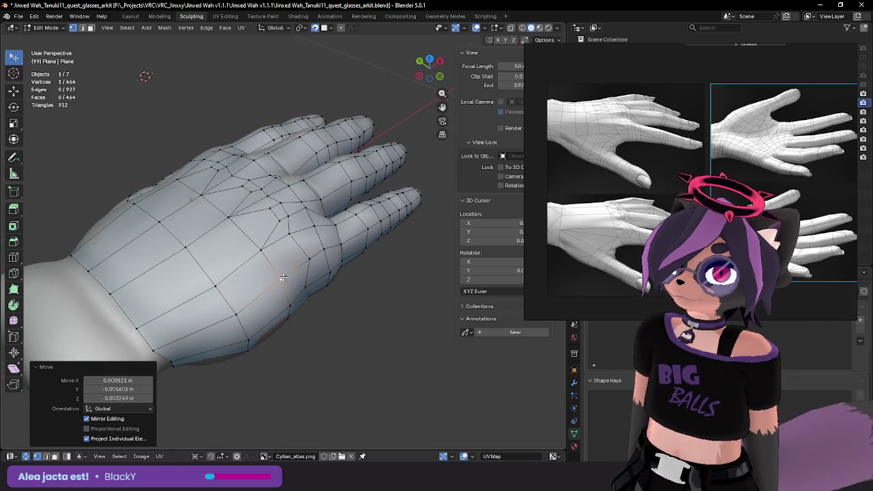
mouse_move(281, 276)
middle_down()
mouse_move(306, 310)
mouse_move(130, 300)
mouse_move(157, 252)
mouse_move(203, 203)
middle_up()
Step: Move the wrist vertices to fit the glove sculpt, then check the mesh
click(124, 287)
key(g)
click(124, 287)
click(188, 208)
key(g)
click(188, 215)
key(g)
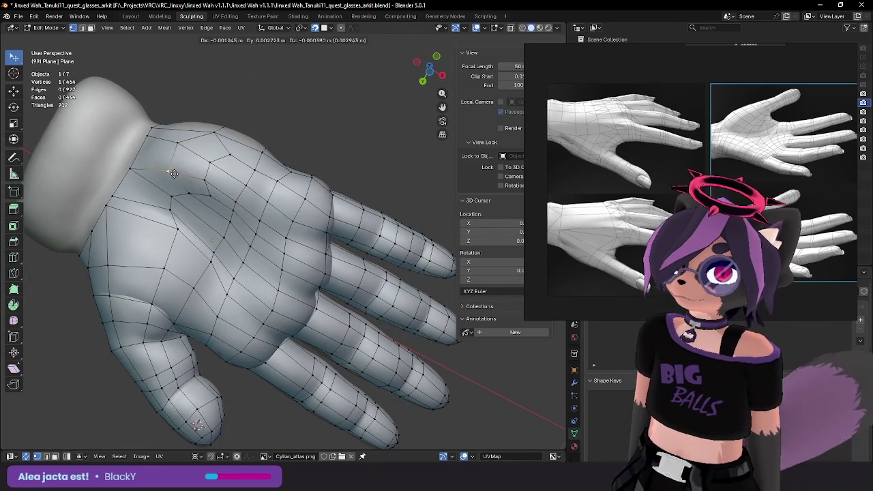
click(174, 177)
key(g)
click(186, 195)
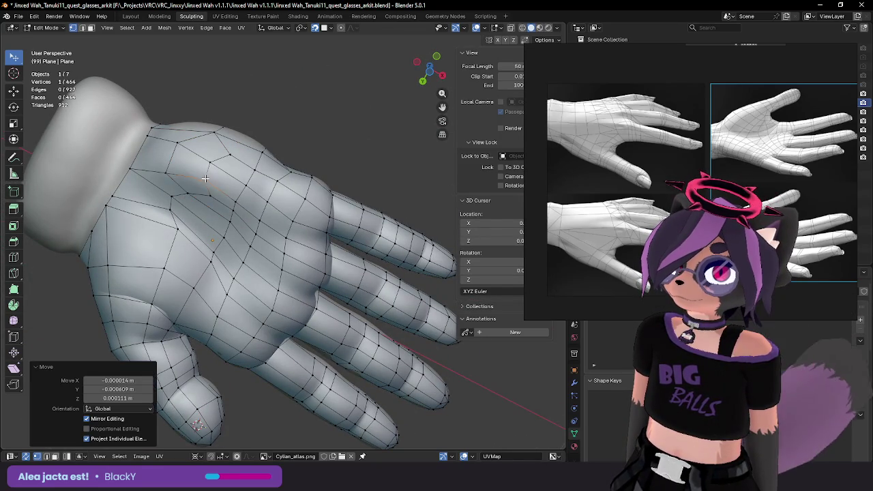
mouse_move(186, 194)
middle_down()
mouse_move(191, 146)
mouse_move(255, 181)
mouse_move(252, 209)
mouse_move(275, 276)
mouse_move(317, 266)
middle_up()
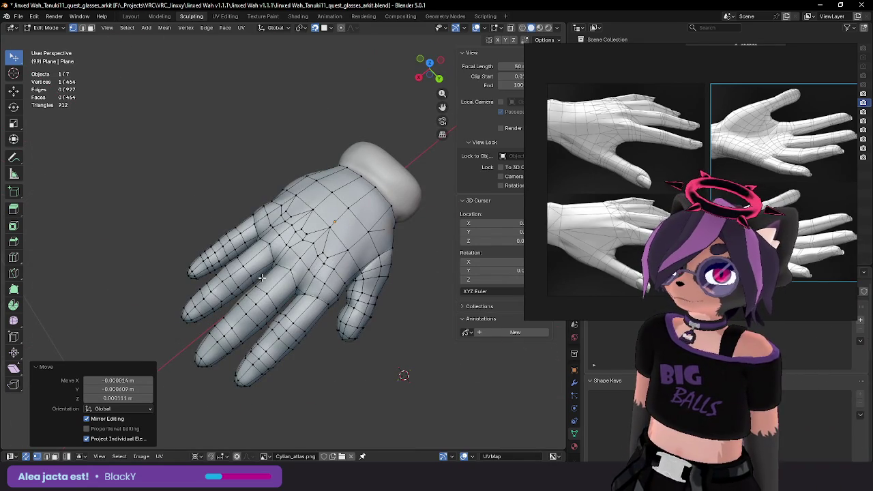
mouse_move(262, 278)
middle_down()
mouse_move(331, 151)
mouse_move(275, 131)
mouse_move(159, 259)
mouse_move(144, 259)
middle_up()
Step: Exit local view and Edit Mode, then duplicate the hand in place as Plane.001
key(KP_Divide)
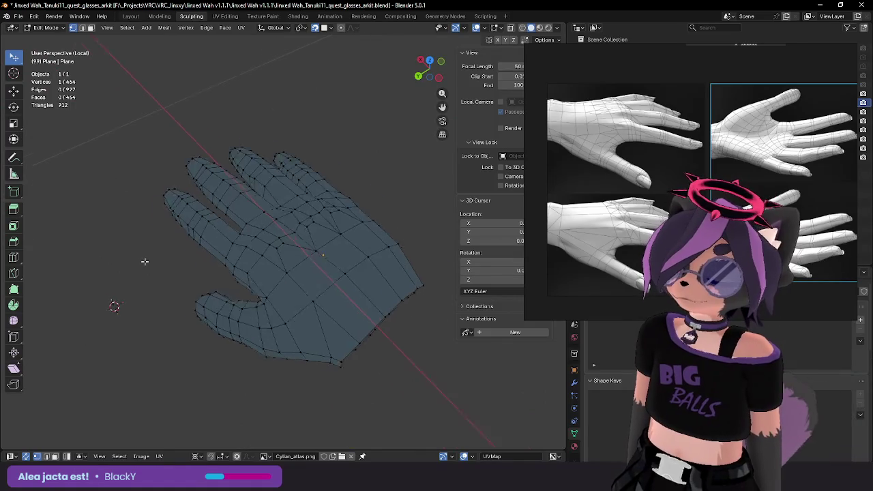
key(Tab)
mouse_move(257, 235)
middle_down()
mouse_move(225, 268)
mouse_move(179, 285)
mouse_move(244, 269)
mouse_move(213, 177)
mouse_move(253, 185)
mouse_move(272, 172)
mouse_move(230, 195)
mouse_move(230, 226)
mouse_move(278, 203)
mouse_move(242, 292)
mouse_move(288, 263)
mouse_move(240, 260)
mouse_move(229, 227)
mouse_move(276, 244)
mouse_move(280, 225)
mouse_move(272, 274)
mouse_move(361, 300)
middle_up()
key(Tab)
scroll(256, 279, up, 3)
key(Tab)
key(KP_Divide)
key(Tab)
key(Tab)
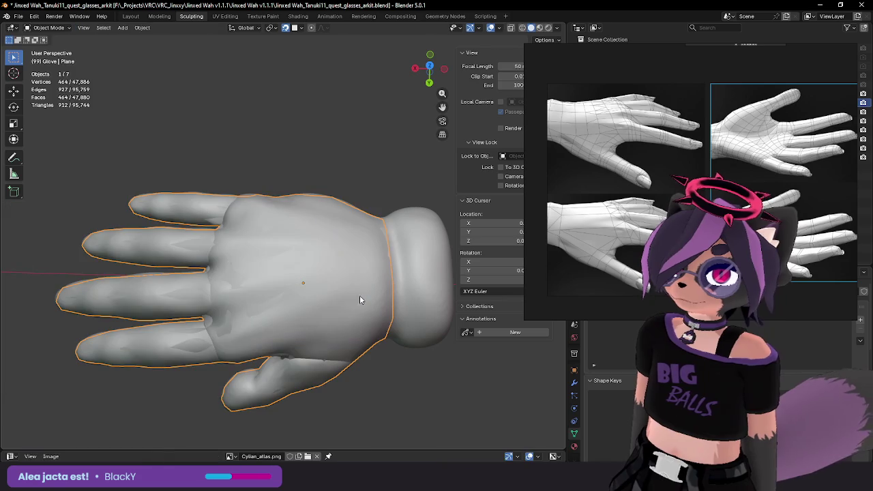
key(shift+d)
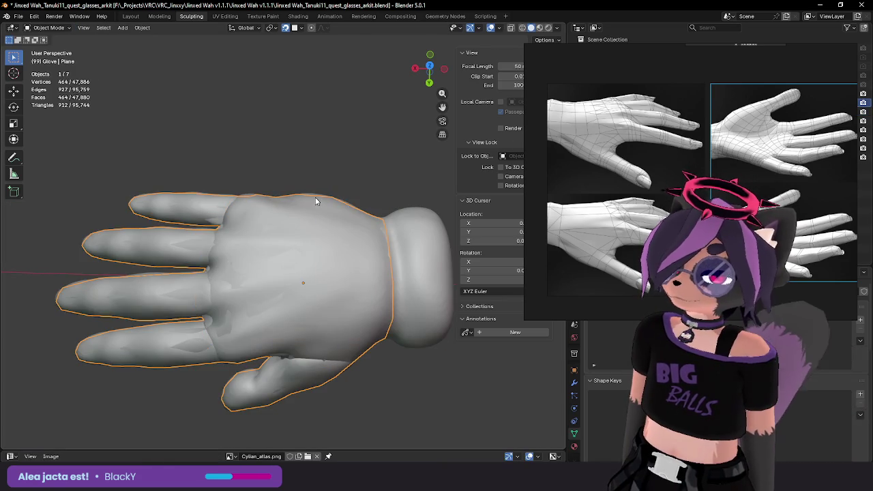
right_click(324, 194)
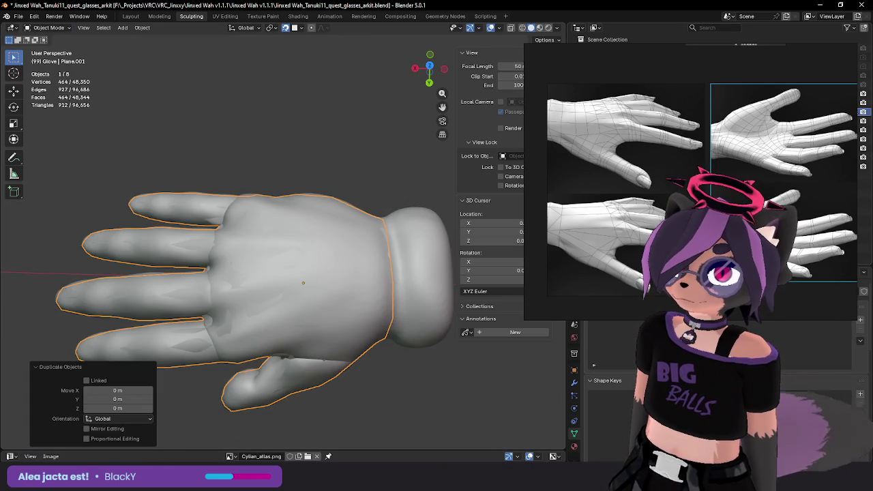
Step: Delete the duplicated hand and add a Shrinkwrap modifier to Plane targeting the glove sculpt
key(Delete)
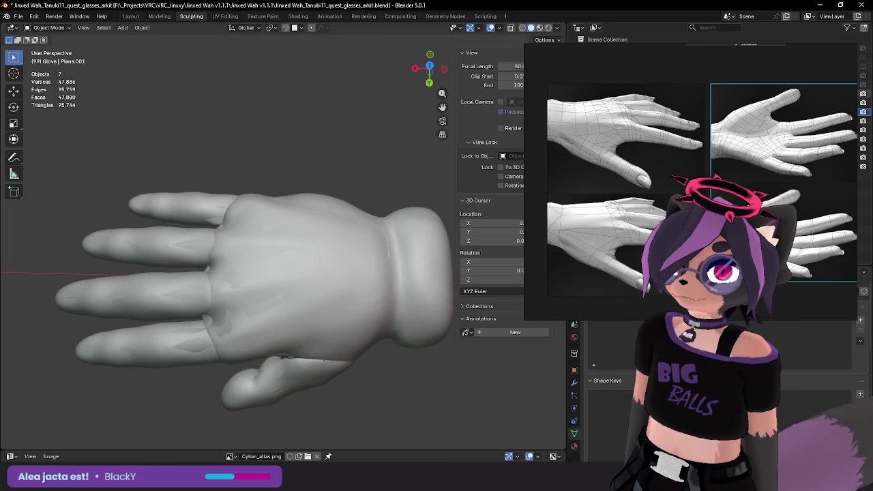
click(273, 287)
click(576, 383)
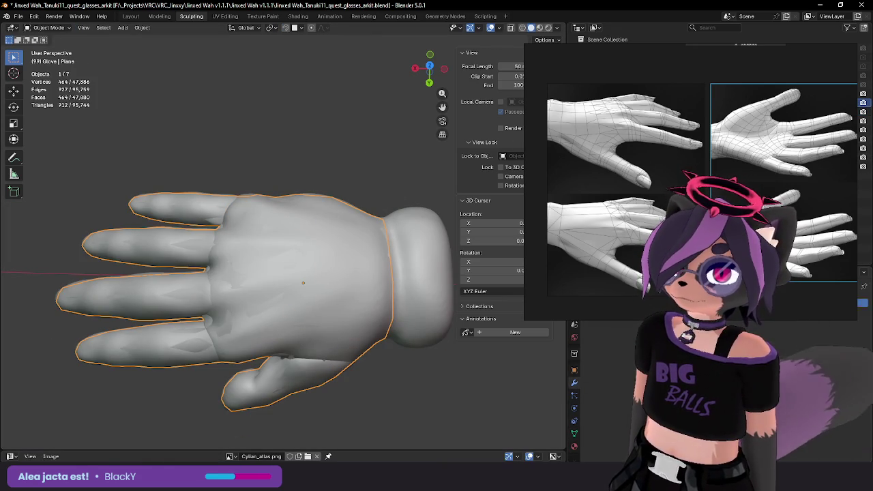
key(shift+a)
text(s)
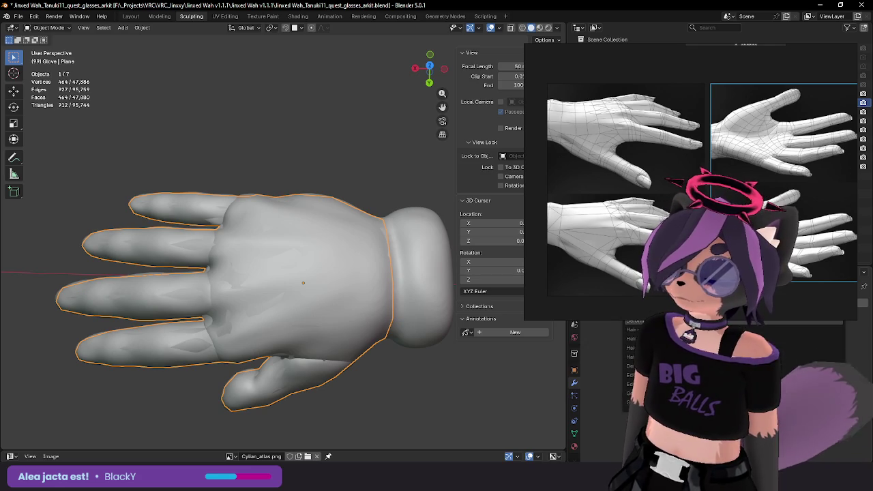
key(Return)
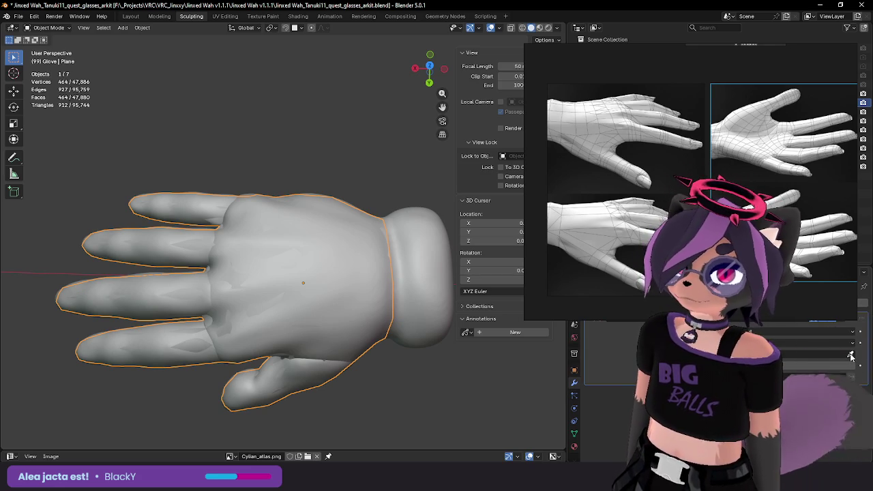
click(425, 274)
Step: Select all six glove sculpt parts and hide everything else
middle_drag(412, 337, 386, 276)
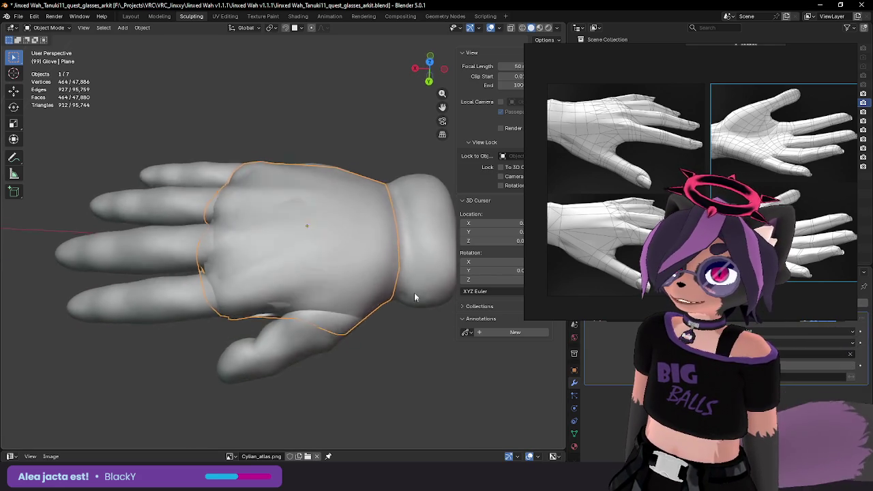
click(386, 272)
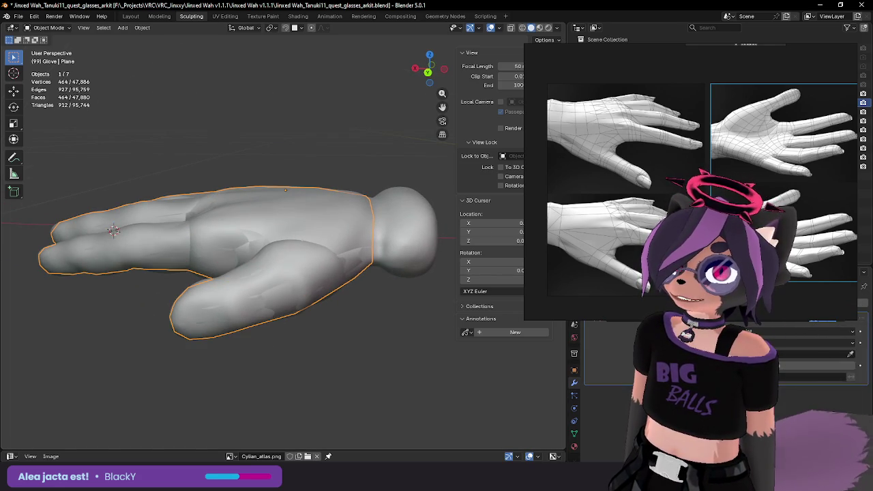
key(a)
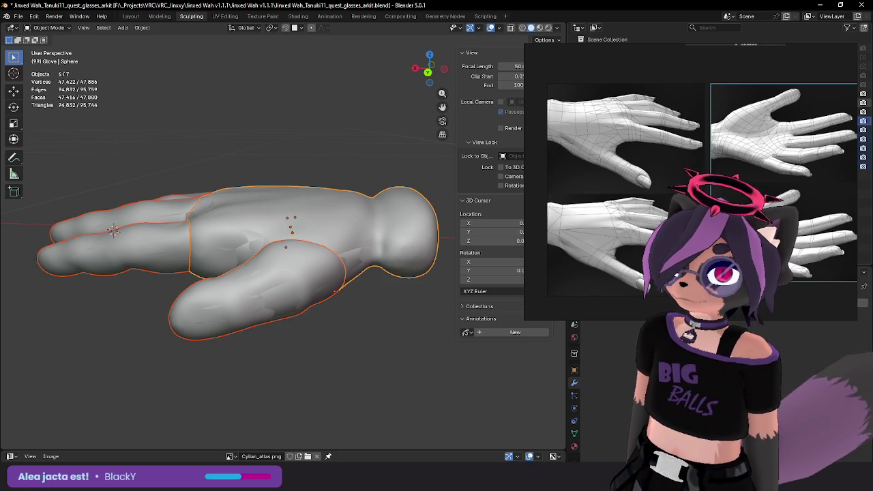
click(859, 107)
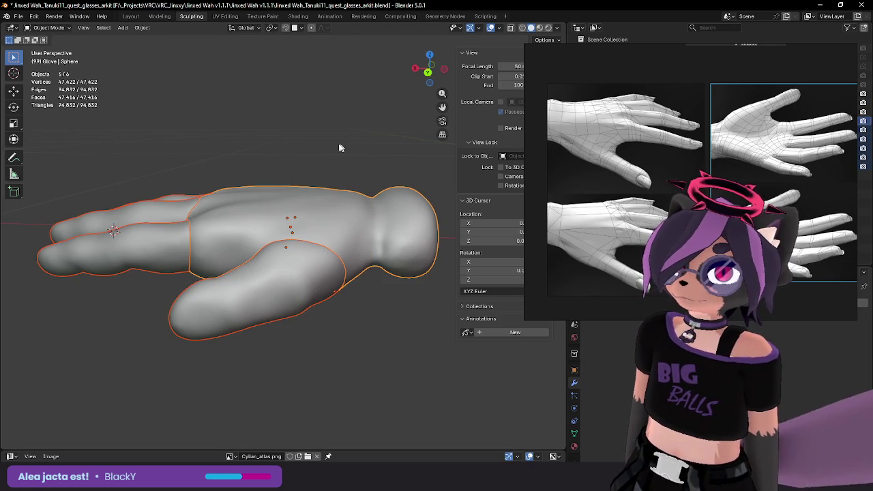
middle_drag(340, 147, 337, 191)
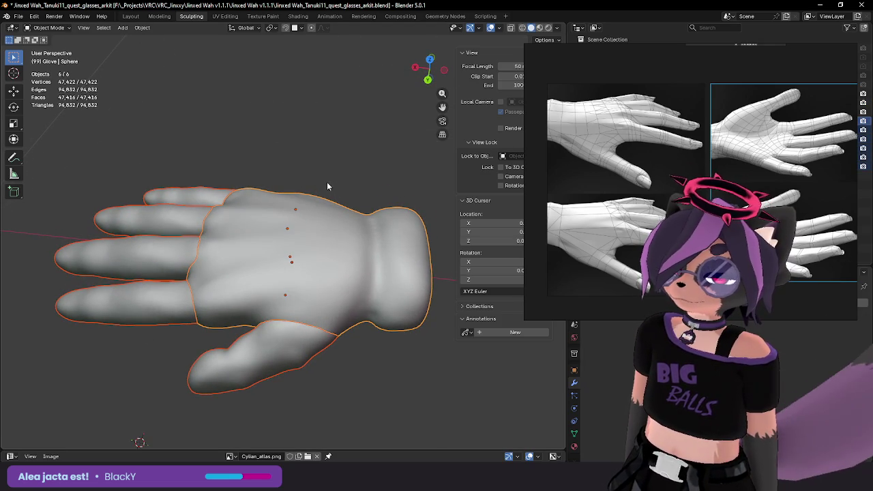
Step: Duplicate the six glove parts in place and join them into one object named HandSculptJoined
key(shift+d)
right_click(330, 184)
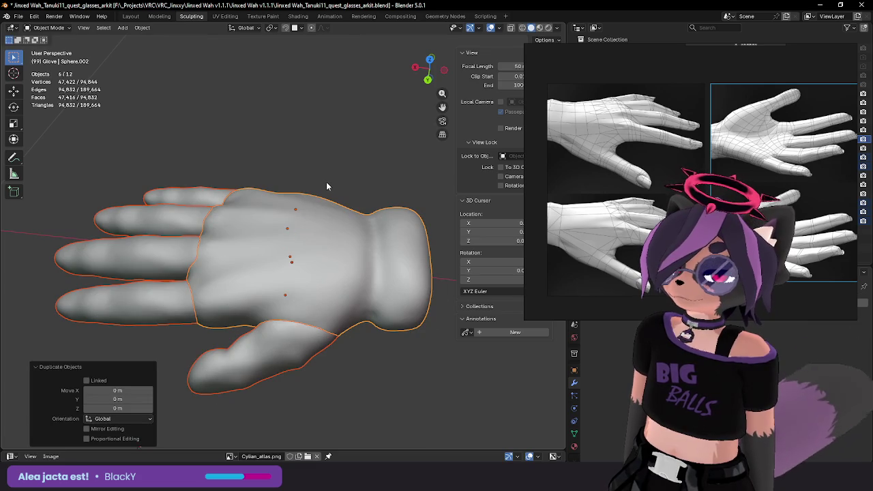
key(ctrl+j)
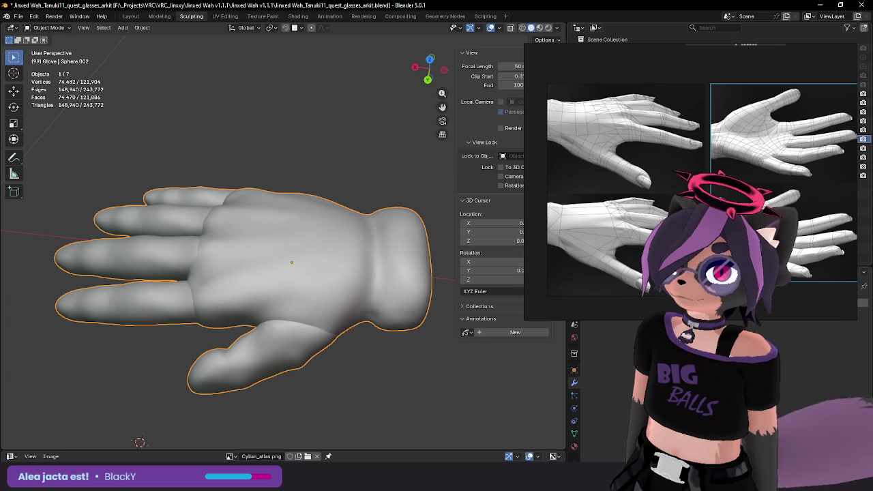
key(Return)
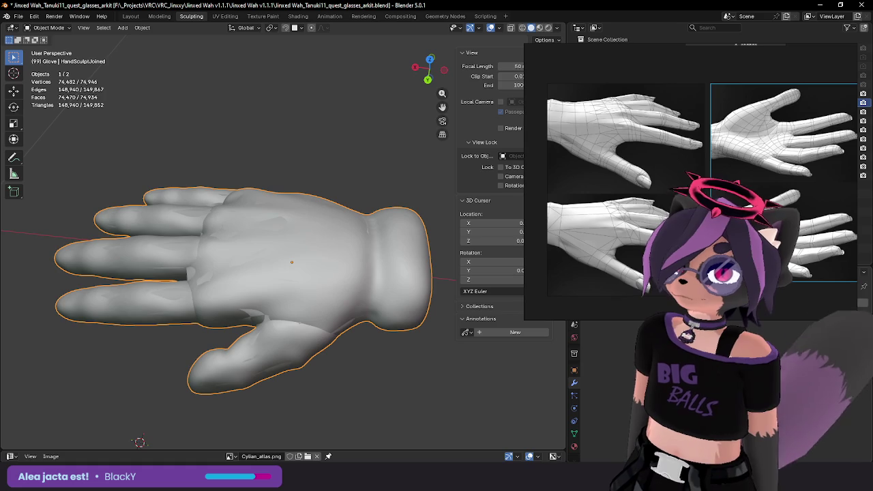
Step: Set HandSculptJoined as the target of Plane's Shrinkwrap modifier
key(shift+a)
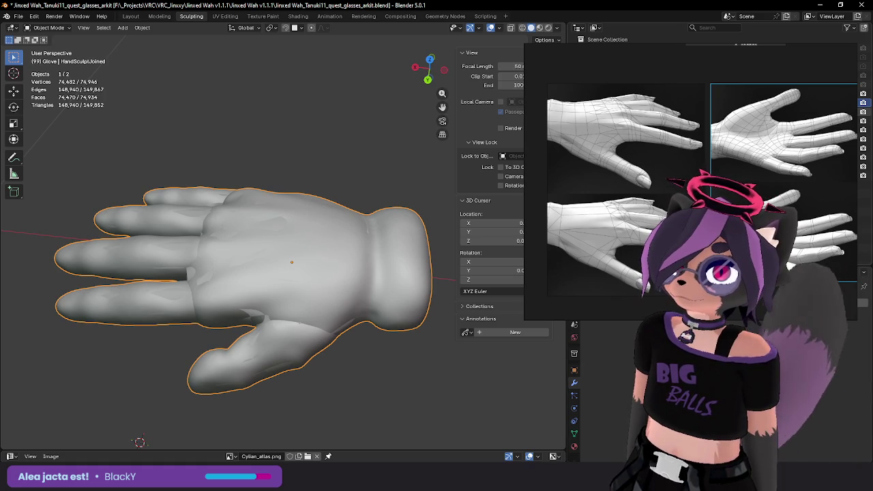
key(Down)
click(849, 353)
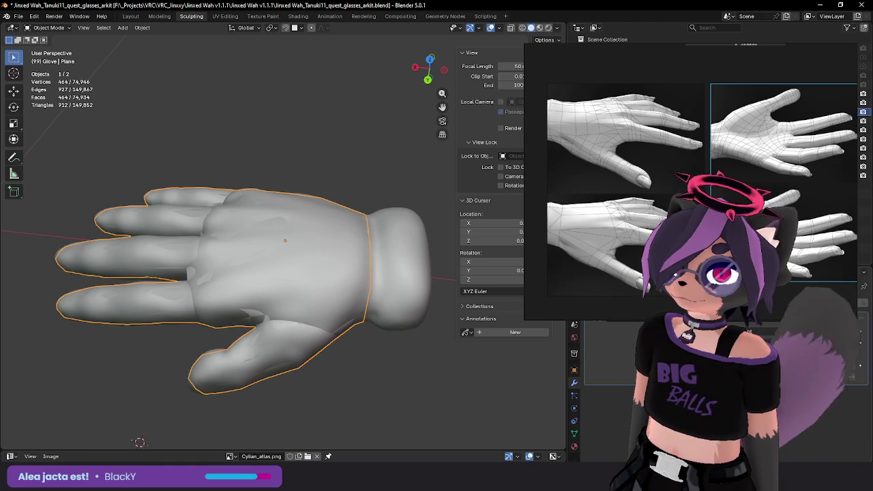
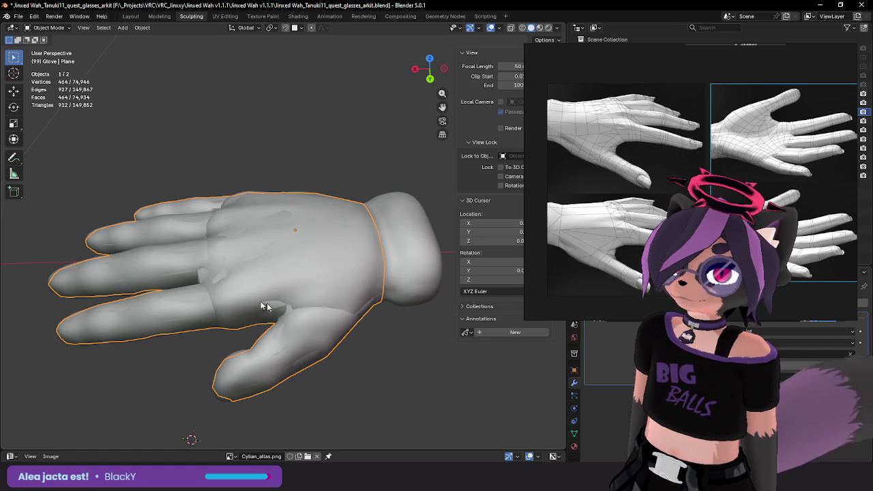
Step: Orbit around the glove hand to inspect it from the front, side and palm
mouse_move(265, 307)
middle_down()
mouse_move(311, 182)
mouse_move(308, 249)
mouse_move(318, 226)
mouse_move(340, 280)
mouse_move(379, 301)
middle_up()
scroll(331, 257, up, 2)
mouse_move(308, 294)
middle_down()
mouse_move(343, 347)
mouse_move(359, 328)
mouse_move(294, 342)
mouse_move(335, 357)
middle_up()
scroll(292, 323, up, 3)
mouse_move(292, 323)
middle_down()
mouse_move(261, 302)
mouse_move(263, 244)
mouse_move(286, 229)
mouse_move(207, 244)
mouse_move(245, 256)
middle_up()
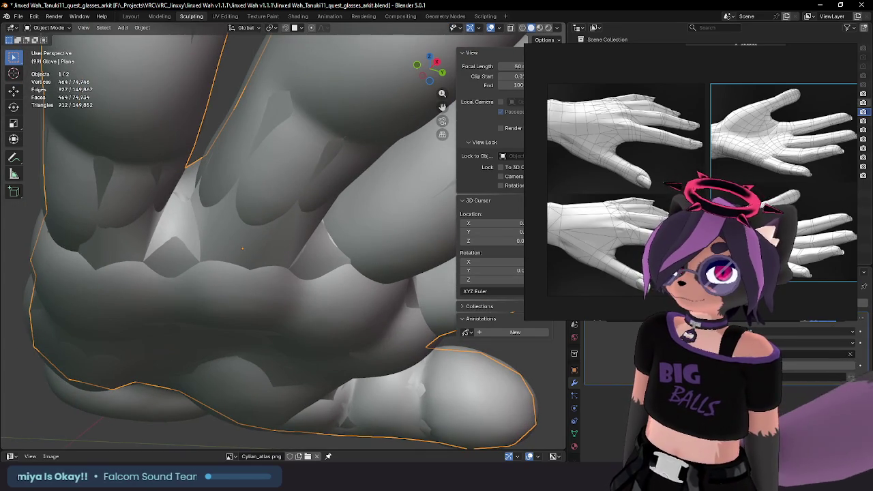
scroll(368, 168, down, 3)
mouse_move(368, 168)
middle_down()
mouse_move(291, 176)
mouse_move(299, 228)
mouse_move(288, 259)
mouse_move(249, 272)
mouse_move(257, 289)
mouse_move(282, 283)
middle_up()
scroll(291, 176, down, 2)
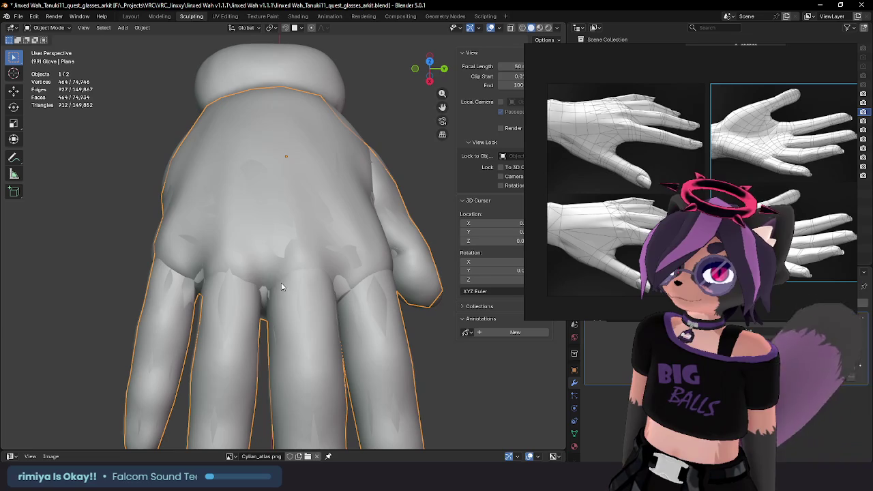
Step: Isolate the glove hand in Local View with numpad /
key(KP_Divide)
scroll(252, 275, up, 1)
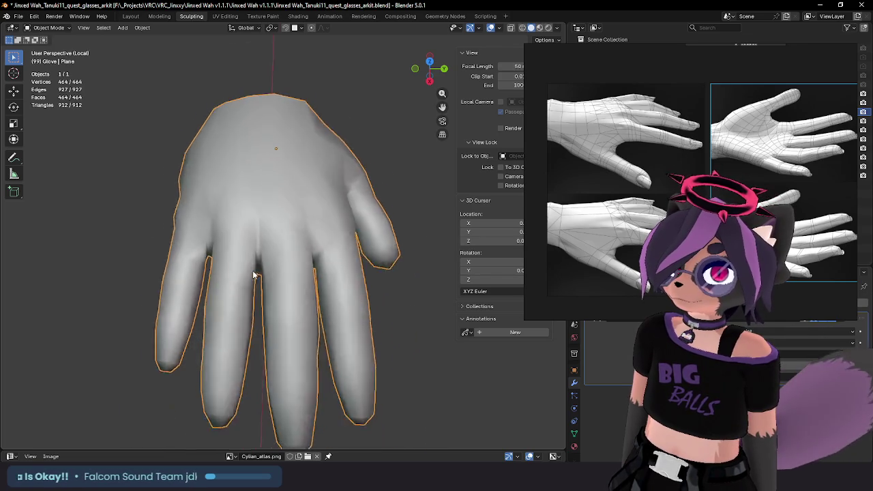
scroll(252, 274, up, 2)
scroll(253, 274, down, 4)
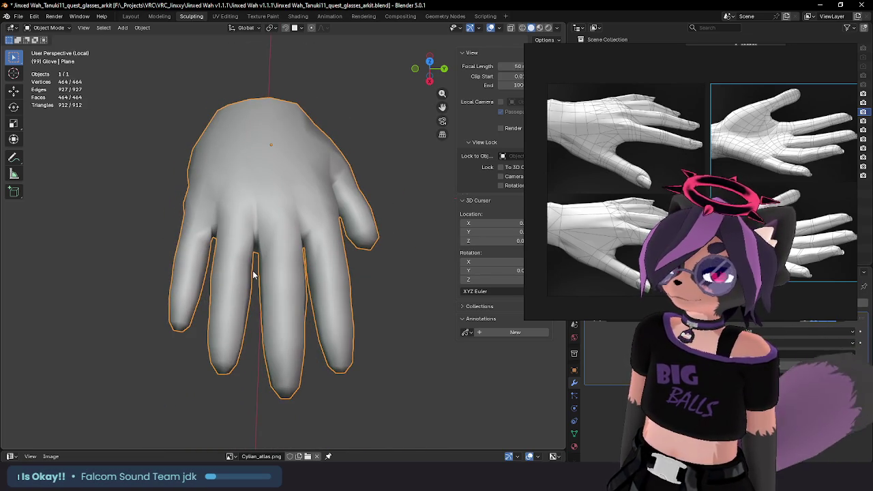
scroll(252, 274, up, 1)
scroll(252, 274, up, 2)
scroll(252, 274, down, 3)
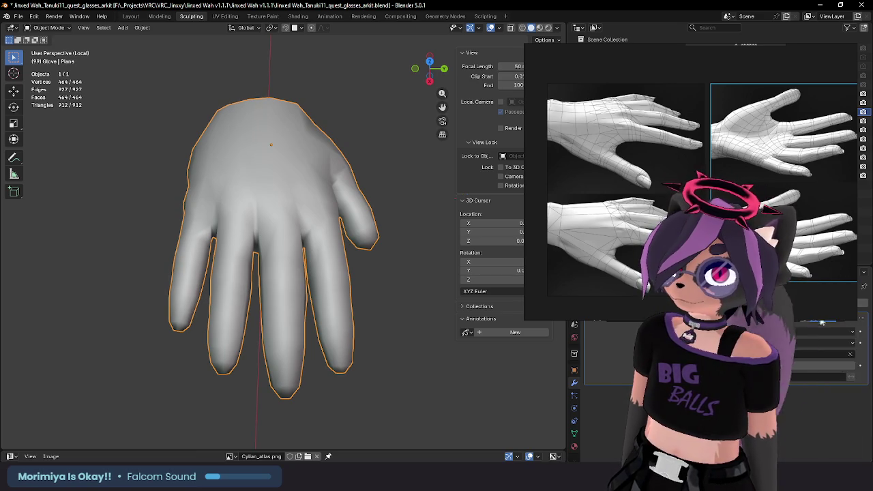
Step: Enable the Wireframe overlay to show the hand's edges over its shaded surface
click(557, 29)
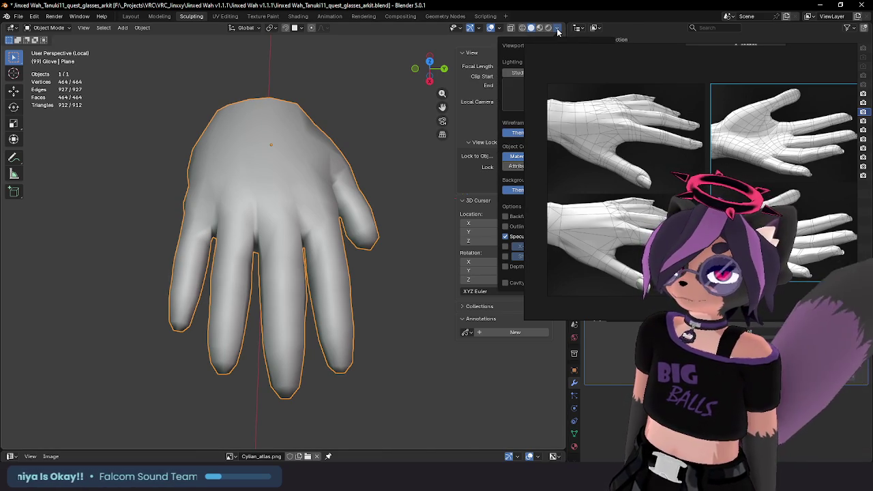
click(502, 29)
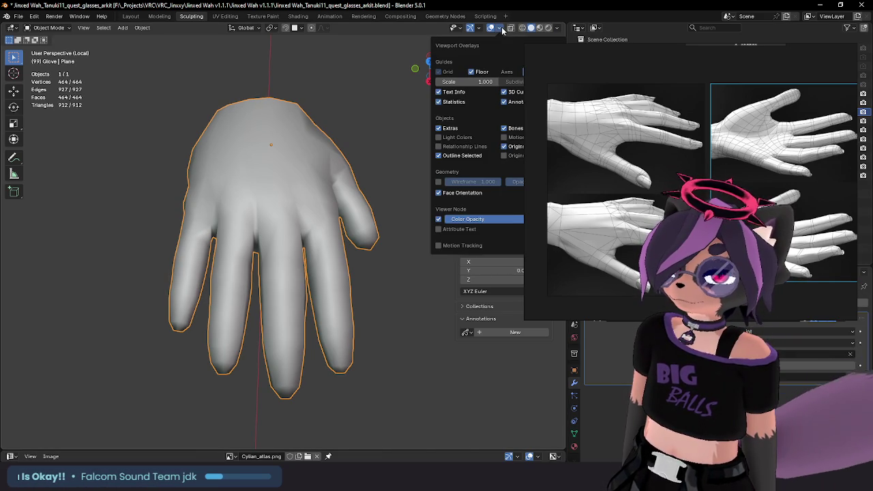
click(438, 181)
mouse_move(272, 205)
middle_down()
mouse_move(246, 209)
mouse_move(259, 209)
middle_up()
click(50, 27)
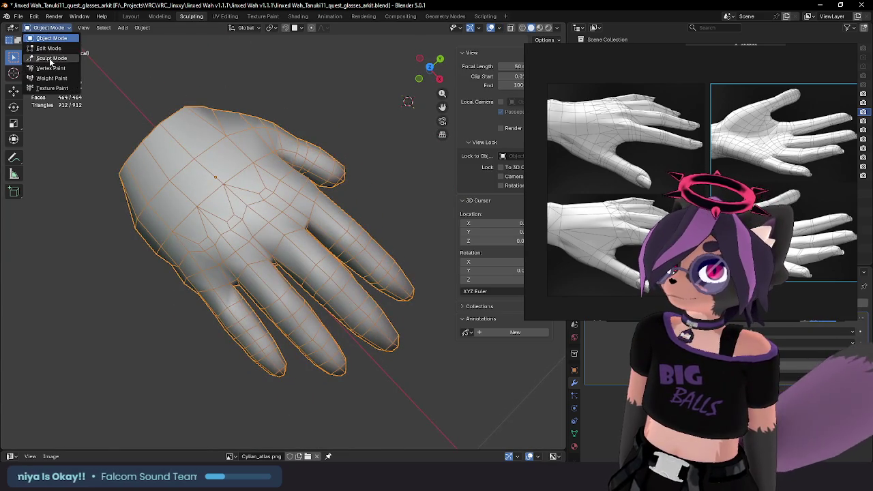
Step: Switch the hand to Sculpt Mode and set the Smooth brush strength to 0.073
click(50, 59)
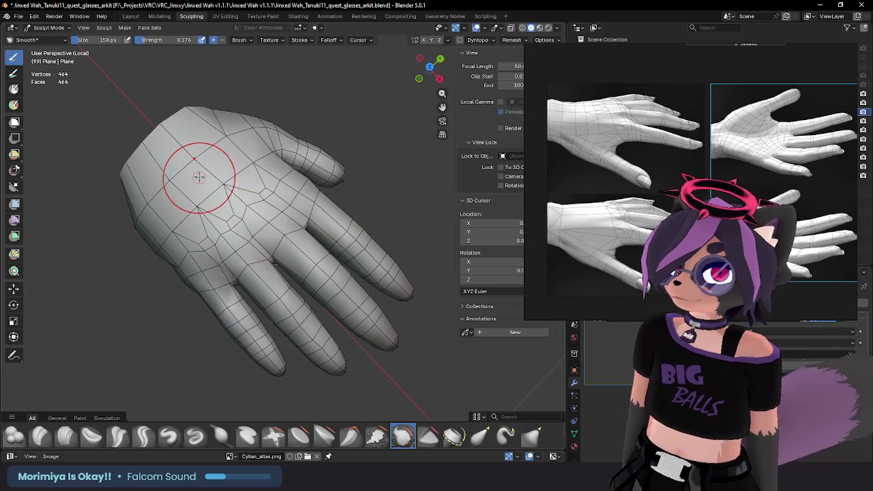
key(shift+f)
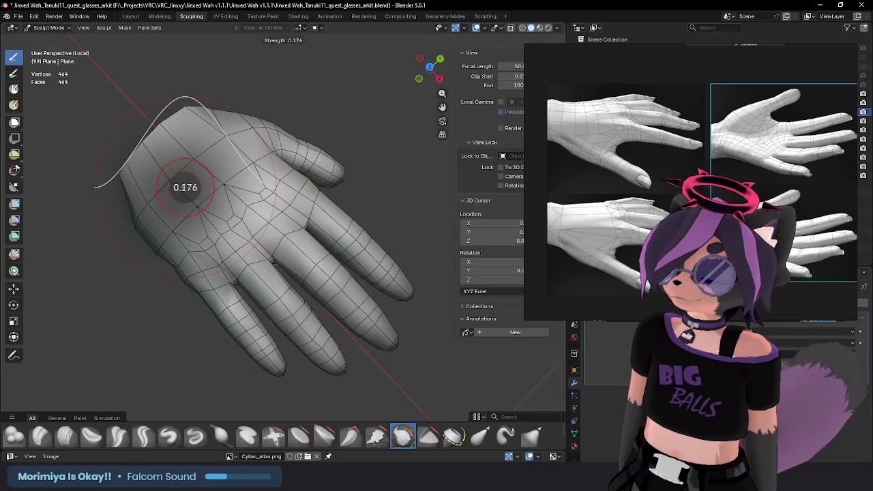
click(177, 192)
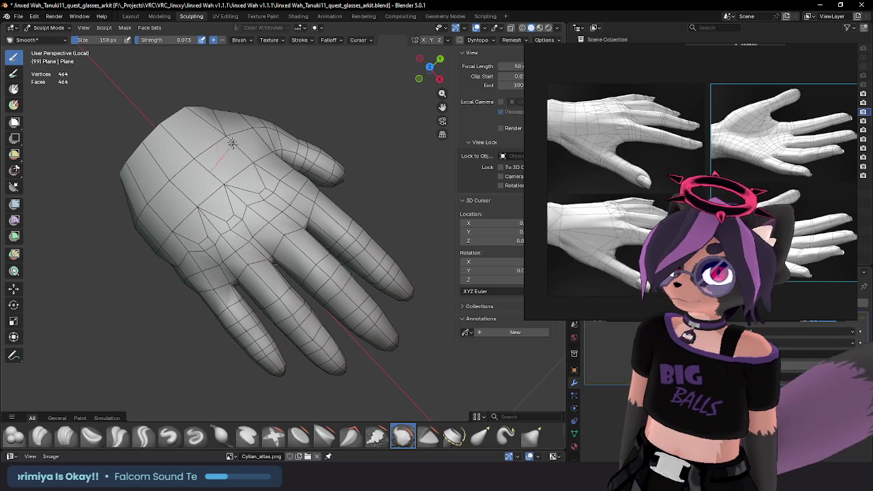
middle_drag(147, 207, 174, 157)
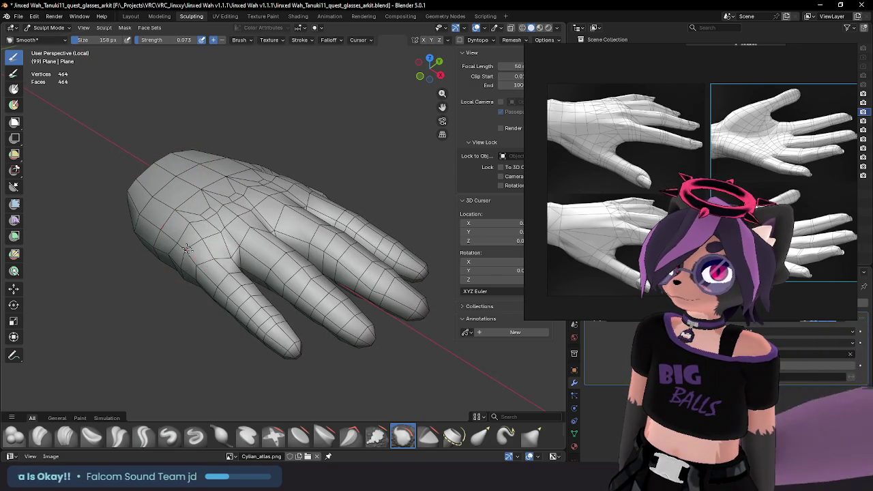
middle_drag(290, 347, 319, 308)
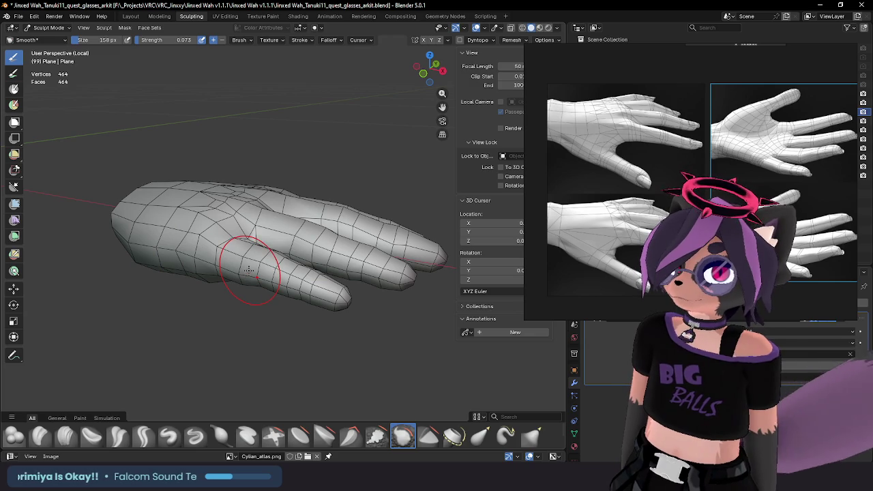
middle_drag(295, 290, 318, 225)
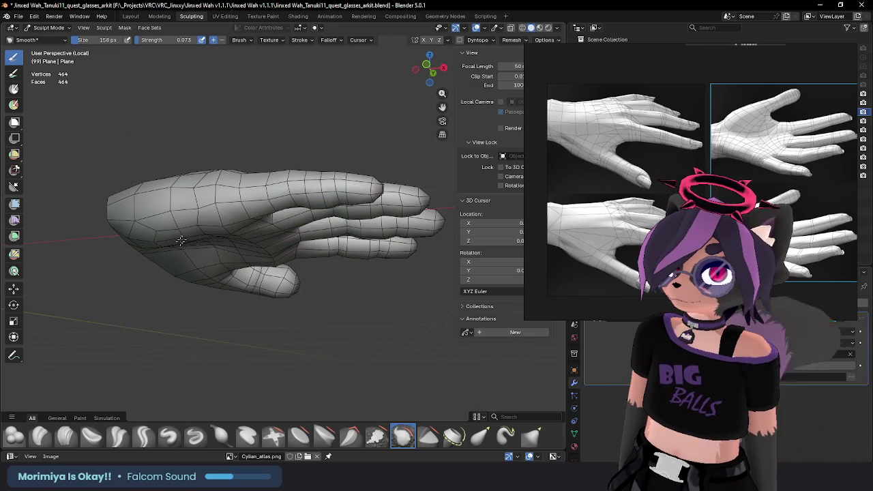
mouse_move(226, 198)
middle_down()
mouse_move(259, 171)
mouse_move(183, 191)
middle_up()
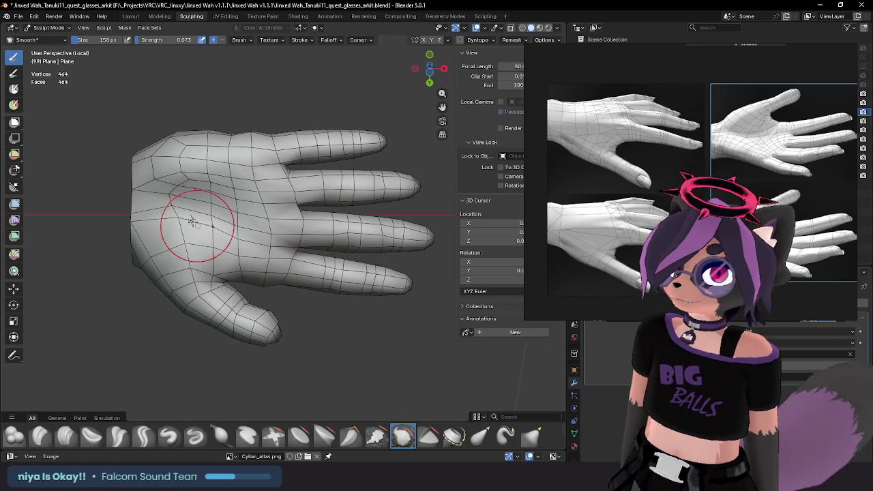
Step: Toggle to the Grab brush and back to Smooth, then orbit around the hand
key(g)
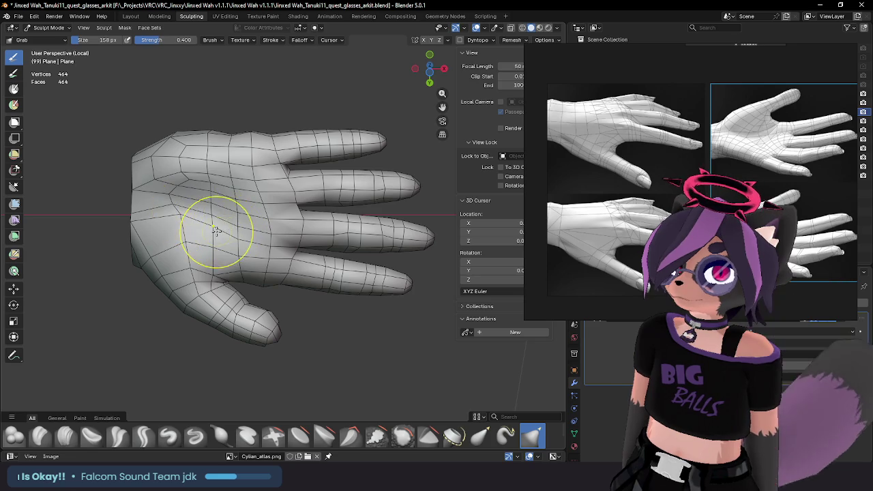
key(shift+s)
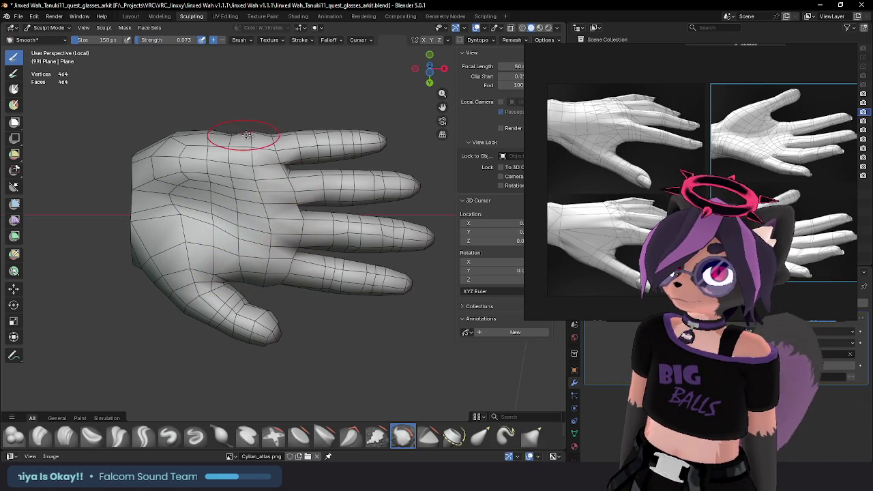
mouse_move(243, 133)
middle_down()
mouse_move(263, 170)
mouse_move(256, 237)
middle_up()
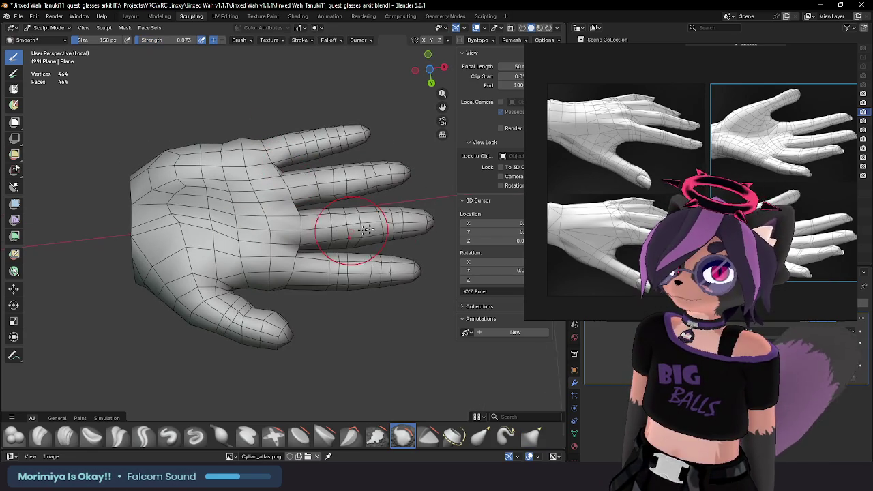
middle_drag(408, 234, 391, 190)
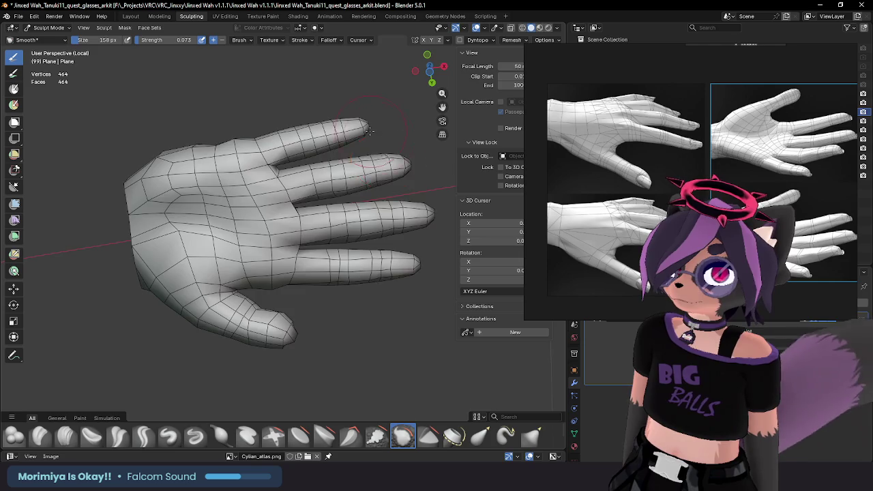
middle_drag(368, 130, 332, 133)
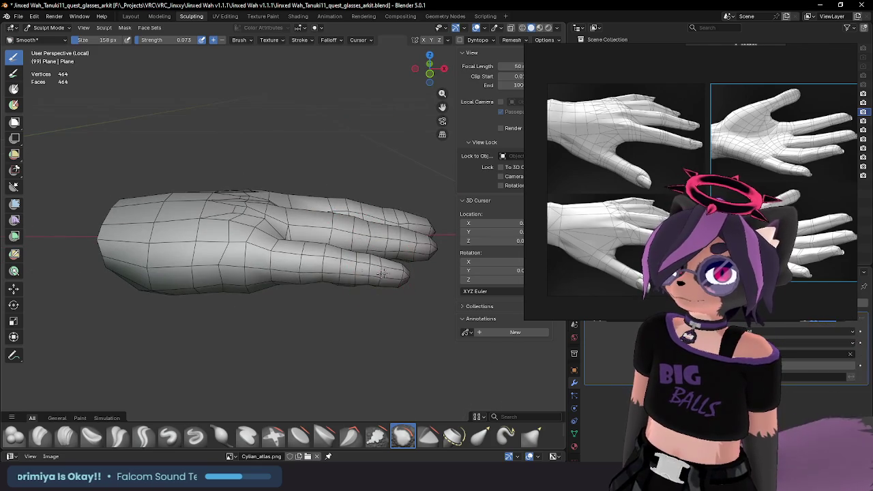
mouse_move(382, 274)
middle_down()
mouse_move(400, 298)
mouse_move(174, 297)
middle_up()
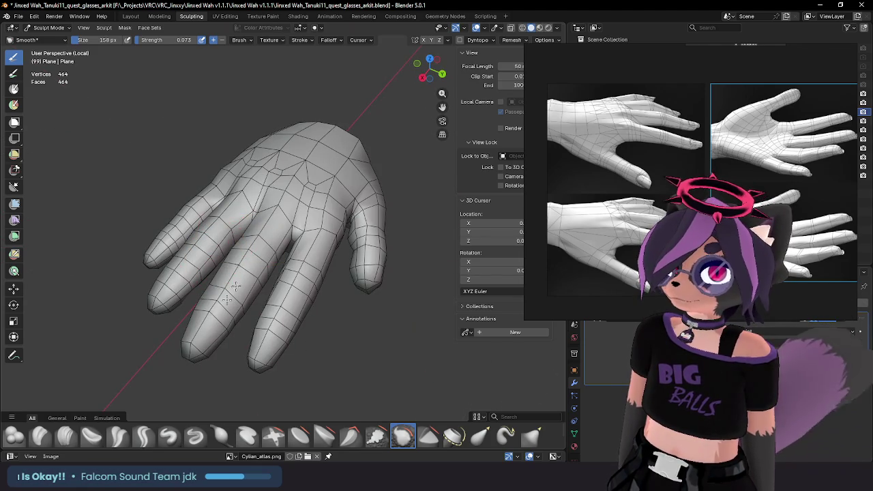
mouse_move(234, 302)
middle_down()
mouse_move(239, 275)
mouse_move(299, 207)
mouse_move(295, 143)
mouse_move(395, 194)
mouse_move(371, 150)
middle_up()
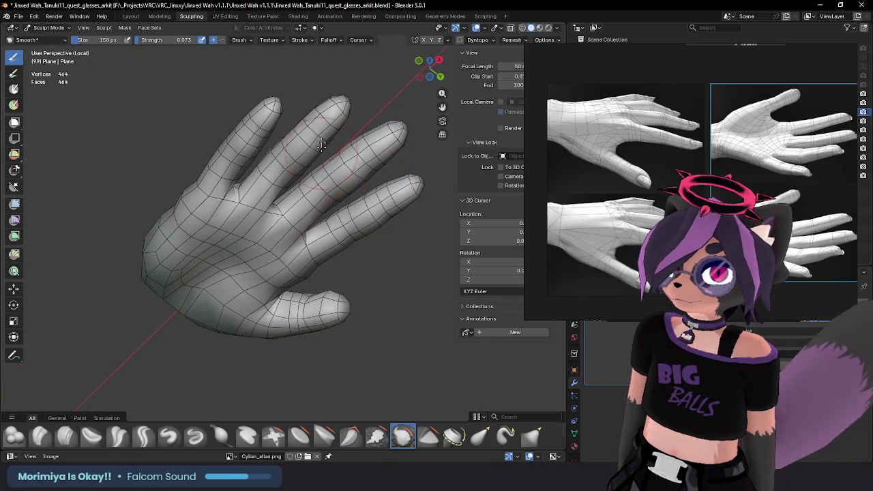
mouse_move(256, 205)
middle_down()
mouse_move(259, 231)
mouse_move(302, 253)
mouse_move(319, 219)
middle_up()
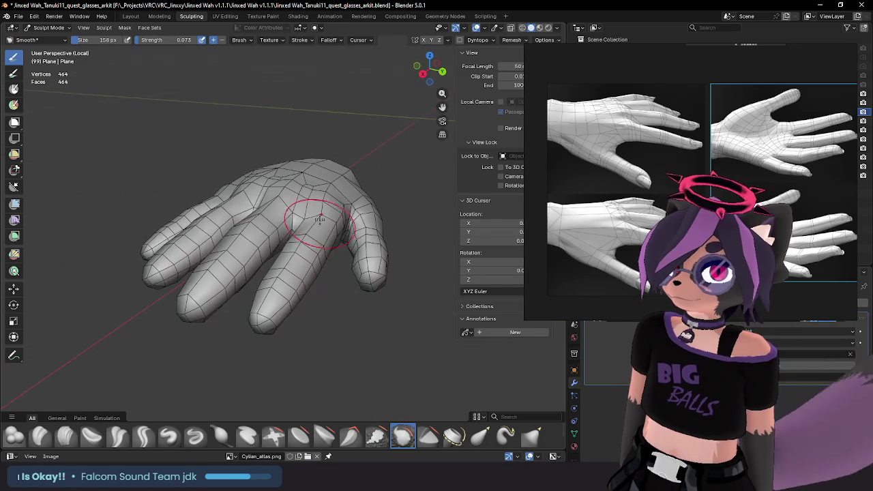
middle_drag(259, 218, 301, 216)
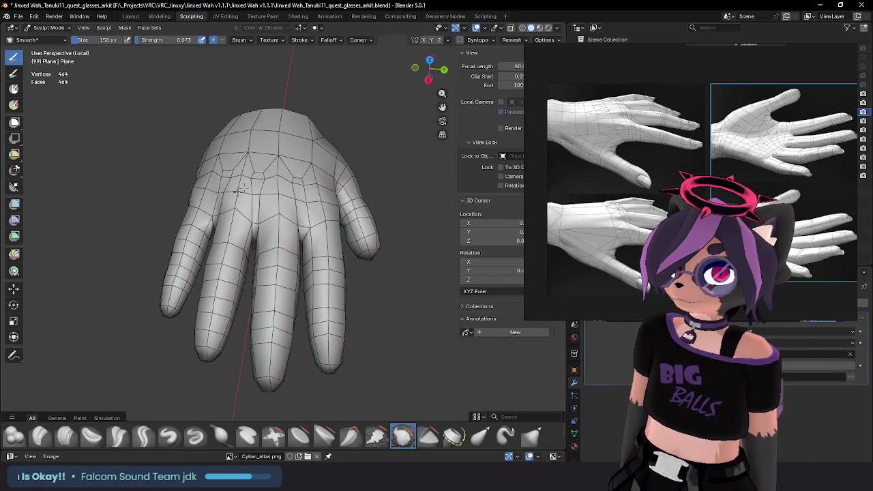
mouse_move(242, 189)
middle_down()
mouse_move(235, 204)
mouse_move(253, 224)
mouse_move(234, 253)
mouse_move(347, 251)
mouse_move(322, 172)
mouse_move(374, 181)
middle_up()
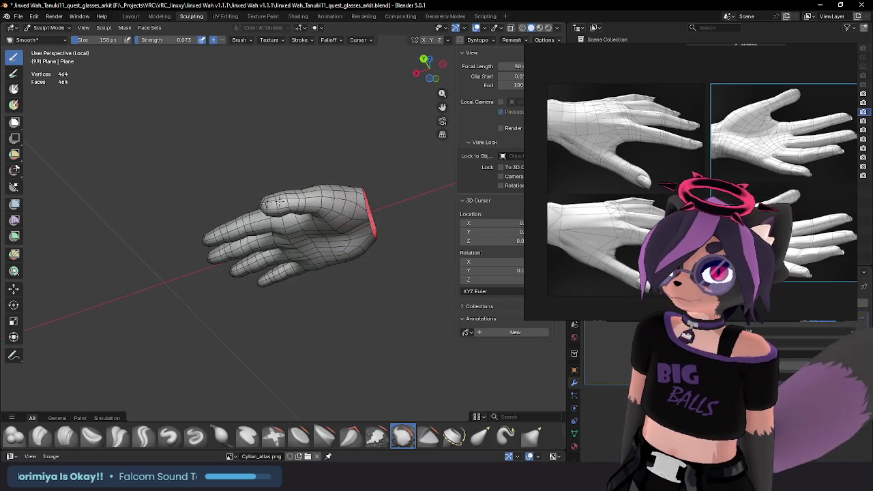
middle_drag(275, 201, 340, 274)
scroll(344, 240, up, 3)
scroll(362, 232, up, 1)
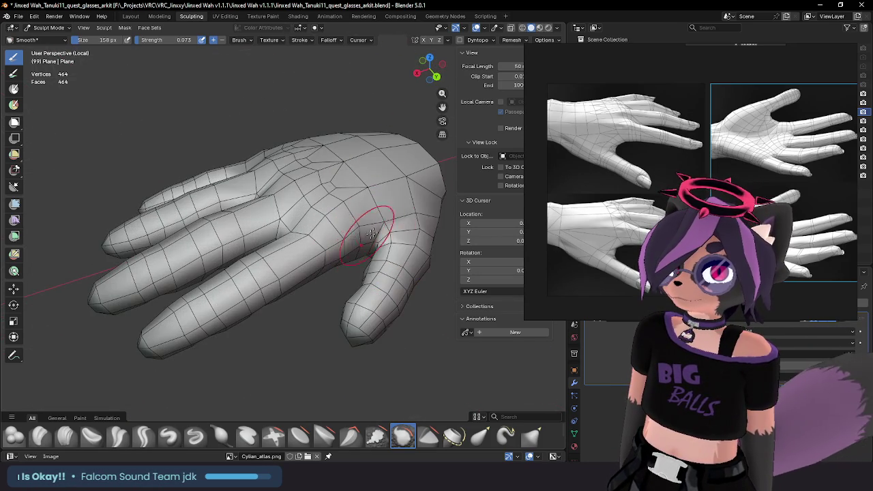
mouse_move(396, 232)
middle_down()
mouse_move(334, 254)
mouse_move(341, 228)
middle_up()
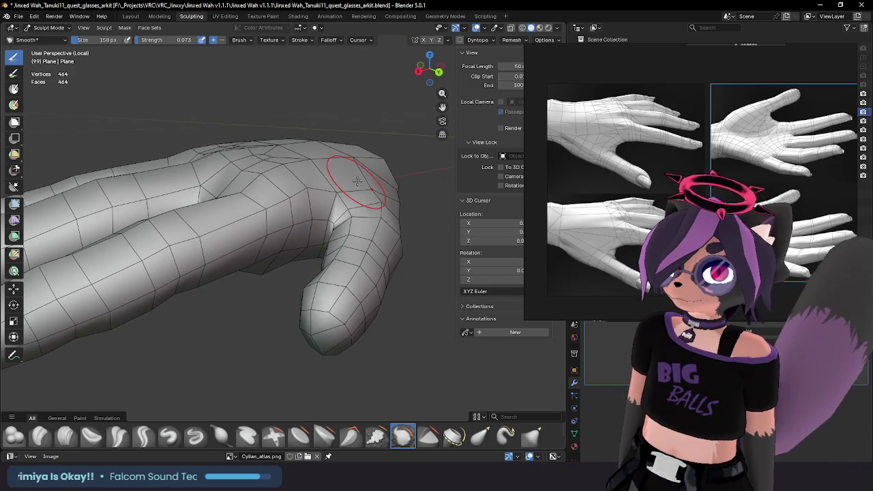
middle_drag(351, 191, 367, 179)
scroll(254, 233, down, 2)
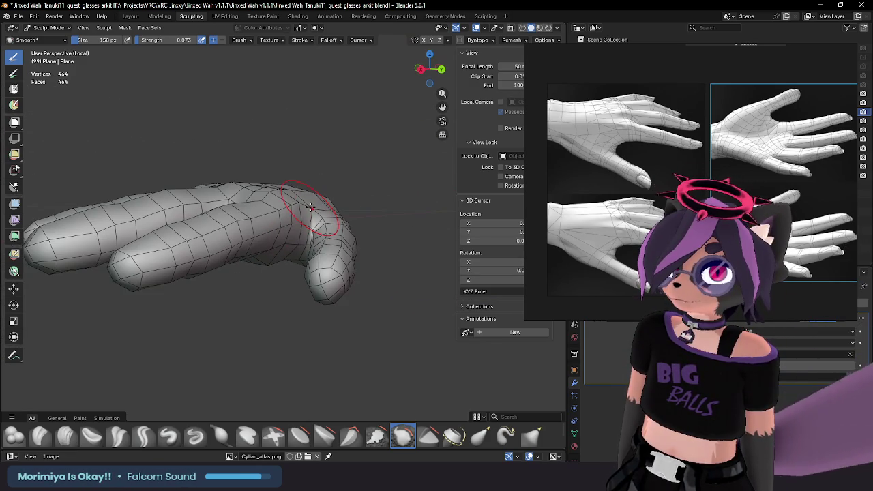
mouse_move(293, 209)
middle_down()
mouse_move(317, 204)
mouse_move(347, 171)
mouse_move(327, 197)
mouse_move(370, 165)
middle_up()
scroll(321, 204, up, 1)
scroll(317, 205, up, 2)
mouse_move(322, 259)
middle_down()
mouse_move(389, 185)
mouse_move(307, 284)
mouse_move(266, 289)
mouse_move(314, 269)
middle_up()
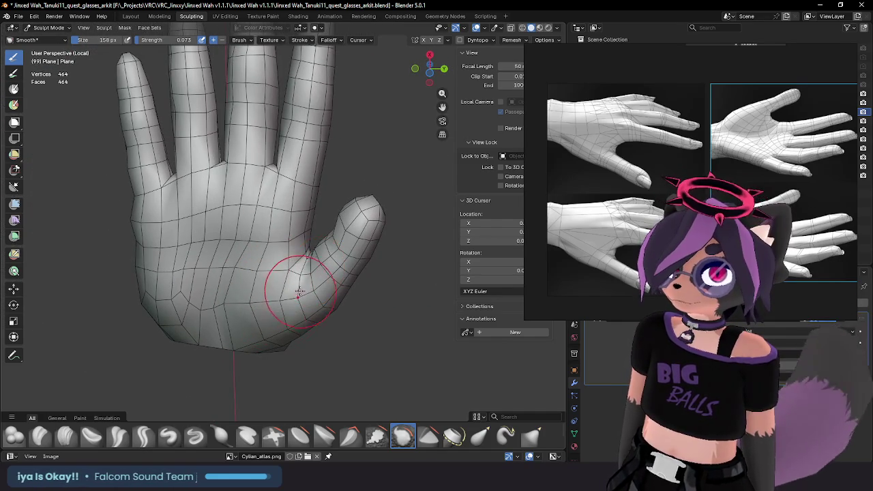
mouse_move(349, 215)
middle_down()
mouse_move(351, 204)
mouse_move(337, 282)
mouse_move(312, 243)
mouse_move(317, 209)
middle_up()
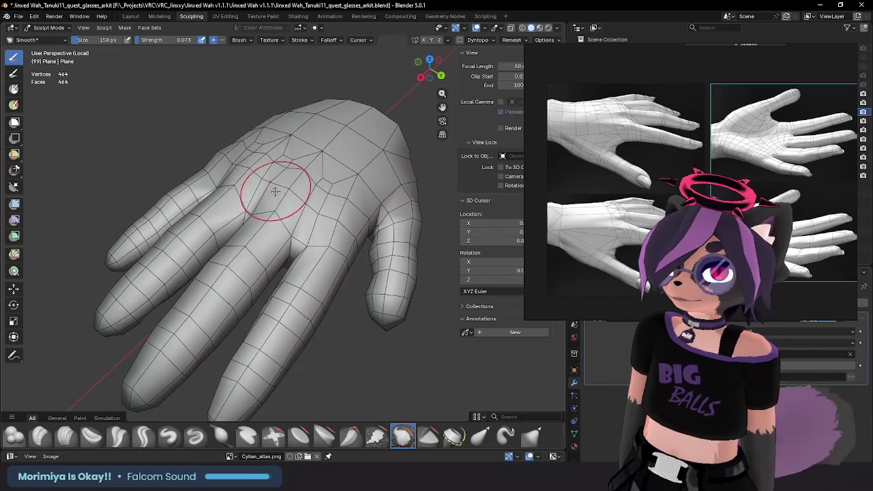
mouse_move(274, 191)
middle_down()
mouse_move(282, 141)
mouse_move(292, 205)
mouse_move(270, 199)
mouse_move(290, 227)
middle_up()
middle_drag(291, 170, 302, 149)
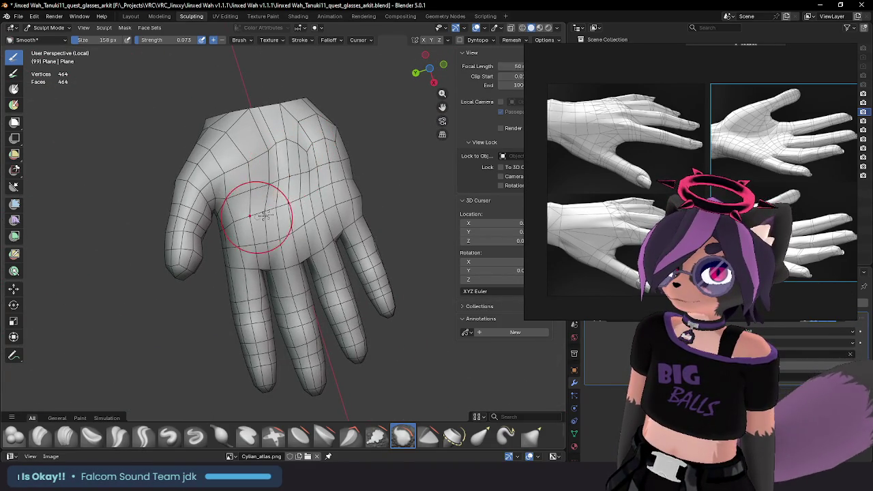
middle_drag(262, 215, 298, 187)
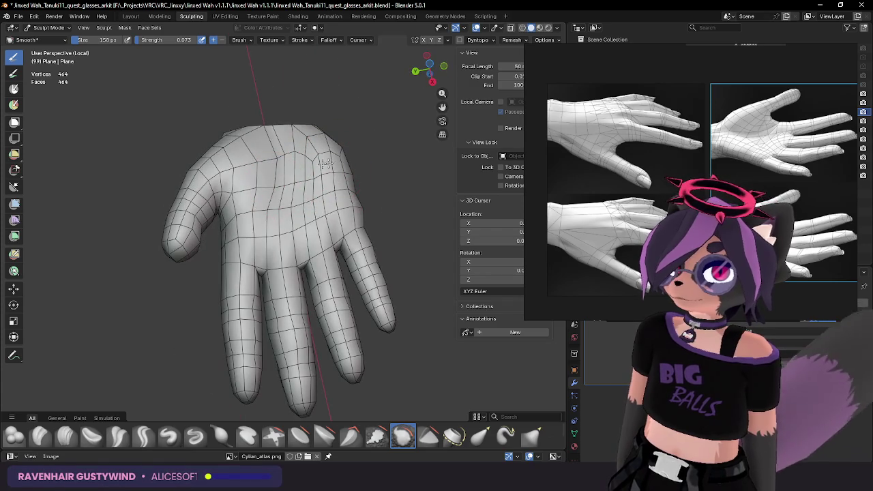
mouse_move(302, 248)
middle_down()
mouse_move(232, 235)
mouse_move(286, 214)
mouse_move(277, 199)
middle_up()
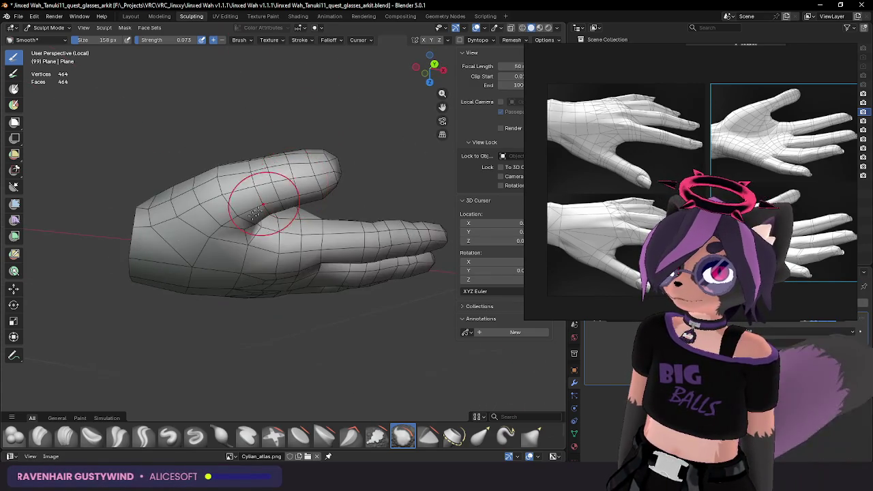
scroll(240, 231, down, 2)
middle_drag(240, 230, 264, 200)
mouse_move(283, 249)
middle_down()
mouse_move(264, 191)
mouse_move(265, 217)
mouse_move(292, 218)
mouse_move(291, 202)
mouse_move(282, 238)
mouse_move(336, 285)
middle_up()
scroll(291, 197, up, 2)
scroll(291, 197, up, 2)
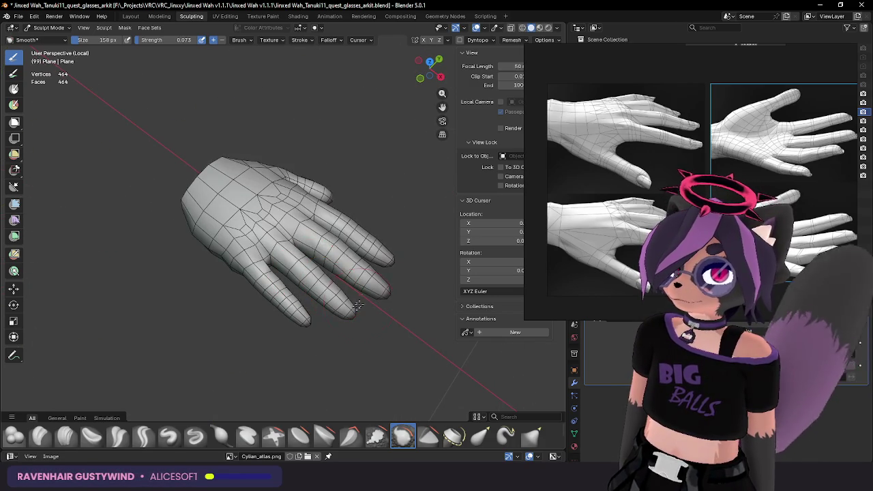
mouse_move(413, 262)
middle_down()
mouse_move(318, 195)
mouse_move(350, 184)
mouse_move(294, 206)
mouse_move(321, 195)
middle_up()
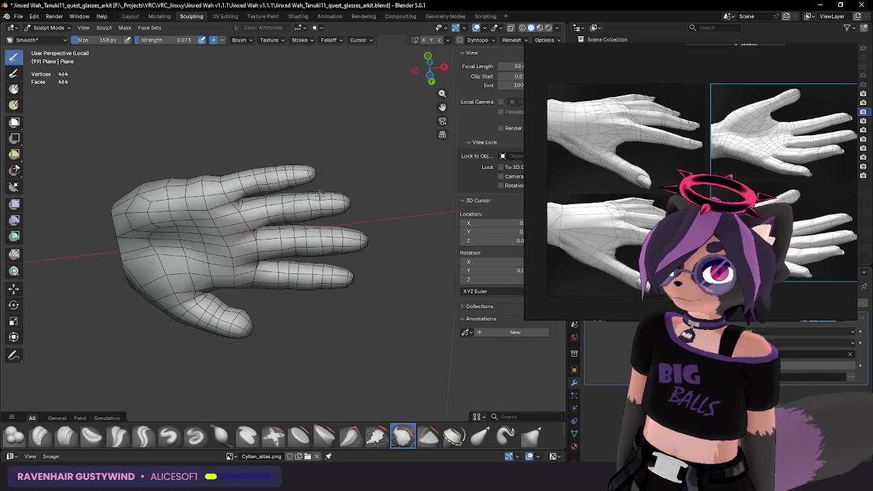
mouse_move(330, 211)
middle_down()
mouse_move(347, 195)
mouse_move(338, 202)
mouse_move(336, 246)
mouse_move(326, 246)
middle_up()
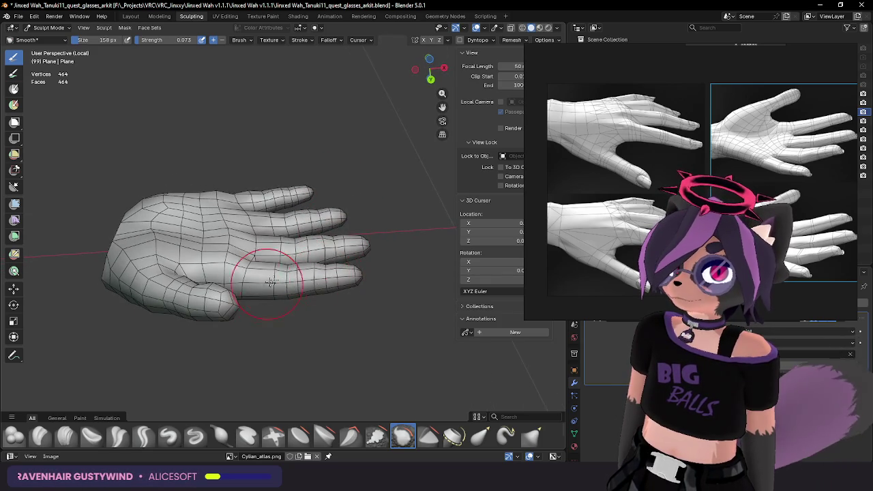
middle_drag(270, 281, 286, 311)
mouse_move(302, 186)
middle_down()
mouse_move(293, 205)
mouse_move(272, 194)
middle_up()
scroll(293, 204, up, 3)
Step: Pick the Grab brush and orbit to view the hand's palm side
key(g)
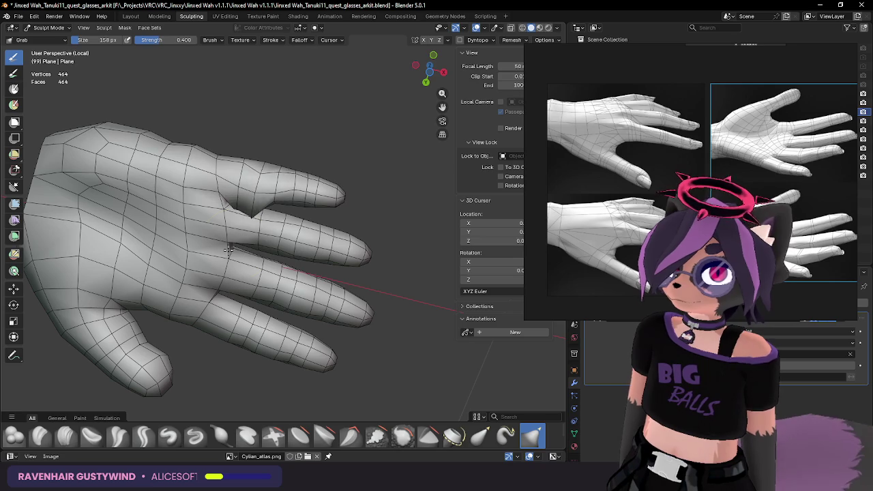
mouse_move(271, 215)
middle_down()
mouse_move(253, 189)
mouse_move(266, 215)
mouse_move(291, 214)
mouse_move(287, 242)
middle_up()
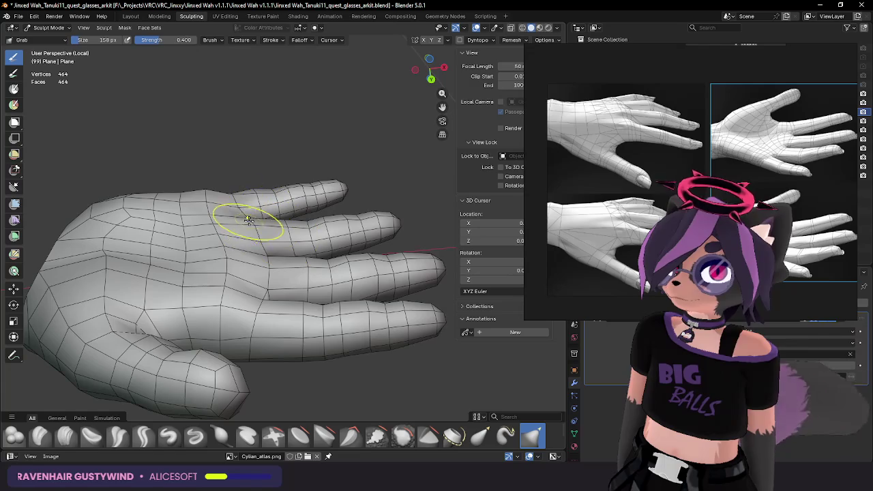
mouse_move(262, 223)
middle_down()
mouse_move(258, 237)
mouse_move(279, 232)
middle_up()
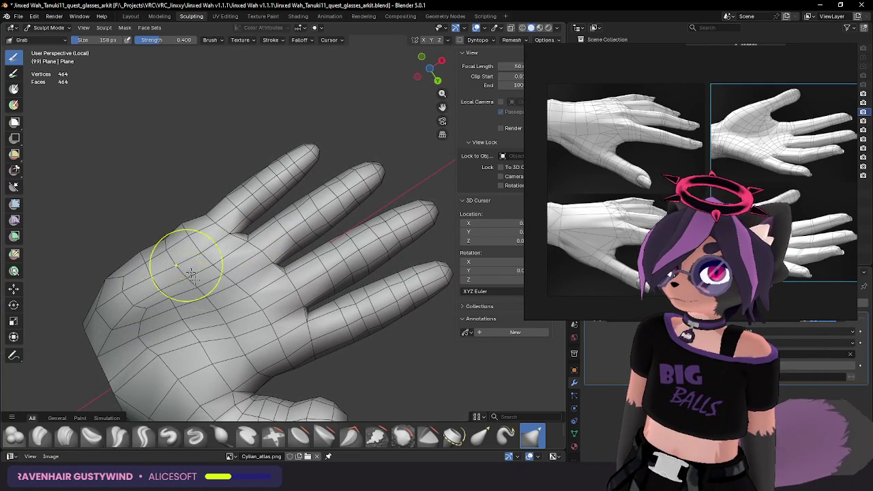
middle_drag(191, 274, 208, 268)
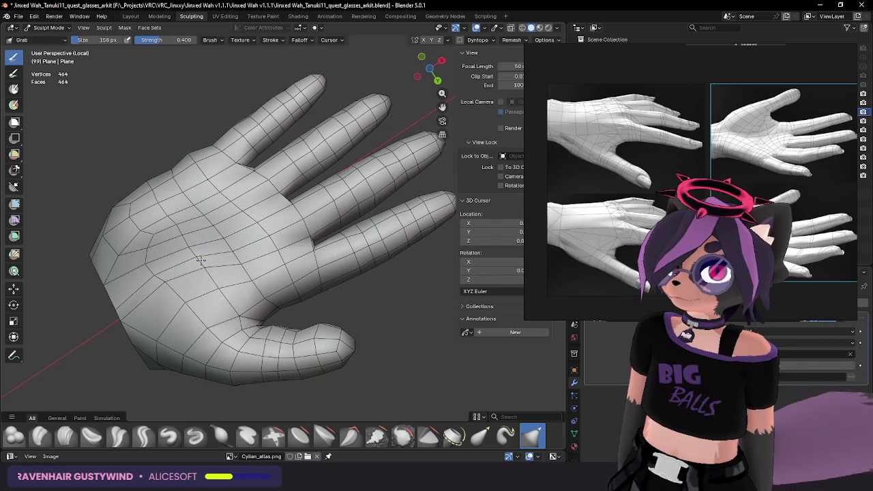
mouse_move(252, 270)
middle_down()
mouse_move(235, 294)
mouse_move(234, 259)
mouse_move(285, 267)
mouse_move(271, 250)
middle_up()
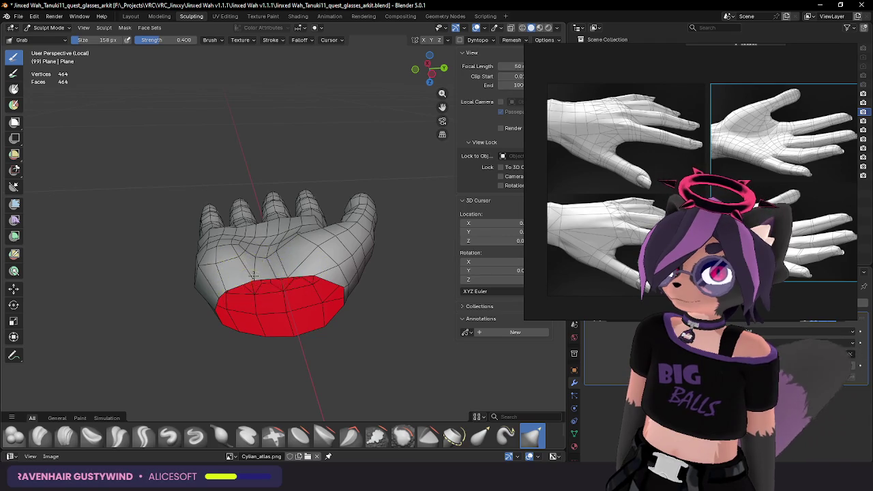
Step: Exit Local View so the dense sculpted hand shows again
mouse_move(265, 238)
middle_down()
mouse_move(321, 136)
mouse_move(354, 109)
mouse_move(291, 147)
mouse_move(205, 253)
mouse_move(292, 253)
mouse_move(312, 235)
mouse_move(300, 280)
mouse_move(327, 243)
mouse_move(341, 259)
mouse_move(363, 254)
mouse_move(386, 224)
middle_up()
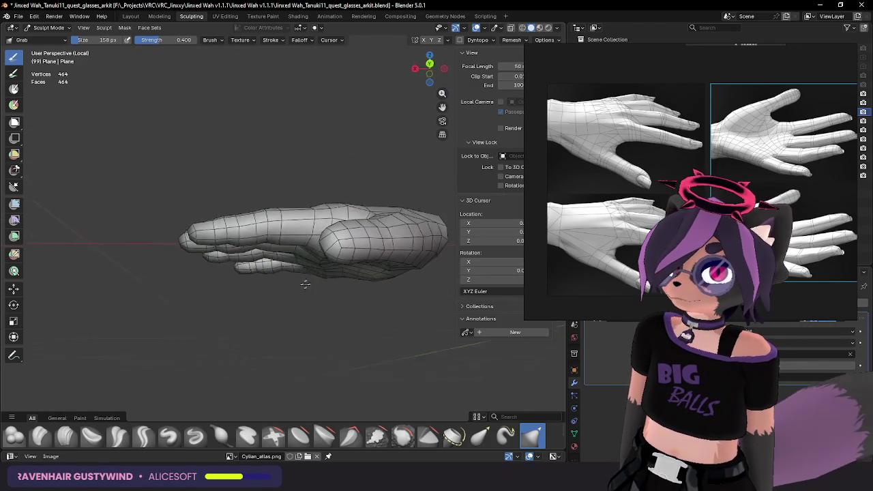
mouse_move(317, 289)
middle_down()
mouse_move(322, 282)
mouse_move(273, 303)
mouse_move(296, 253)
mouse_move(341, 205)
mouse_move(409, 219)
mouse_move(233, 232)
mouse_move(218, 223)
mouse_move(250, 211)
mouse_move(238, 258)
middle_up()
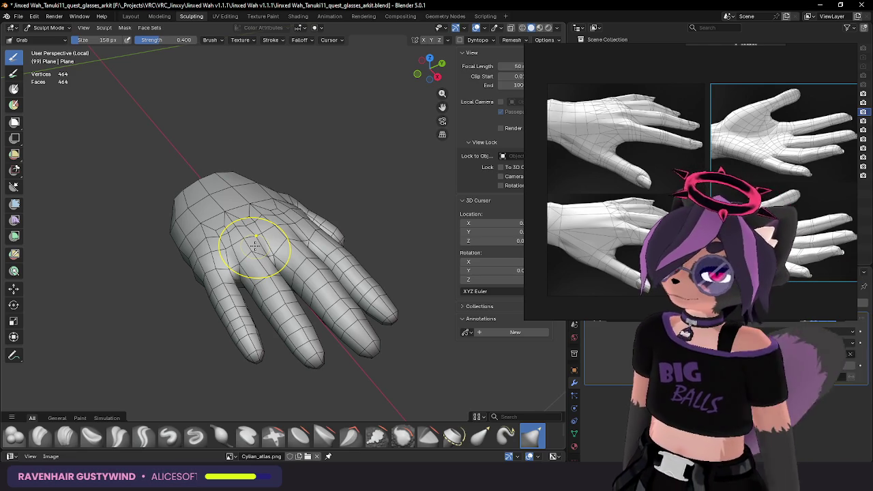
mouse_move(256, 240)
middle_down()
mouse_move(231, 198)
mouse_move(263, 190)
mouse_move(260, 198)
middle_up()
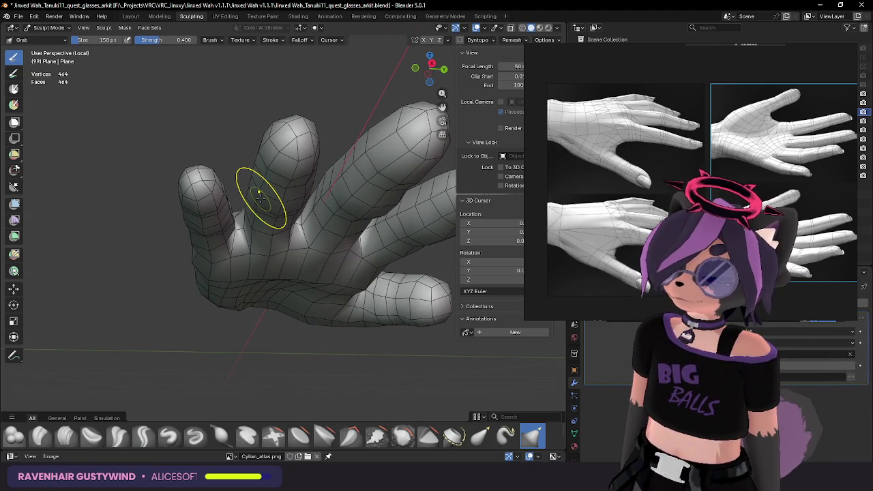
mouse_move(260, 198)
middle_down()
mouse_move(247, 231)
mouse_move(125, 270)
middle_up()
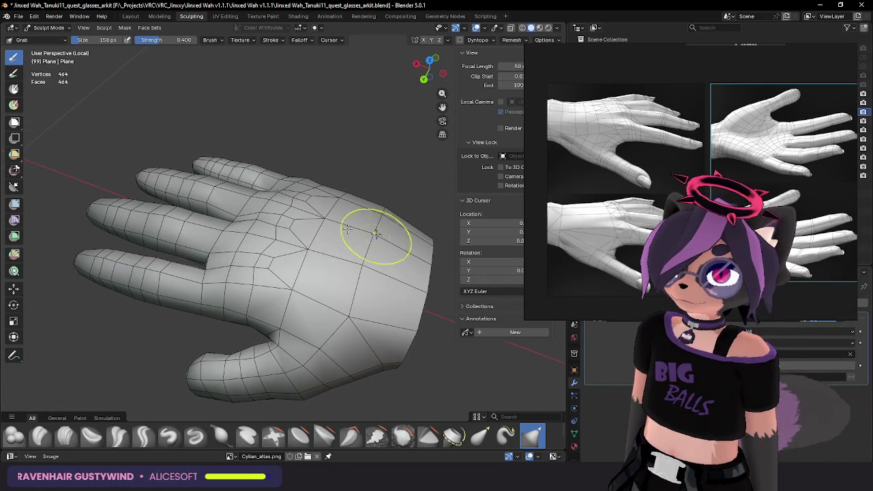
key(KP_Divide)
scroll(266, 222, down, 3)
Step: Return to Object Mode and hide the HandSculptJoined sculpt
middle_drag(272, 218, 279, 262)
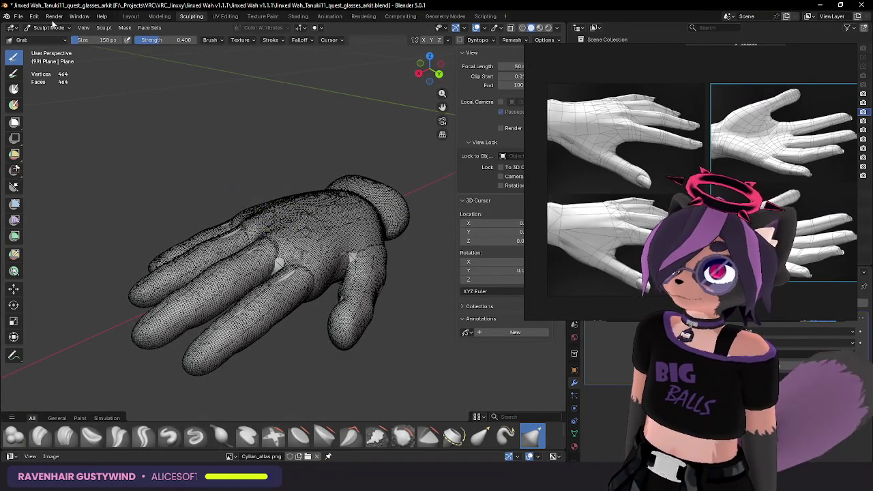
click(47, 27)
click(38, 37)
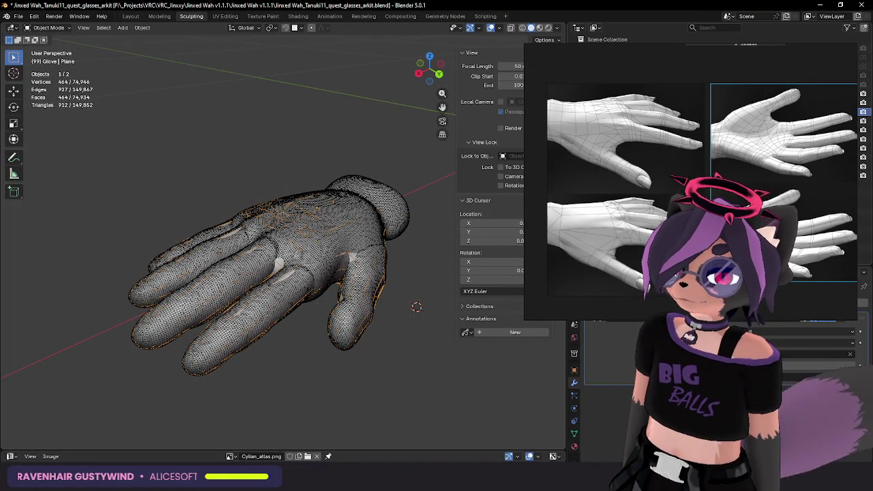
click(648, 102)
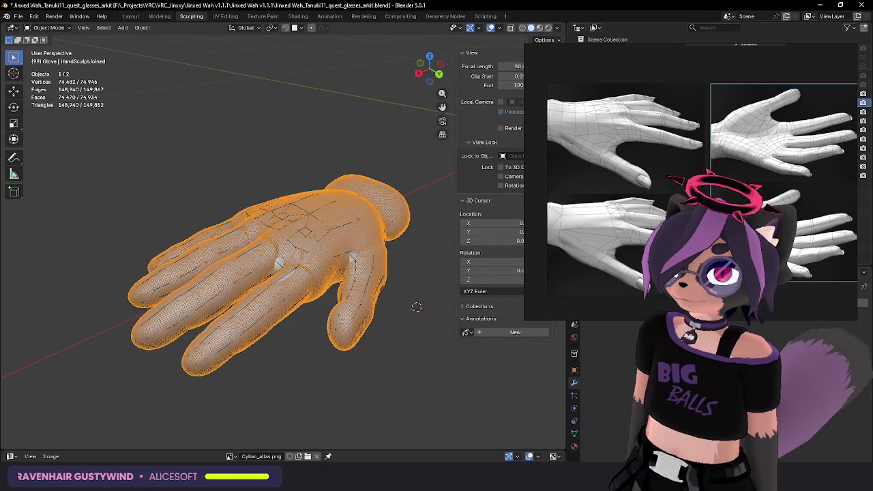
click(862, 103)
mouse_move(365, 174)
middle_down()
mouse_move(337, 212)
mouse_move(311, 220)
mouse_move(326, 237)
mouse_move(344, 195)
middle_up()
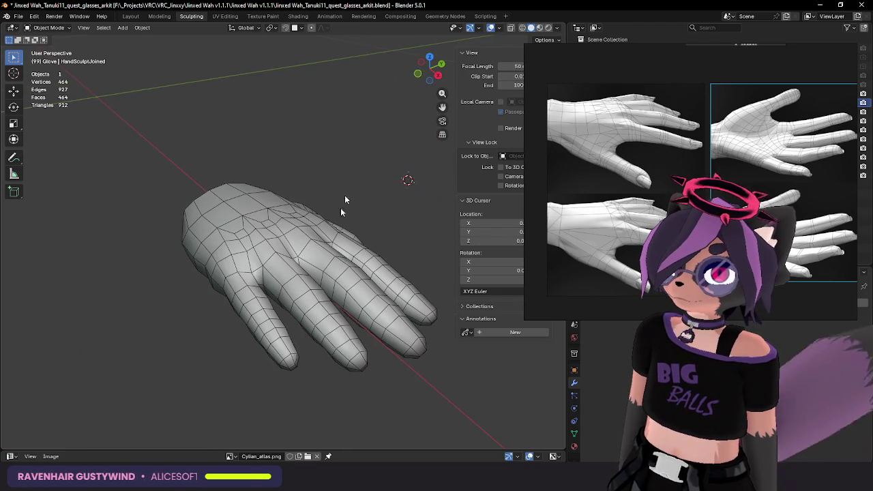
Step: Turn off the Wireframe overlay and unhide HandSculptJoined to compare both hands
click(499, 27)
click(447, 178)
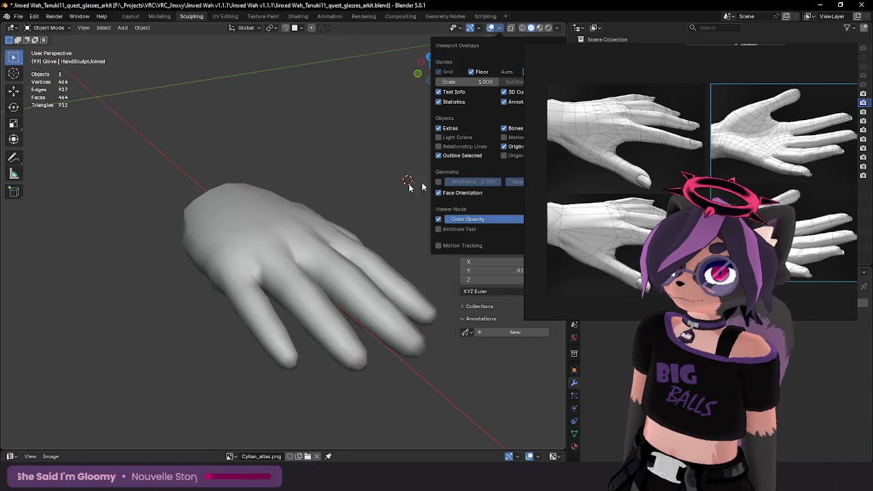
mouse_move(353, 161)
middle_down()
mouse_move(232, 180)
mouse_move(317, 208)
mouse_move(259, 180)
middle_up()
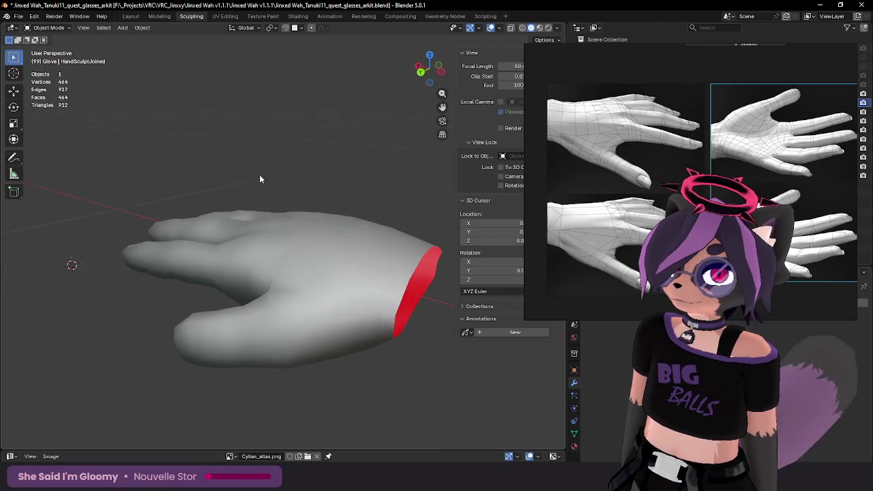
click(859, 104)
middle_drag(390, 218, 399, 227)
Step: Select the low-poly glove and enter Edit Mode on it
click(380, 368)
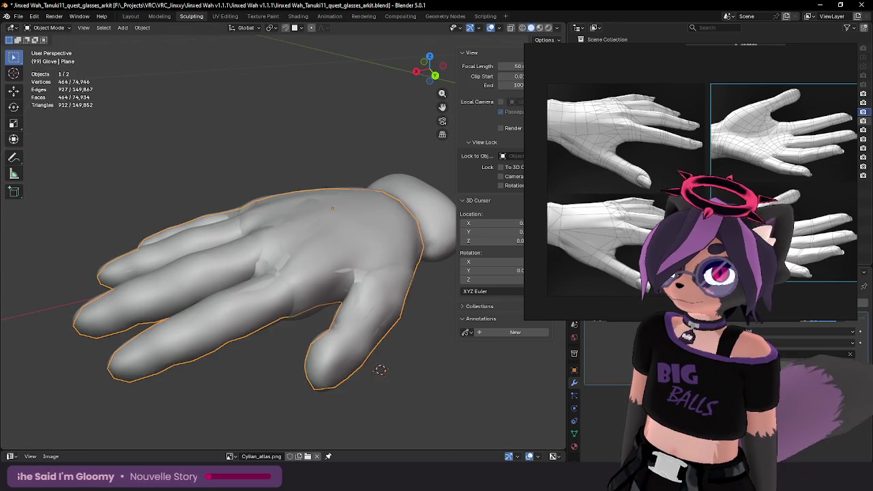
key(Tab)
mouse_move(381, 366)
middle_down()
mouse_move(419, 311)
mouse_move(261, 195)
mouse_move(339, 226)
mouse_move(328, 257)
middle_up()
Step: Return the glove to Object Mode and apply its modifier
key(Tab)
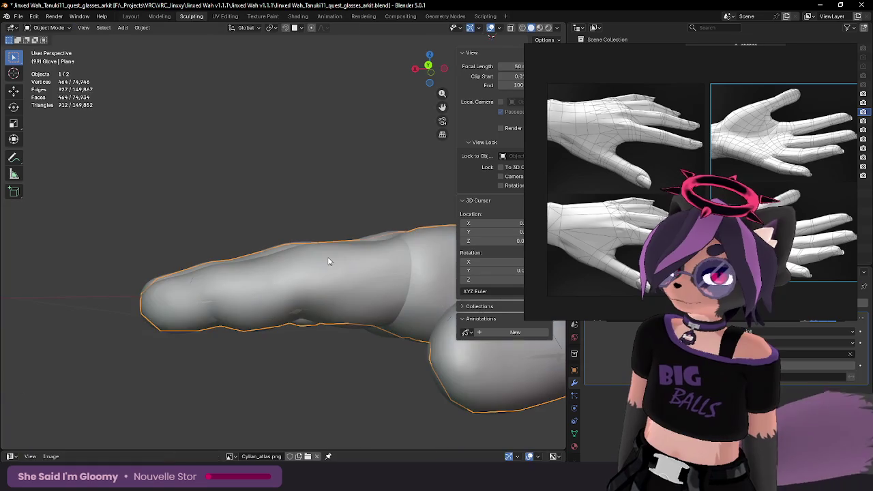
key(Tab)
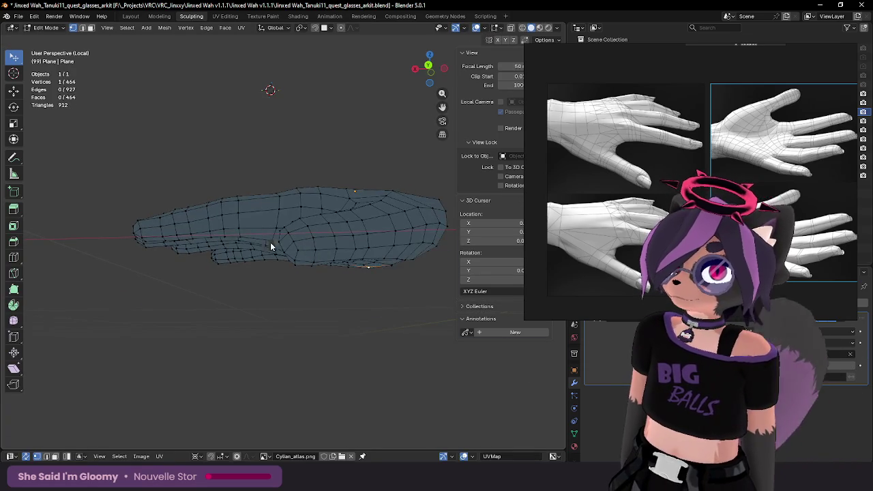
key(Tab)
scroll(281, 254, up, 3)
middle_drag(300, 249, 259, 249)
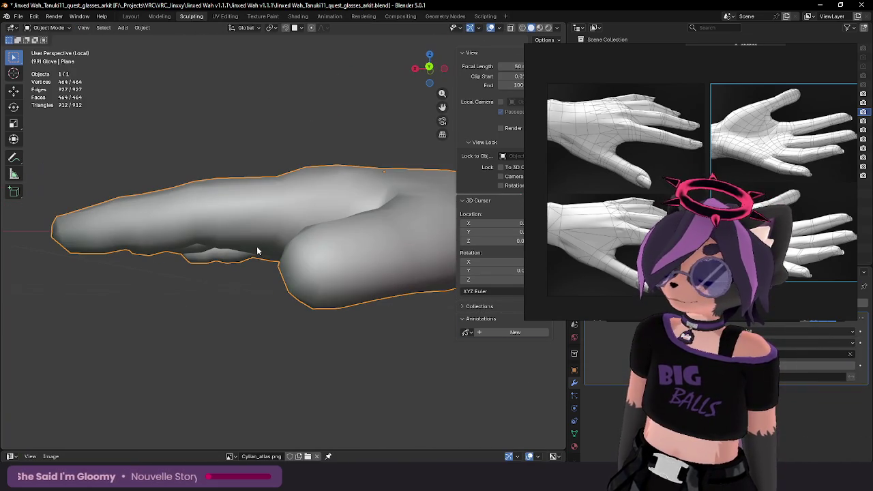
click(851, 332)
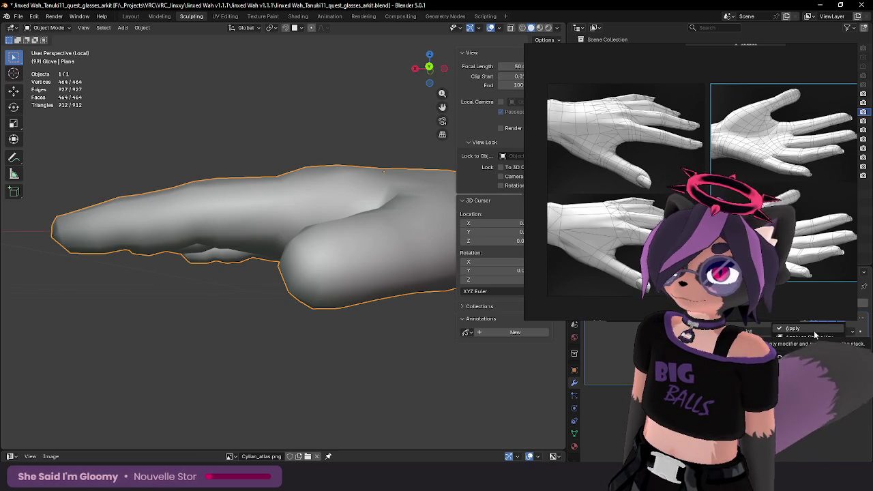
click(813, 330)
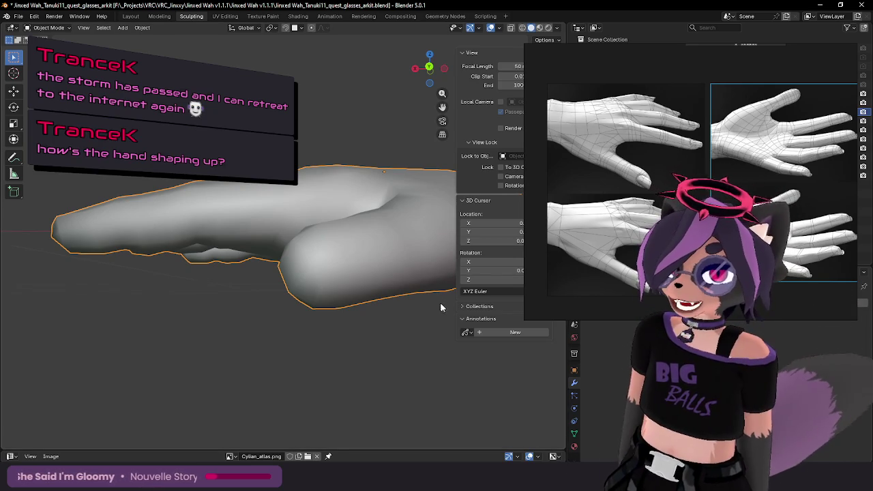
Step: Frame the glove with View Selected and hide the high-res sculpted hand
scroll(255, 196, down, 5)
mouse_move(255, 195)
middle_down()
mouse_move(322, 271)
mouse_move(454, 57)
middle_up()
scroll(321, 271, up, 5)
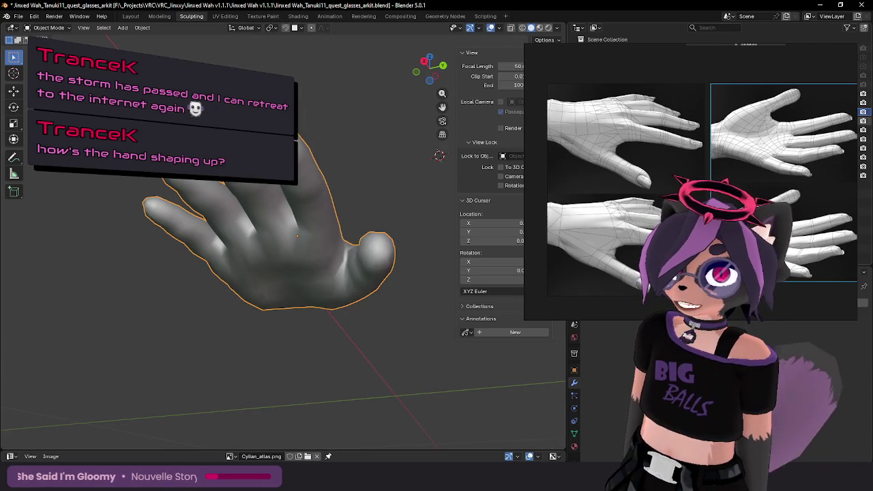
click(862, 111)
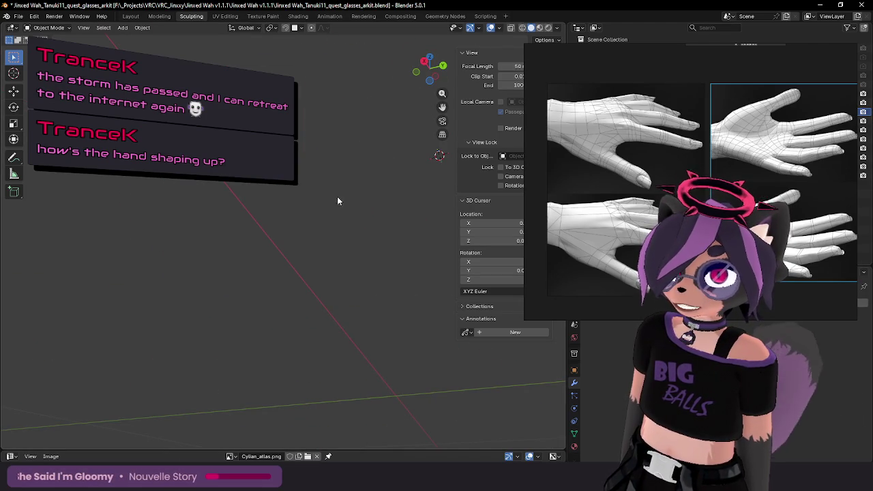
key(KP_Decimal)
scroll(250, 191, down, 5)
mouse_move(250, 190)
middle_down()
mouse_move(332, 145)
mouse_move(304, 202)
mouse_move(335, 277)
mouse_move(320, 255)
mouse_move(268, 292)
mouse_move(390, 266)
middle_up()
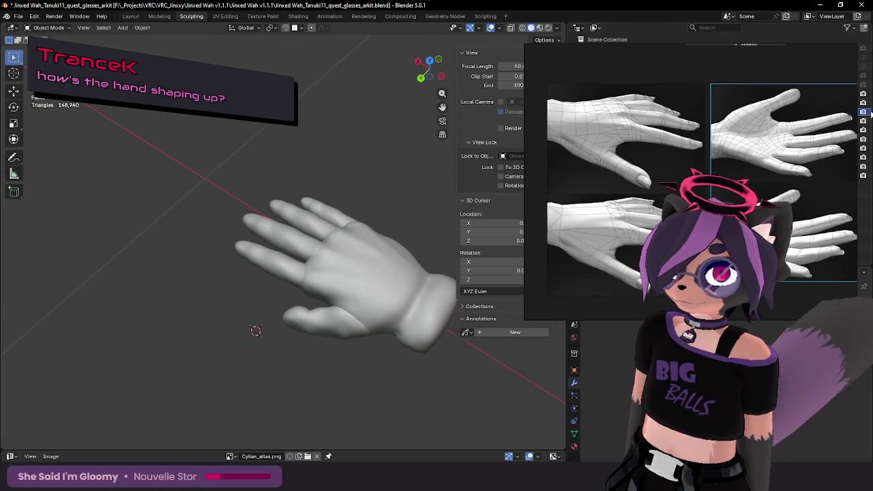
click(863, 103)
mouse_move(358, 259)
middle_down()
mouse_move(378, 131)
mouse_move(368, 273)
middle_up()
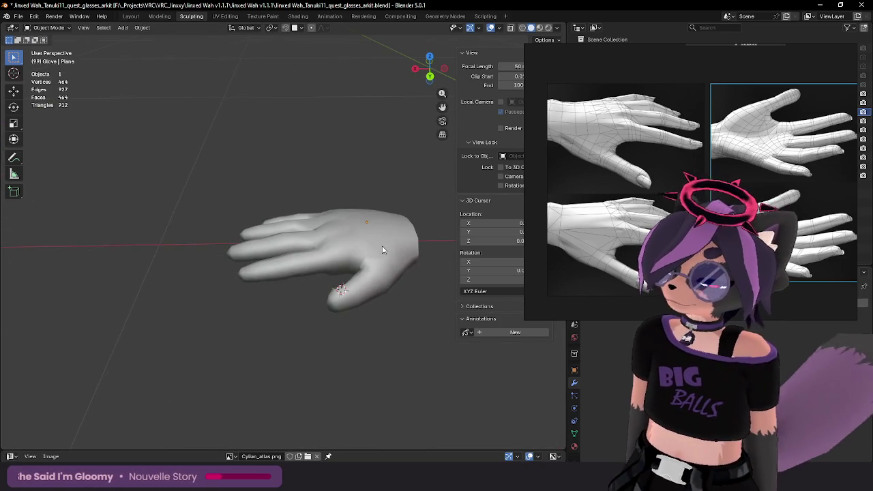
Step: Add a level-1 Subdivision Surface modifier to preview the glove smoothed
mouse_move(403, 249)
middle_down()
mouse_move(298, 238)
mouse_move(338, 280)
mouse_move(351, 280)
mouse_move(369, 239)
mouse_move(372, 276)
middle_up()
click(614, 312)
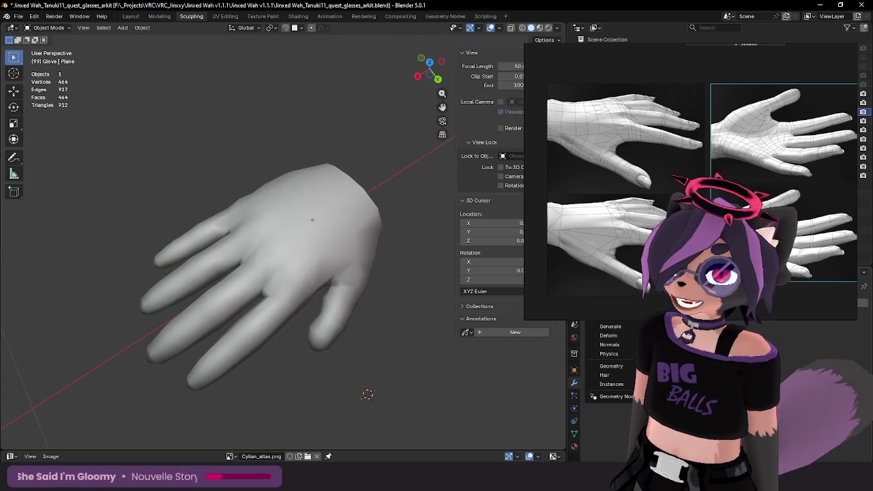
key(Escape)
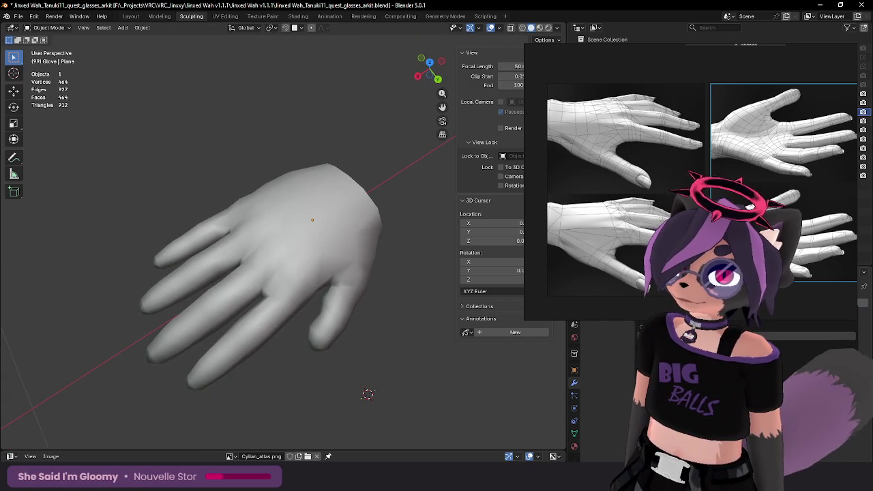
key(ctrl+1)
mouse_move(289, 307)
middle_down()
mouse_move(236, 197)
mouse_move(282, 181)
mouse_move(392, 202)
middle_up()
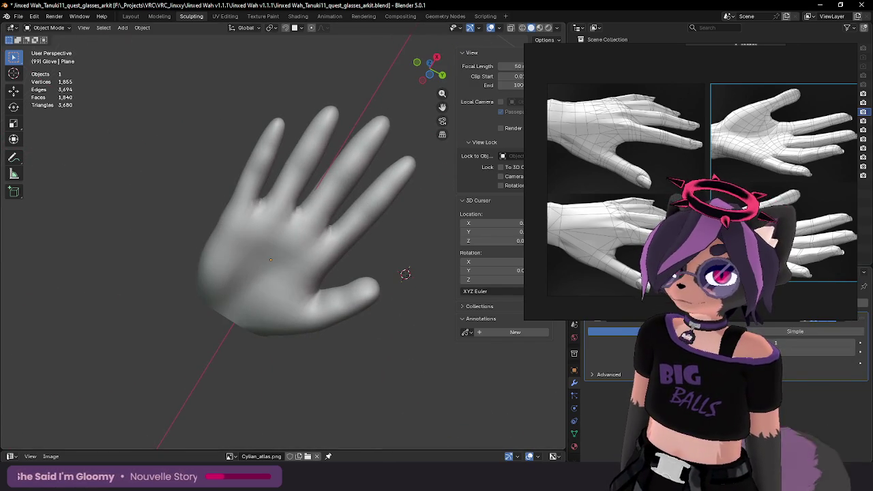
mouse_move(305, 317)
middle_down()
mouse_move(345, 228)
mouse_move(348, 329)
mouse_move(205, 360)
mouse_move(199, 379)
mouse_move(214, 334)
mouse_move(239, 314)
middle_up()
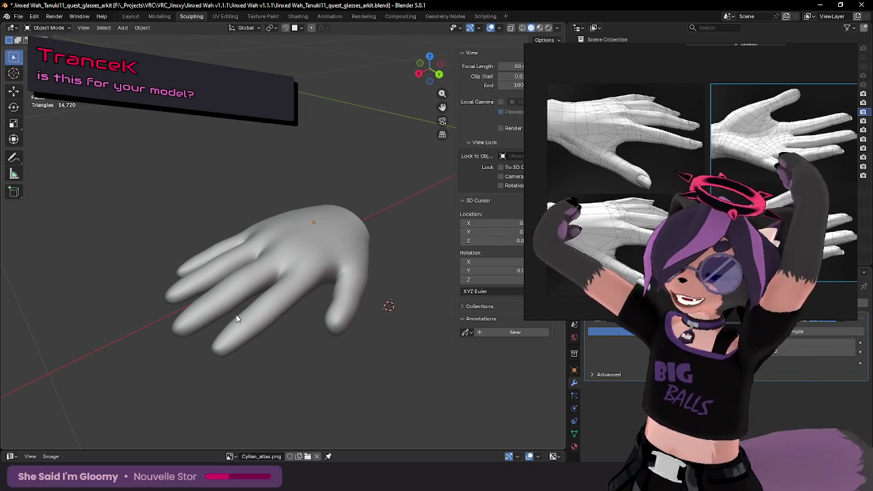
mouse_move(235, 278)
middle_down()
mouse_move(239, 307)
mouse_move(241, 289)
middle_up()
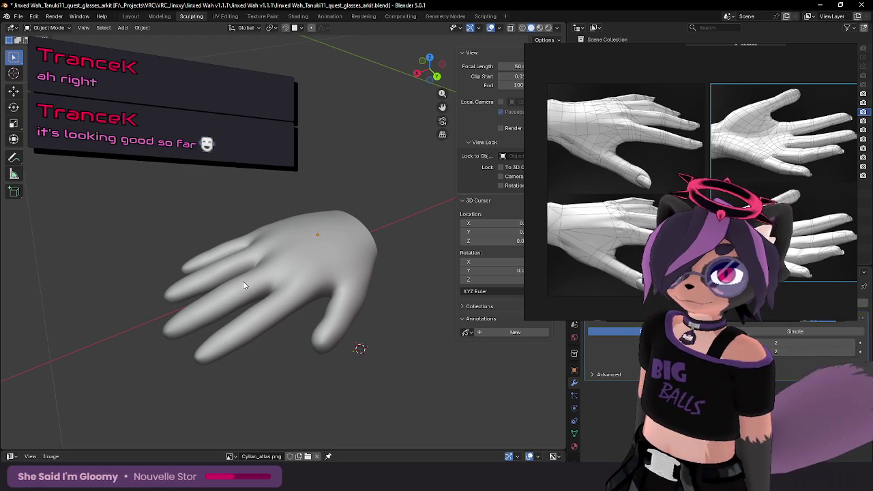
mouse_move(244, 285)
middle_down()
mouse_move(257, 295)
mouse_move(246, 295)
middle_up()
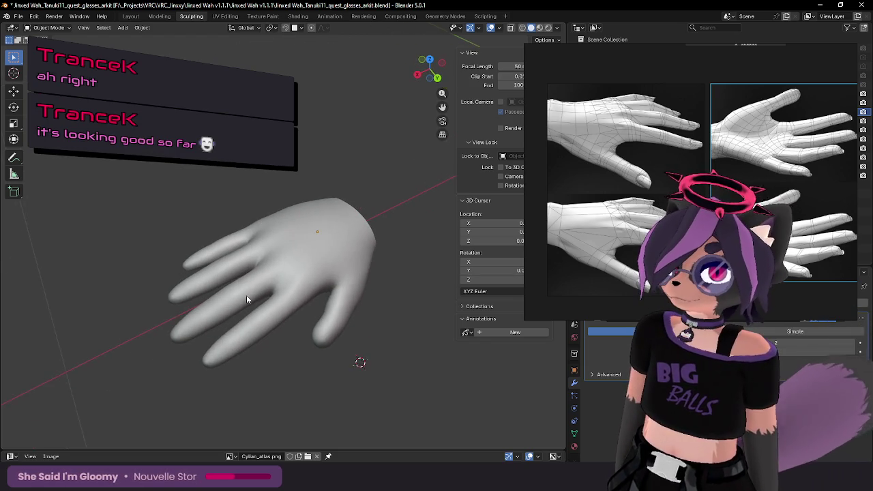
Step: Disable the subdivision in the viewport and add a centred loop cut across the palm
click(854, 332)
mouse_move(318, 279)
middle_down()
mouse_move(293, 247)
mouse_move(306, 289)
mouse_move(307, 239)
mouse_move(312, 247)
mouse_move(337, 232)
mouse_move(330, 237)
mouse_move(284, 218)
mouse_move(317, 217)
mouse_move(303, 356)
mouse_move(337, 322)
mouse_move(326, 292)
mouse_move(346, 314)
mouse_move(303, 343)
mouse_move(326, 356)
mouse_move(343, 339)
mouse_move(331, 318)
middle_up()
key(Tab)
key(ctrl+r)
click(285, 211)
right_click(284, 209)
key(Tab)
key(Tab)
key(Tab)
key(Tab)
Step: Select an edge loop around one finger and check the shaded glove
mouse_move(240, 298)
middle_down()
mouse_move(271, 287)
mouse_move(297, 291)
middle_up()
scroll(255, 280, up, 2)
scroll(282, 292, up, 1)
scroll(272, 293, up, 2)
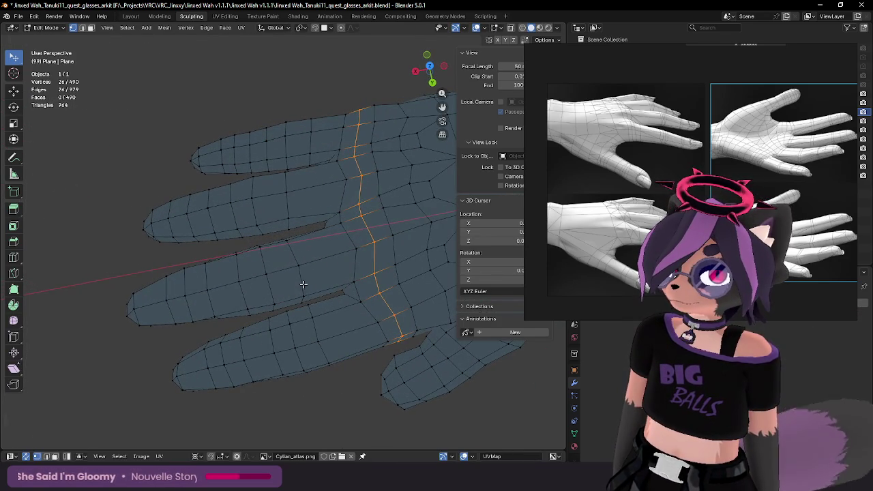
alt+click(304, 287)
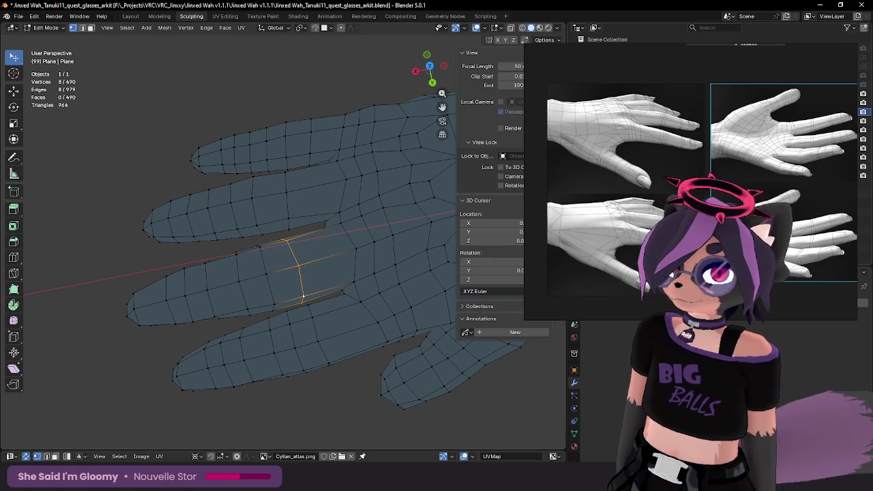
key(Tab)
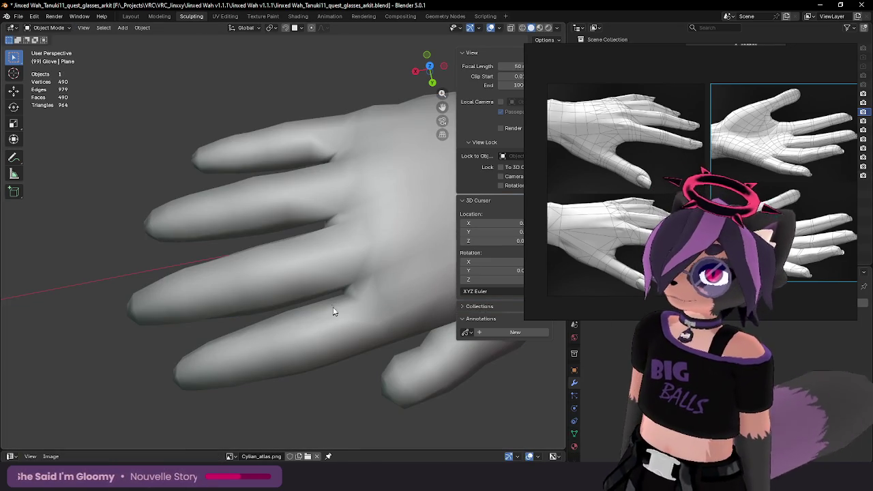
Step: Select a loop across a finger, switching between Edit and Object Mode to check shading
mouse_move(332, 312)
middle_down()
mouse_move(278, 274)
mouse_move(317, 272)
middle_up()
key(Tab)
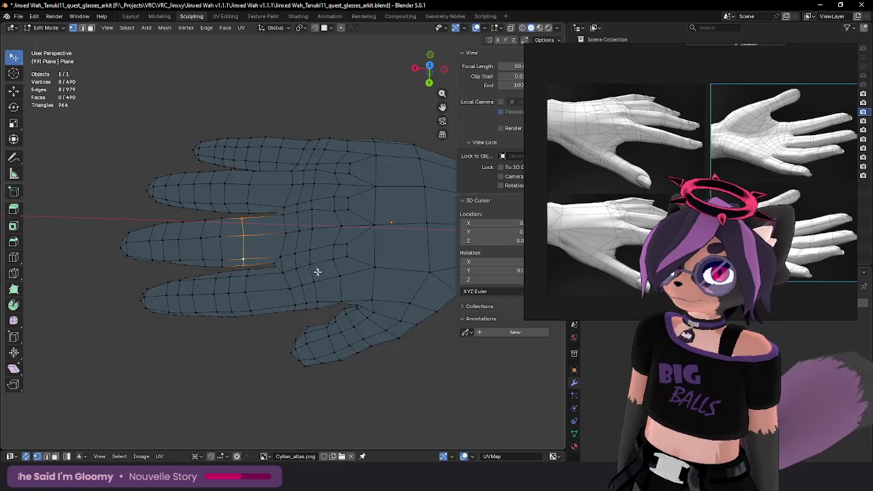
key(Tab)
key(Tab)
alt+click(323, 272)
key(Tab)
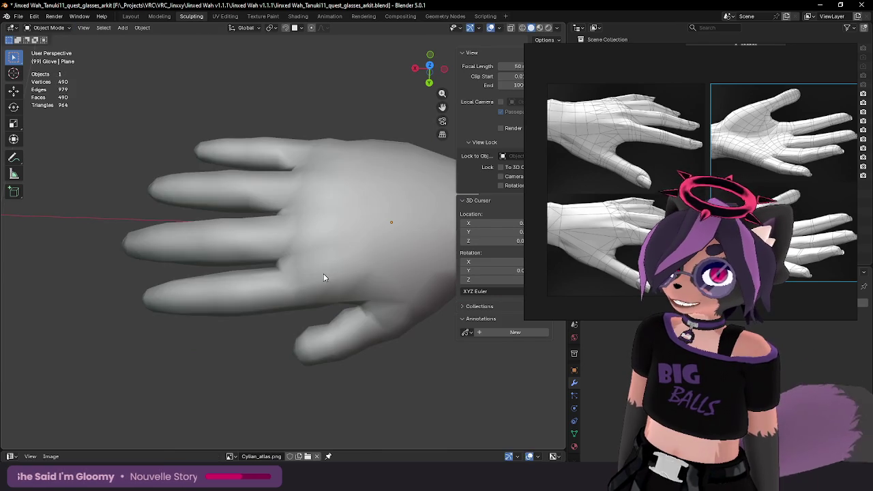
key(Tab)
key(Tab)
key(Tab)
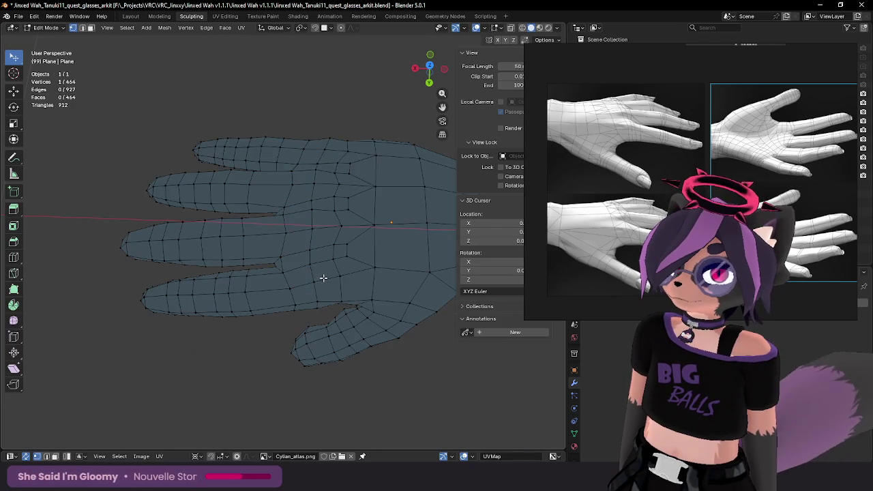
middle_drag(323, 278, 263, 278)
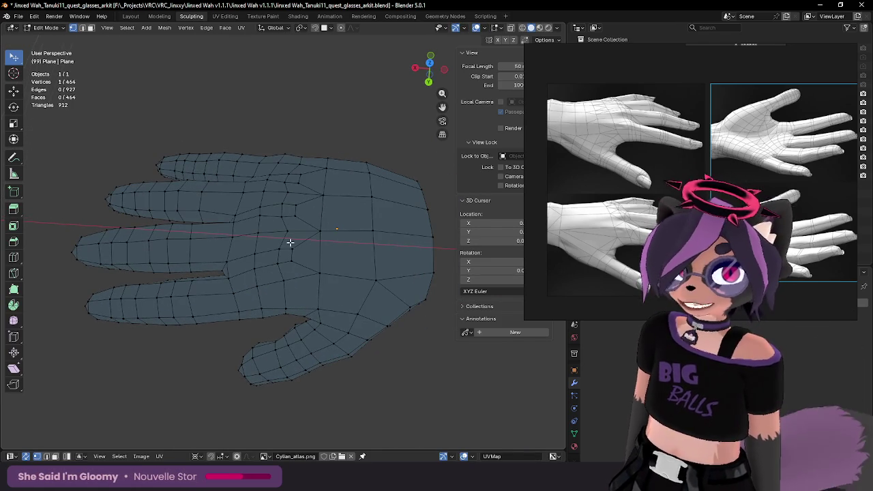
mouse_move(285, 239)
middle_down()
mouse_move(296, 185)
mouse_move(250, 277)
mouse_move(286, 276)
mouse_move(306, 221)
middle_up()
key(Tab)
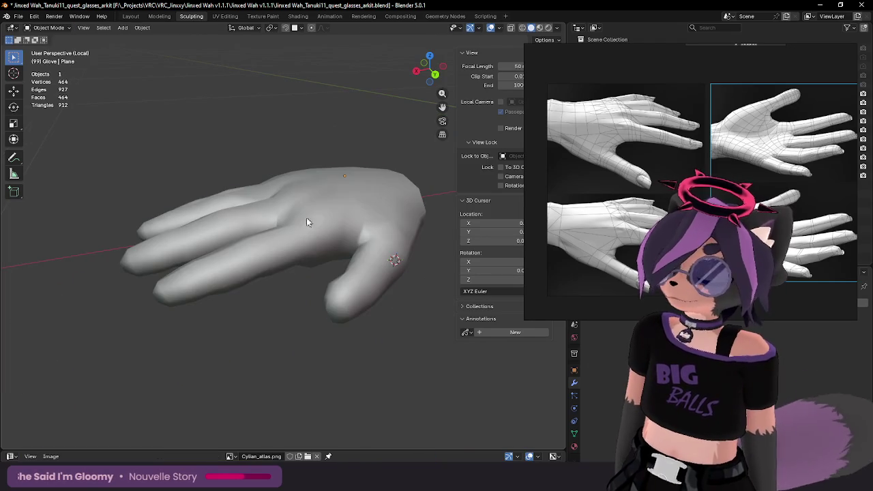
Step: Exit Local View and undo the palm loop cut, restoring 464 faces
key(KP_Divide)
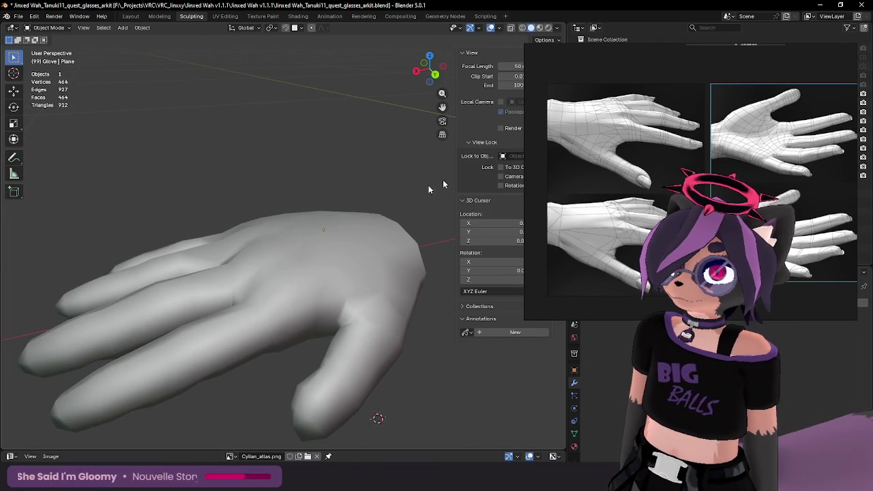
key(ctrl+z)
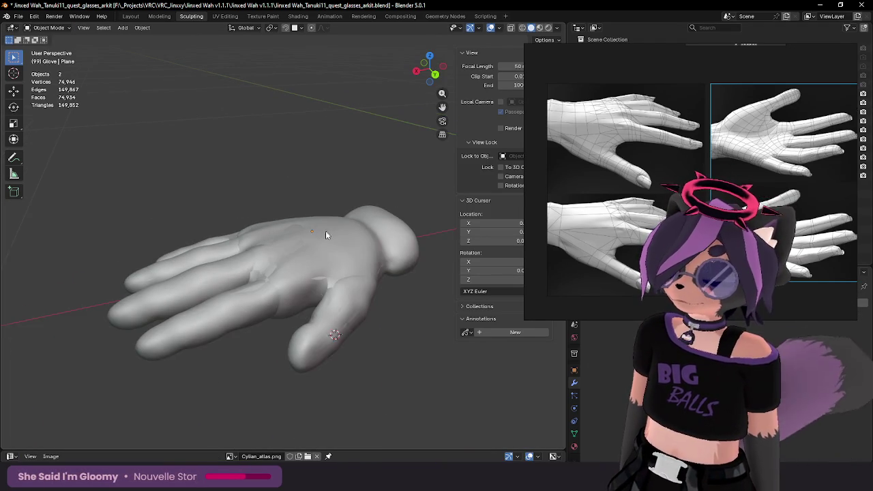
key(ctrl+z)
key(ctrl+z)
key(ctrl+z)
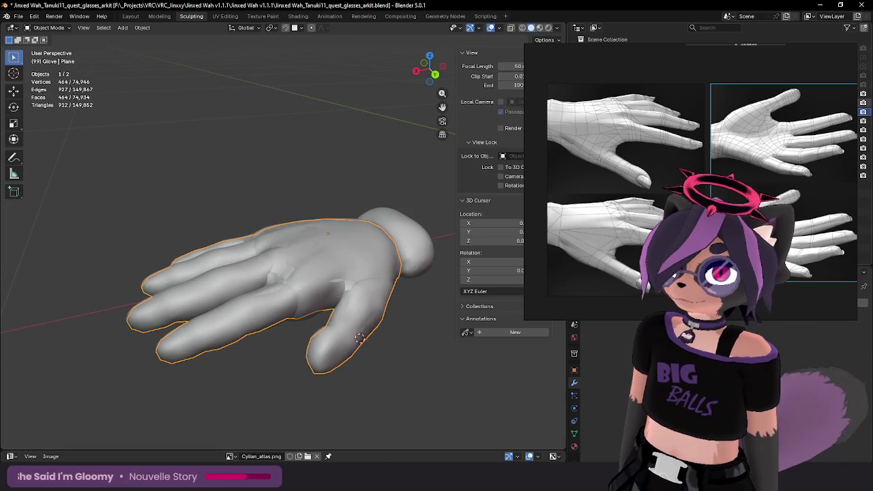
key(ctrl+z)
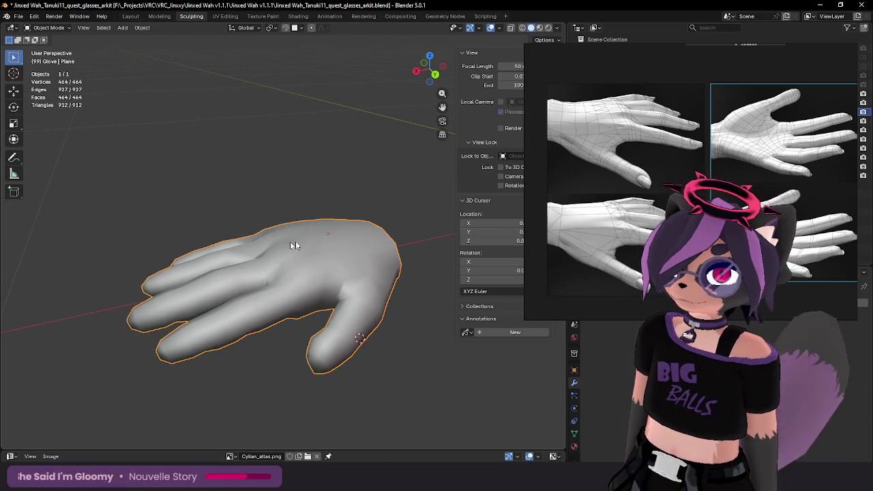
middle_drag(294, 242, 356, 291)
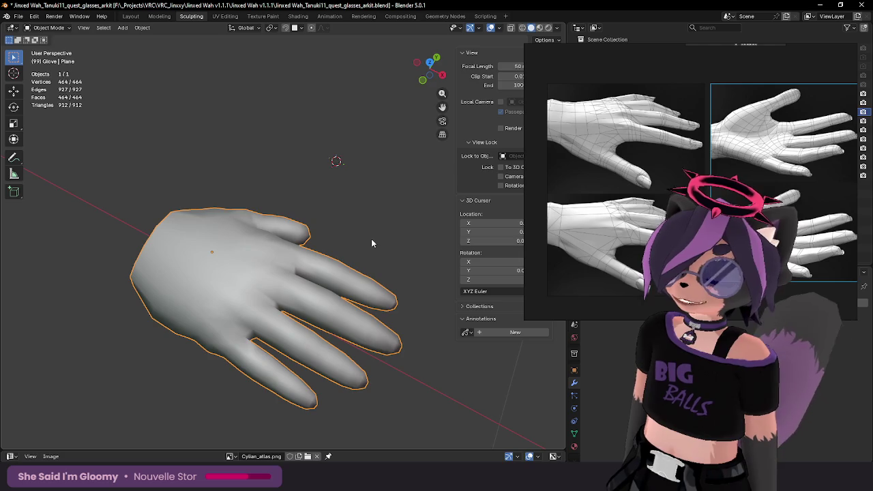
mouse_move(257, 263)
middle_down()
mouse_move(347, 260)
mouse_move(302, 259)
mouse_move(335, 253)
mouse_move(318, 259)
mouse_move(359, 314)
mouse_move(360, 330)
mouse_move(306, 302)
mouse_move(269, 204)
mouse_move(290, 243)
mouse_move(270, 286)
mouse_move(353, 247)
mouse_move(354, 210)
mouse_move(345, 231)
mouse_move(366, 220)
mouse_move(288, 298)
mouse_move(349, 279)
middle_up()
Step: Select the wrist edge loop and flatten it with an X-axis scale of 0
key(Tab)
alt+click(288, 298)
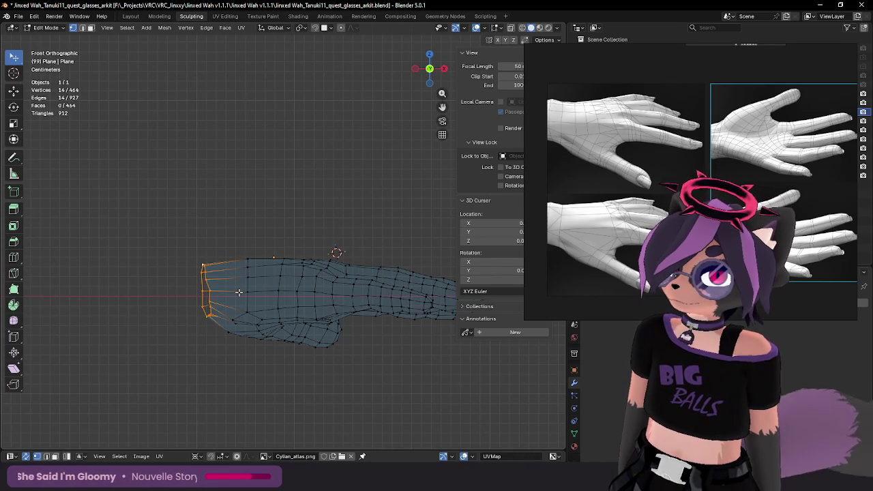
key(s)
key(x)
key(0)
key(Return)
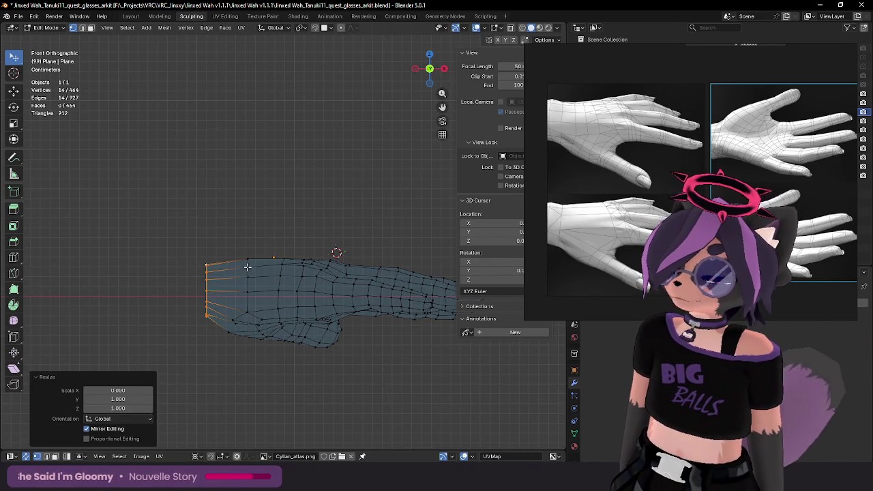
Step: Extrude the wrist into new cuff rings, flaring one to scale 1.197
key(e)
click(250, 272)
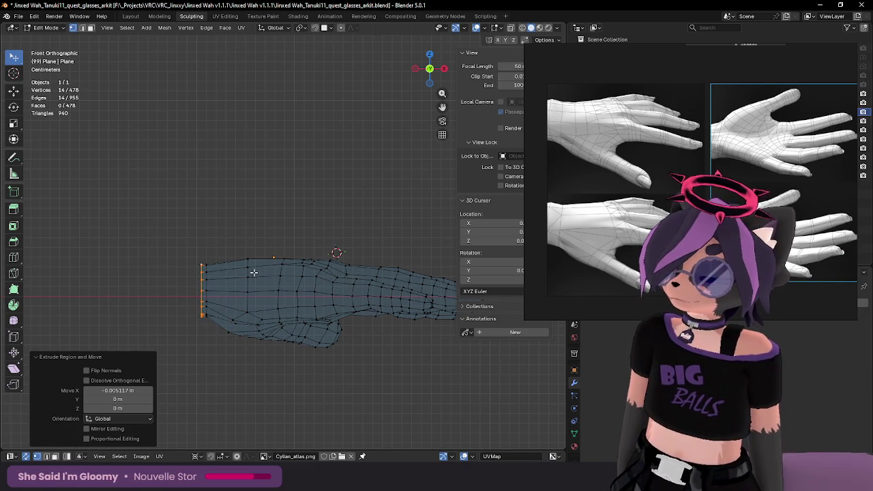
key(e)
key(s)
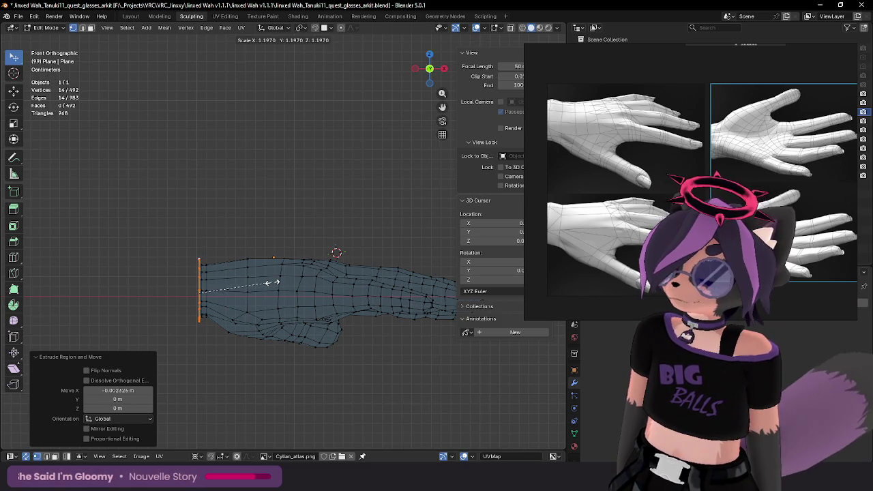
click(272, 282)
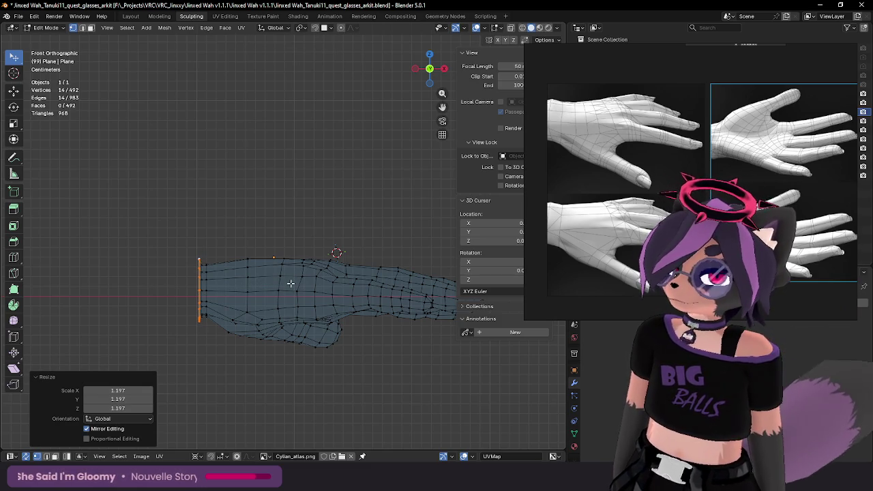
key(e)
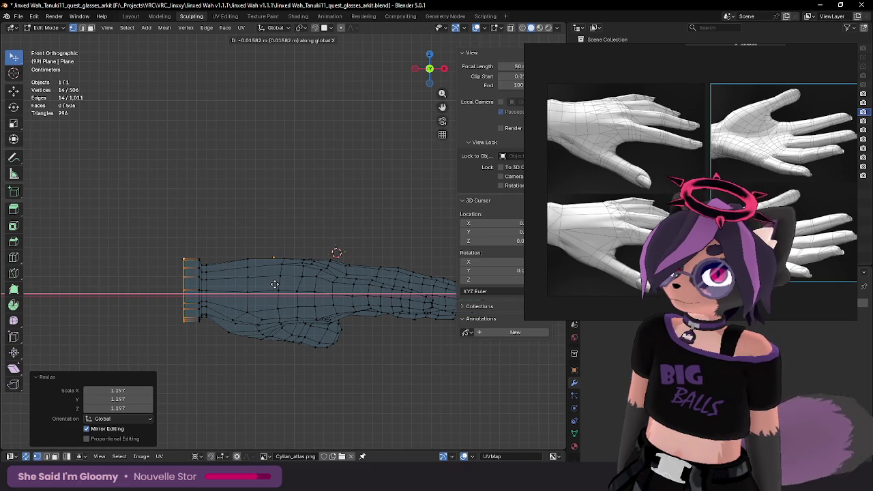
click(274, 284)
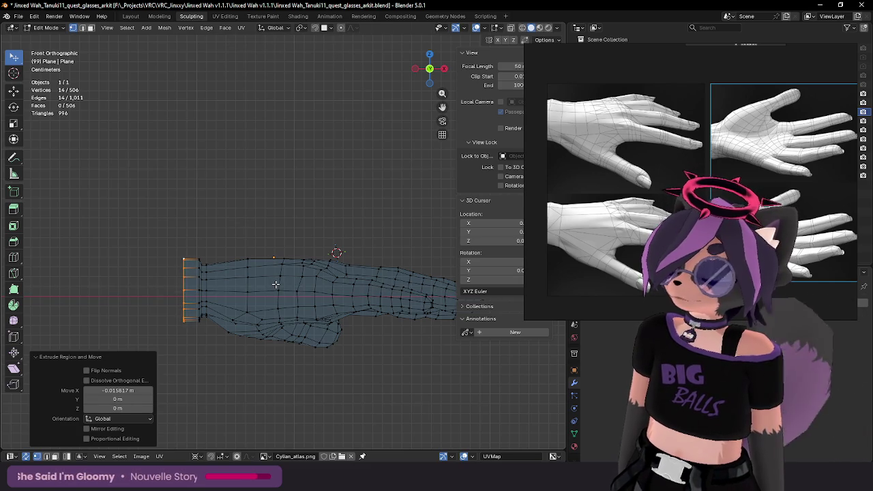
Step: Extrude another ring in place at the open end and shrink it inward
mouse_move(275, 284)
middle_down()
mouse_move(346, 304)
mouse_move(236, 310)
mouse_move(397, 248)
middle_up()
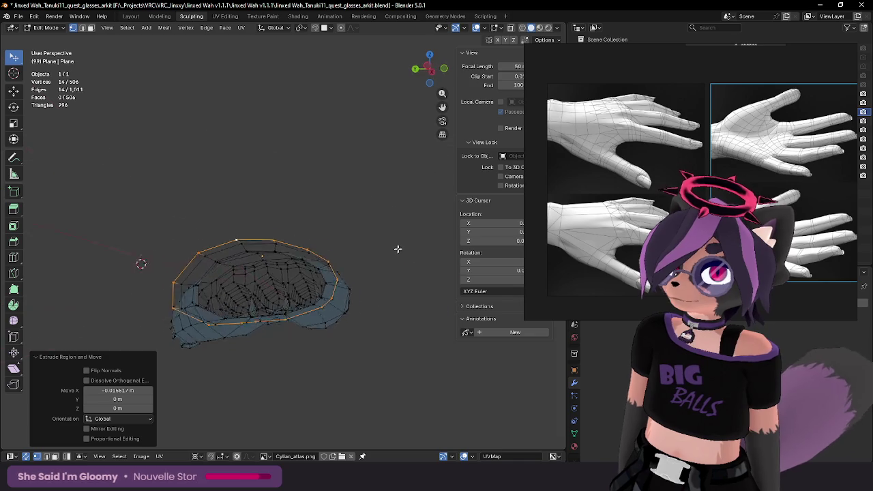
key(e)
right_click(384, 259)
key(s)
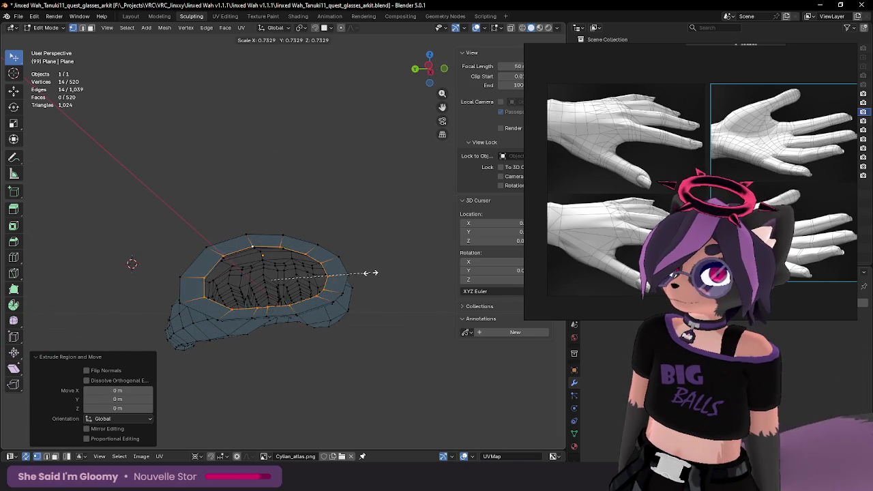
click(384, 271)
middle_drag(384, 272, 286, 288)
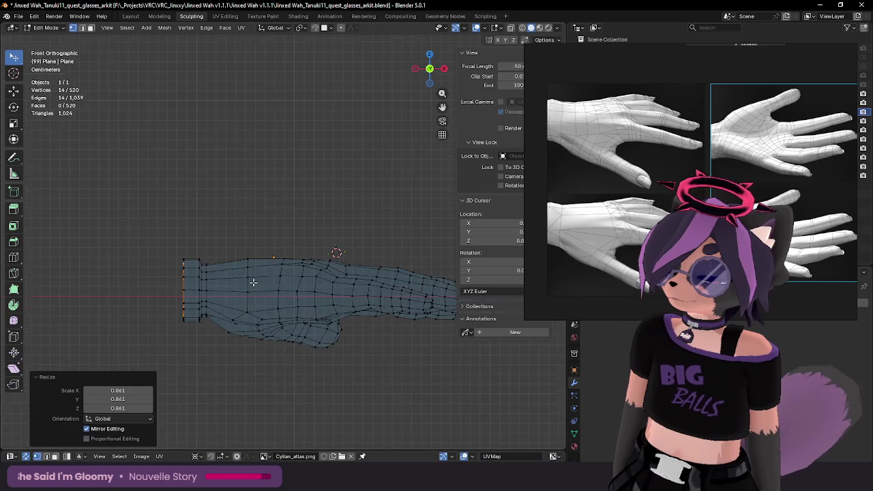
scroll(253, 282, up, 3)
Step: Extrude and move a final end ring, then Grid Fill the wrist opening
key(e)
mouse_move(255, 285)
middle_down()
mouse_move(302, 239)
mouse_move(386, 244)
mouse_move(397, 262)
mouse_move(395, 248)
middle_up()
key(g)
click(327, 242)
key(F3)
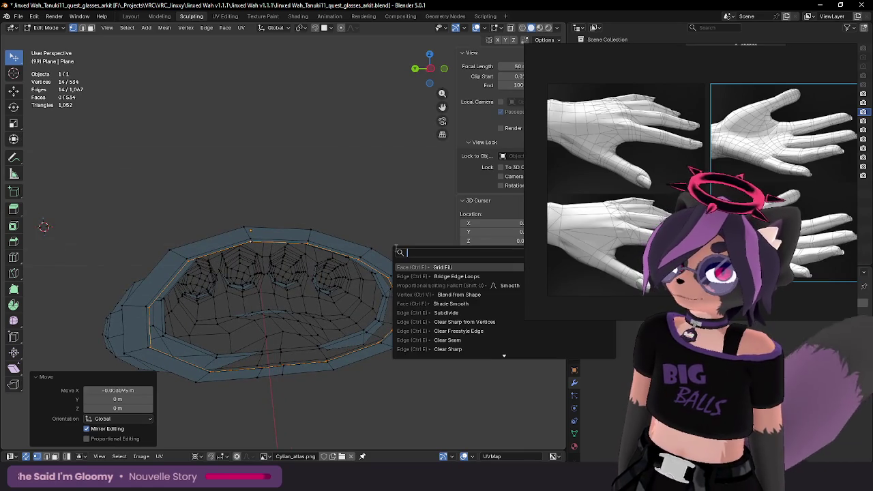
key(Return)
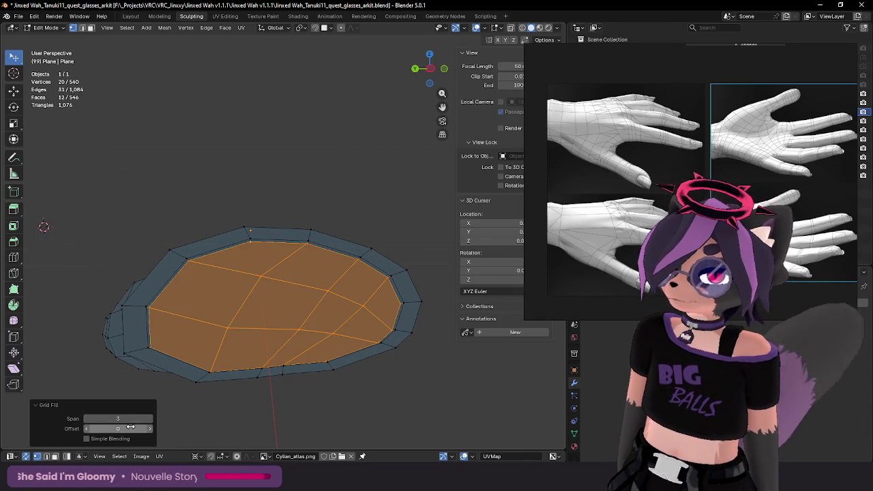
Step: Cycle the Grid Fill span between 1 and 6, then undo the wrist grid fill
click(151, 419)
click(150, 419)
click(151, 419)
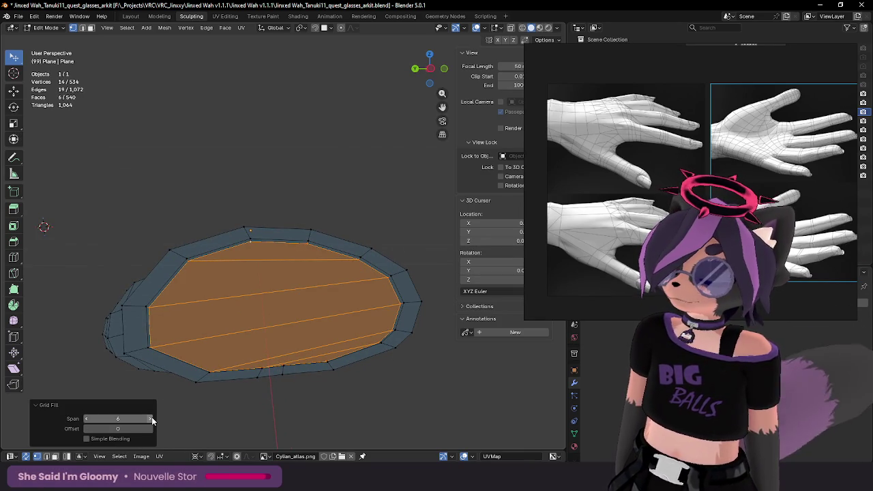
drag(153, 421, 87, 417)
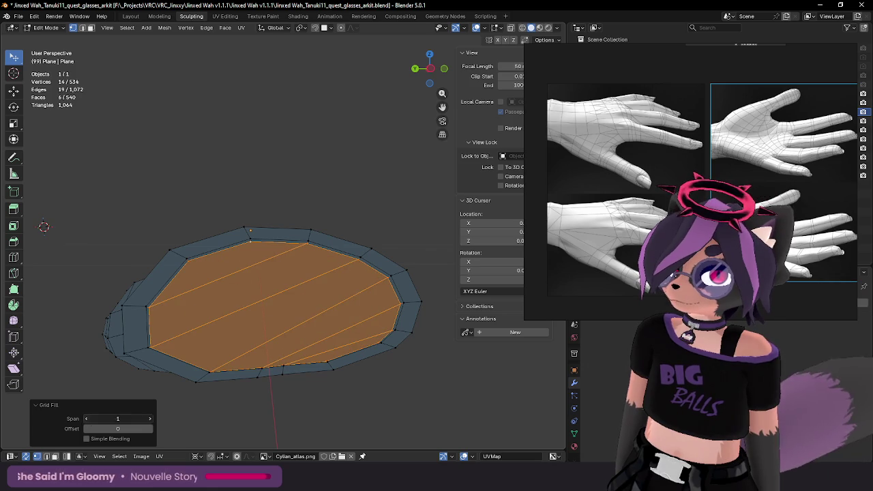
click(149, 417)
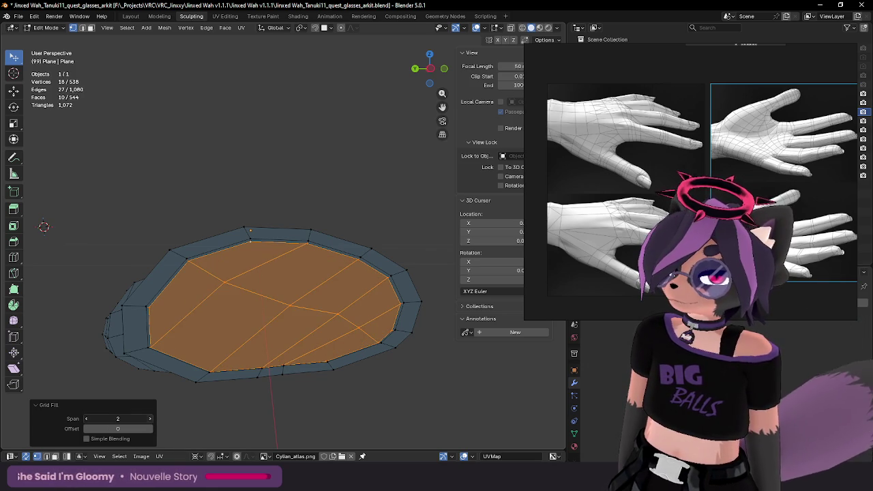
click(149, 418)
click(148, 417)
click(149, 418)
click(149, 417)
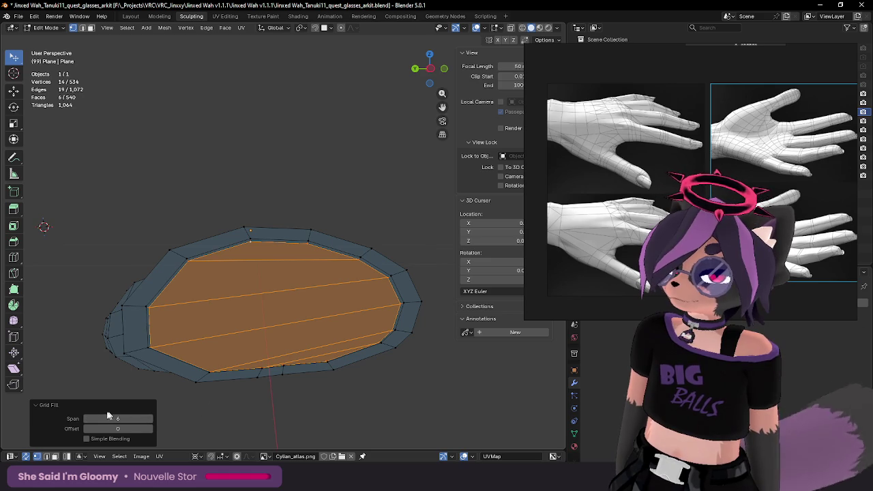
click(86, 417)
click(86, 418)
click(86, 417)
click(86, 417)
click(86, 417)
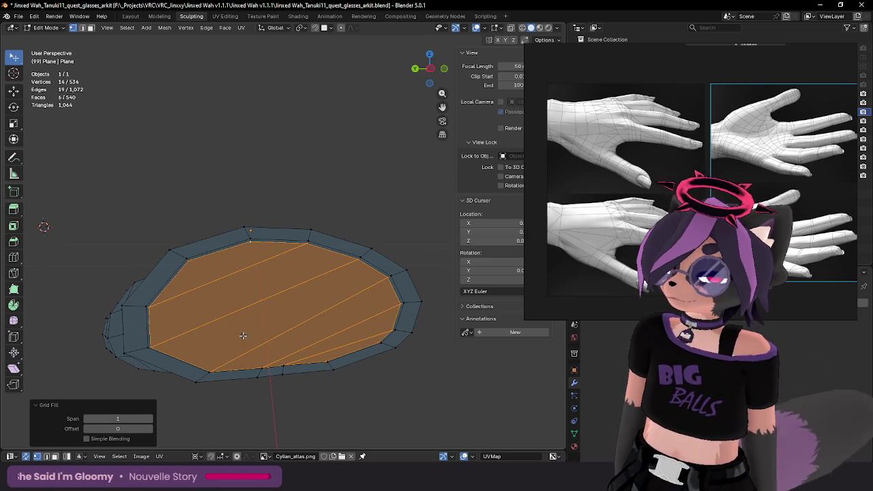
key(ctrl+z)
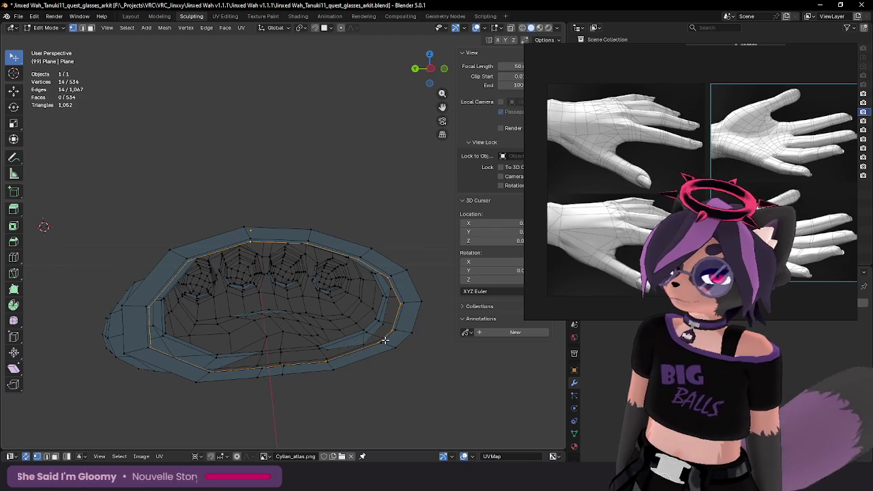
Step: Fill the wrist boundary loop with a single face and inspect it shaded
key(f)
mouse_move(380, 343)
middle_down()
mouse_move(316, 341)
mouse_move(231, 373)
middle_up()
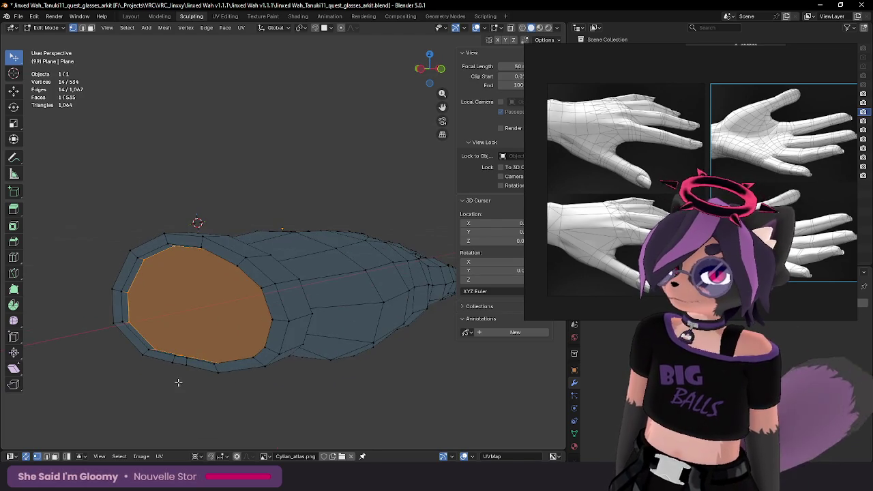
key(Tab)
middle_drag(178, 382, 235, 379)
key(Tab)
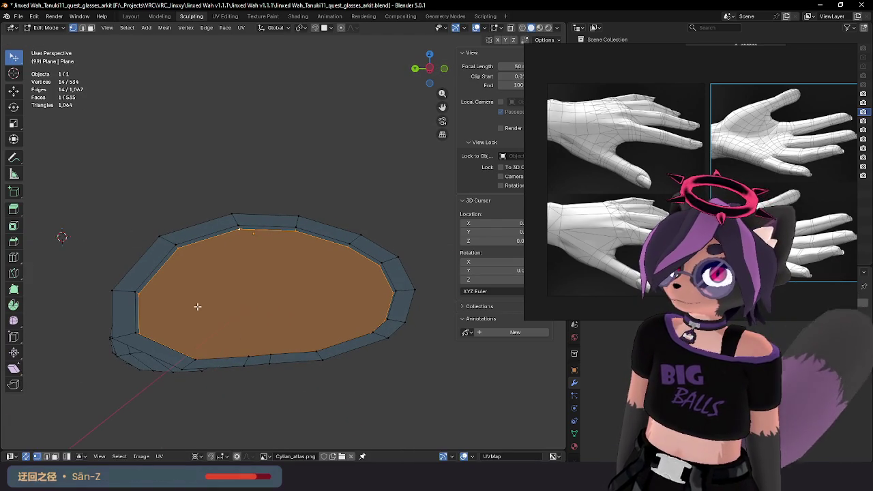
Step: Mark the selected wrist edges as a seam using the F3 'mark' search
key(F3)
text(mark s)
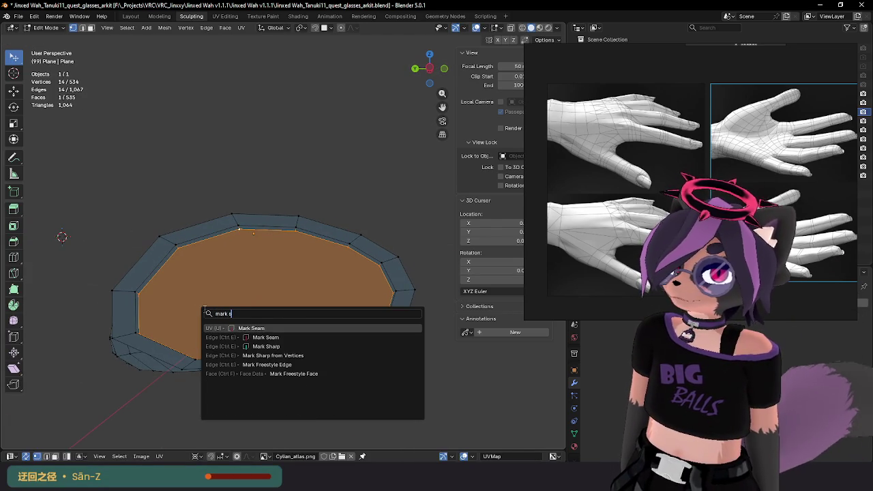
key(Return)
key(Tab)
mouse_move(204, 306)
middle_down()
mouse_move(185, 272)
mouse_move(166, 302)
mouse_move(190, 303)
middle_up()
key(Tab)
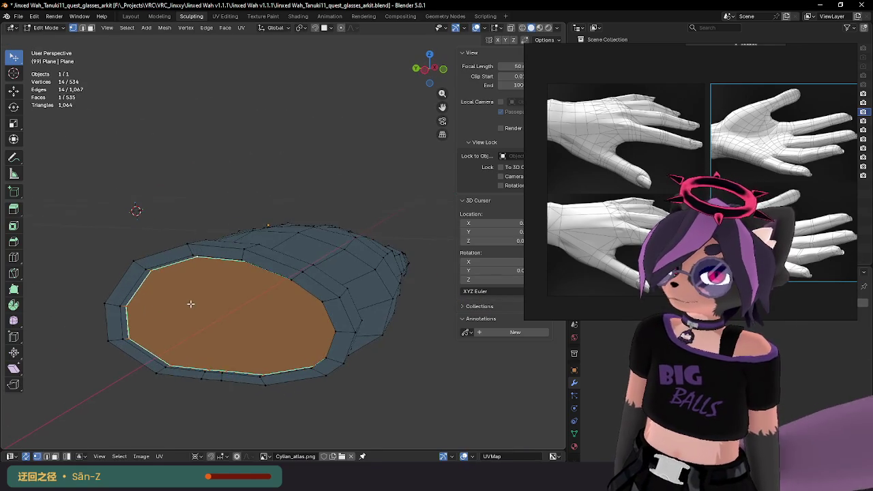
key(Tab)
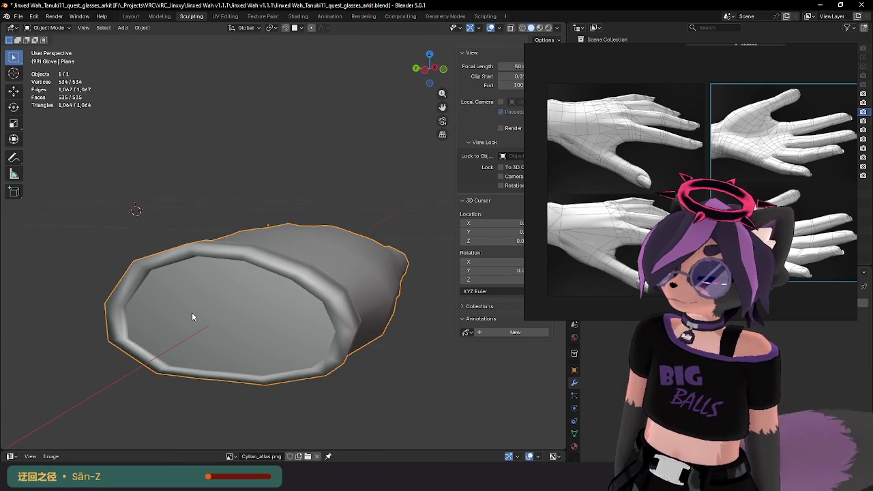
key(Tab)
middle_drag(192, 315, 181, 298)
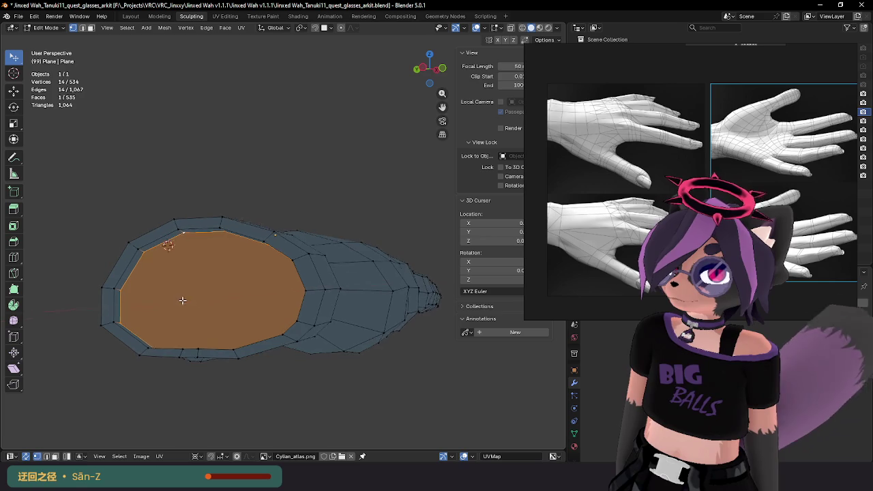
Step: Bevel the end face's edges with a single segment
key(ctrl+b)
scroll(253, 295, down, 1)
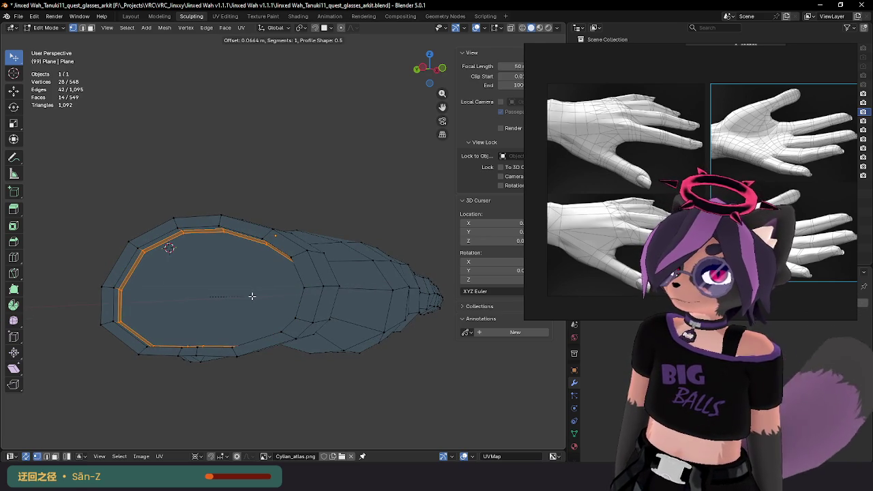
click(252, 296)
mouse_move(253, 286)
middle_down()
mouse_move(247, 231)
mouse_move(269, 241)
middle_up()
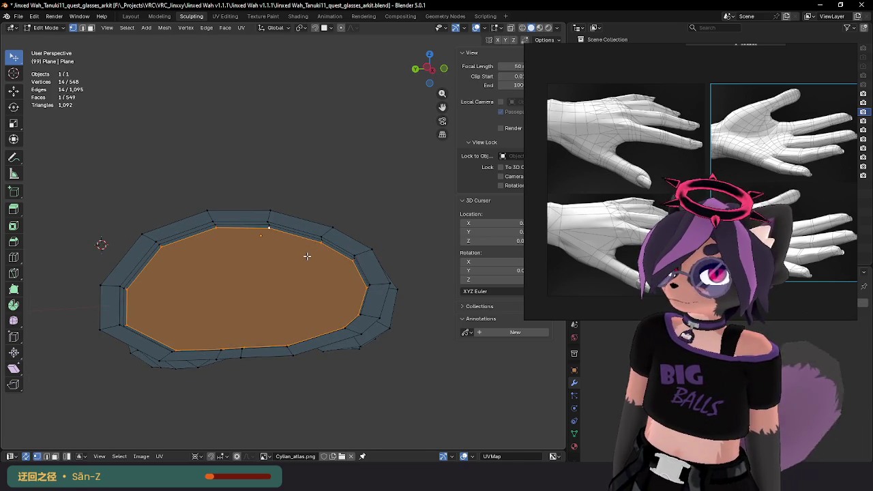
key(Tab)
key(Tab)
Step: Scale the end face and the inner cuff edge loop to new sizes
key(s)
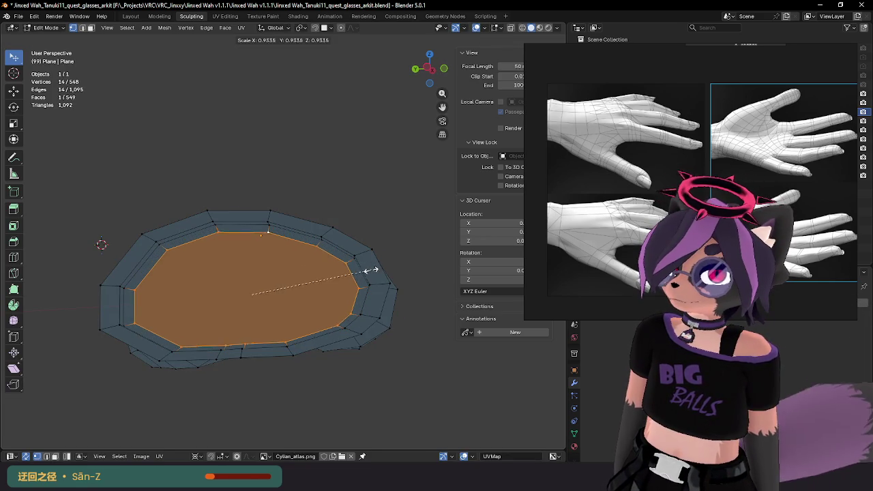
click(300, 274)
alt+click(251, 231)
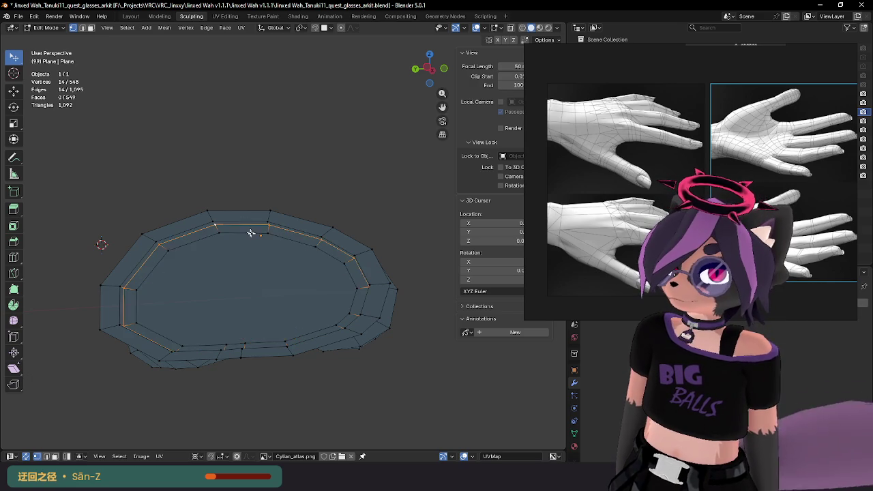
key(s)
click(402, 275)
key(Tab)
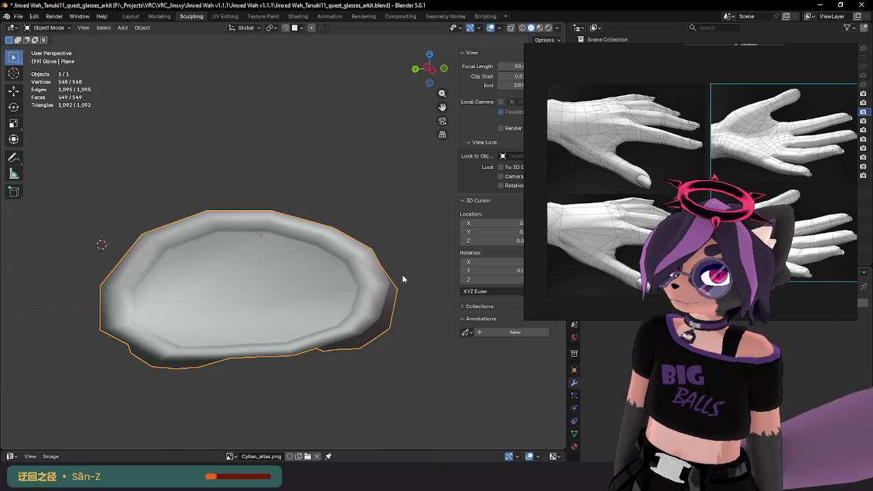
middle_drag(402, 280, 331, 297)
key(Tab)
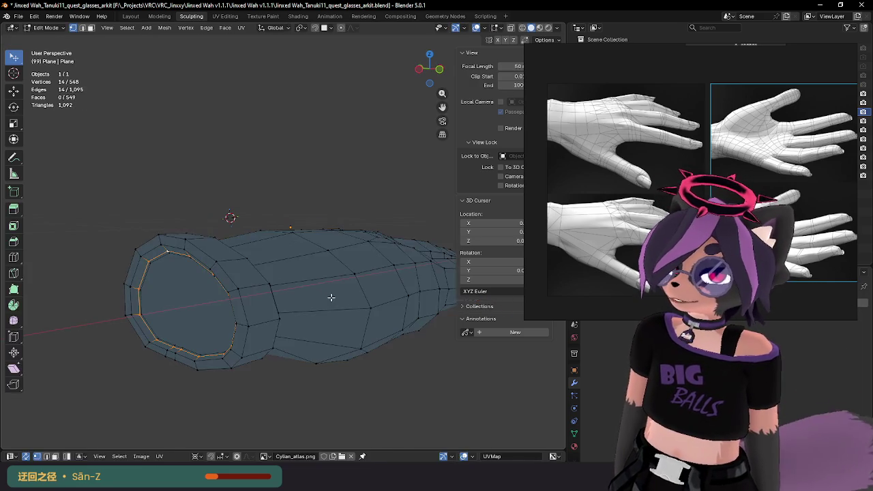
key(Tab)
Step: Merge the end-cap faces into one face and shrink it
key(Tab)
key(Tab)
key(Tab)
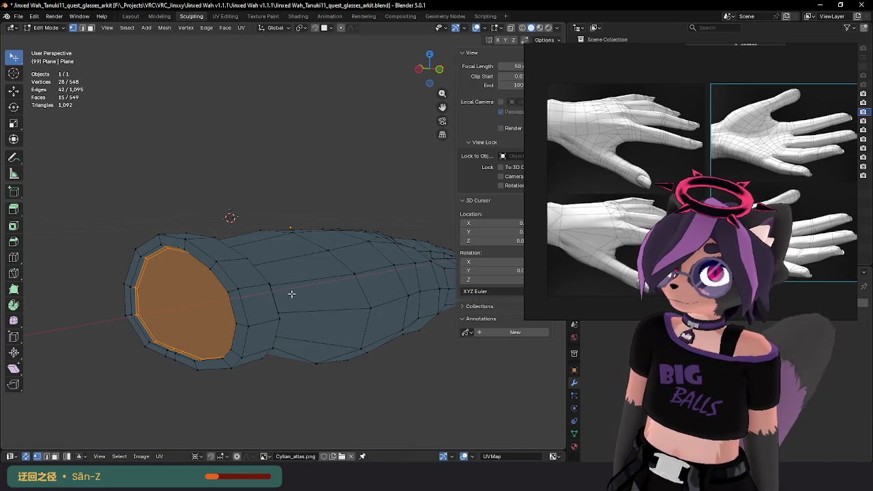
key(ctrl+x)
key(Tab)
key(Tab)
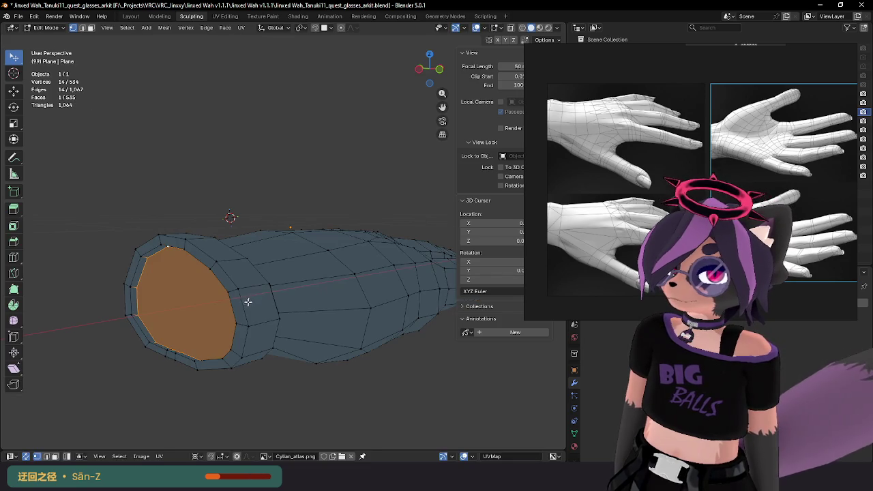
middle_drag(247, 302, 364, 298)
key(s)
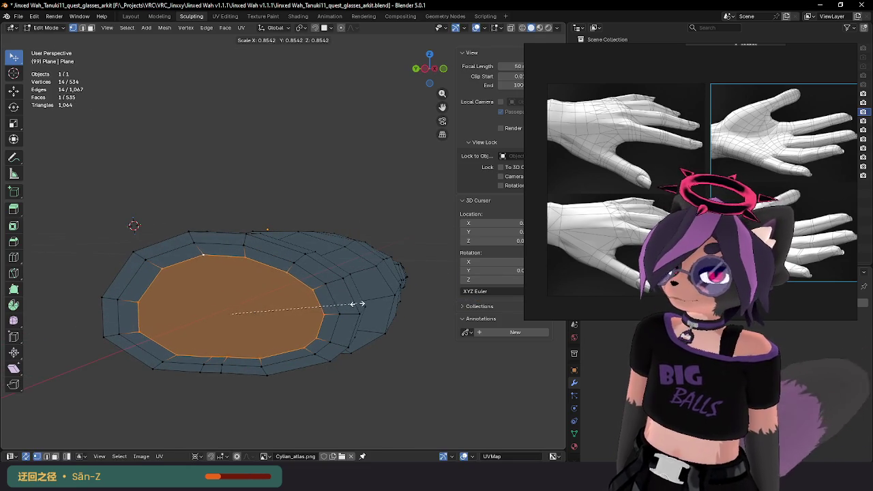
click(359, 303)
Step: Select the cuff rim loop and shrink the inner wrist loop in left side view
alt+click(321, 266)
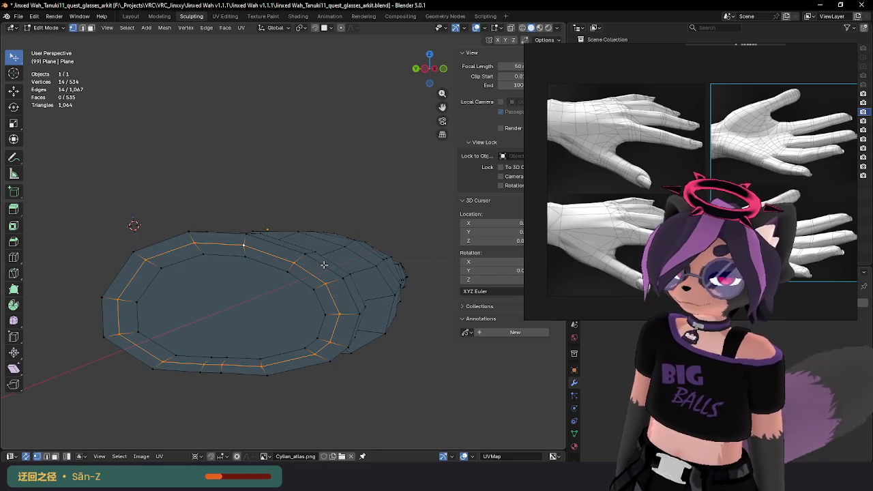
key(KP_3)
key(KP_8)
key(KP_8)
key(KP_8)
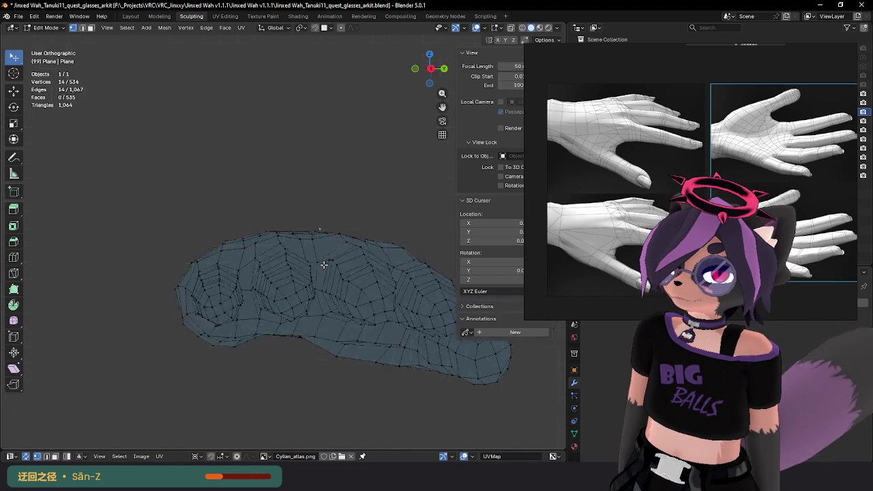
key(ctrl+KP_3)
key(s)
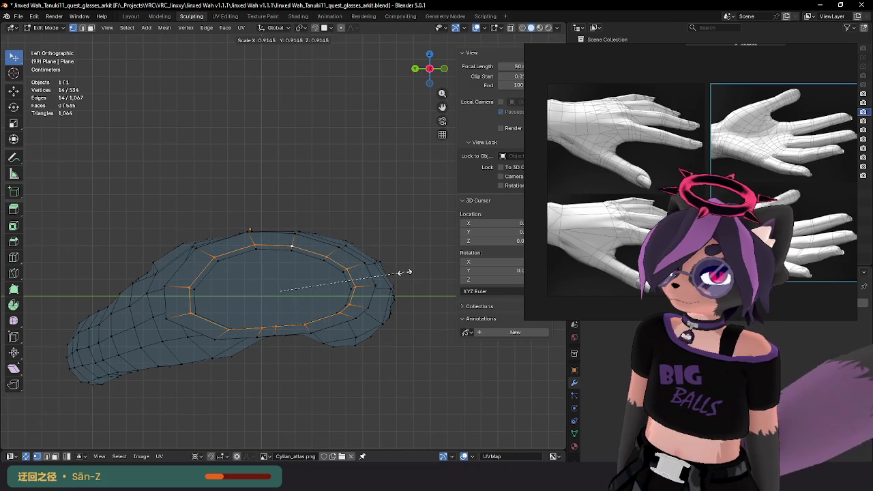
click(402, 273)
key(Tab)
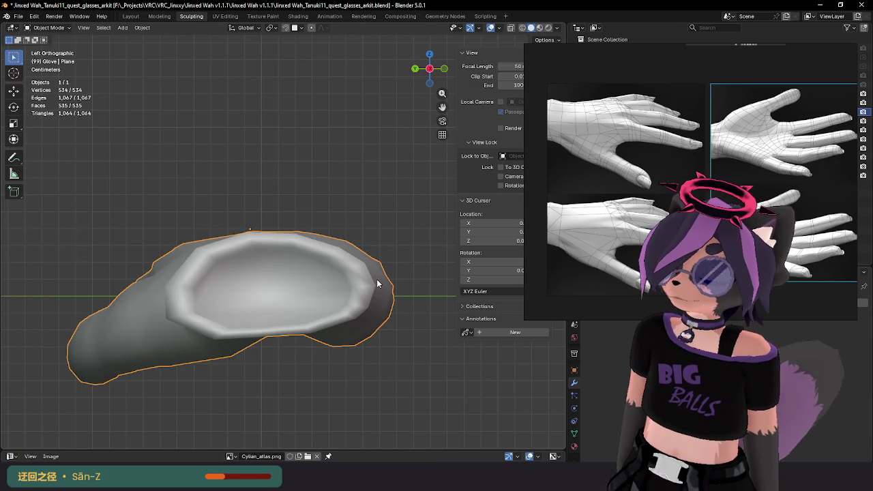
key(Tab)
Step: Delete only the filled cap face inside the wrist loop
key(x)
click(376, 281)
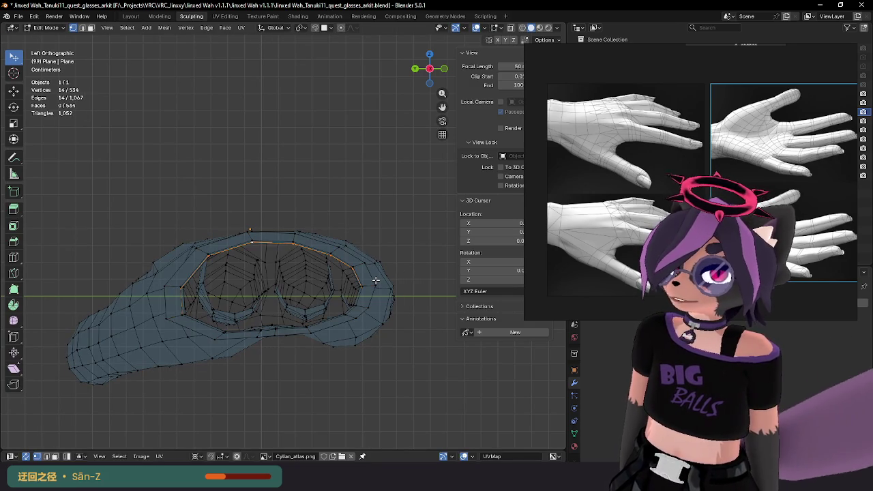
middle_drag(359, 275, 259, 267)
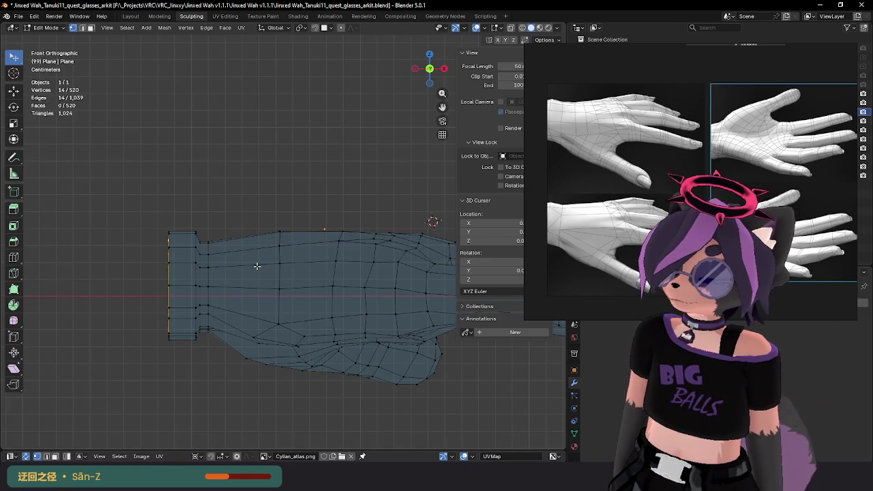
Step: Switch to X-ray wireframe shading and slide the wrist loop slightly along X
key(z)
click(231, 267)
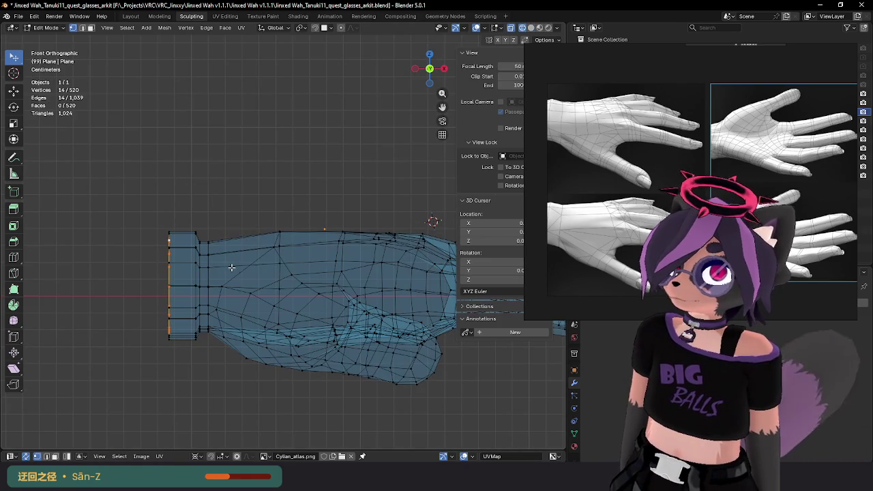
key(g)
key(x)
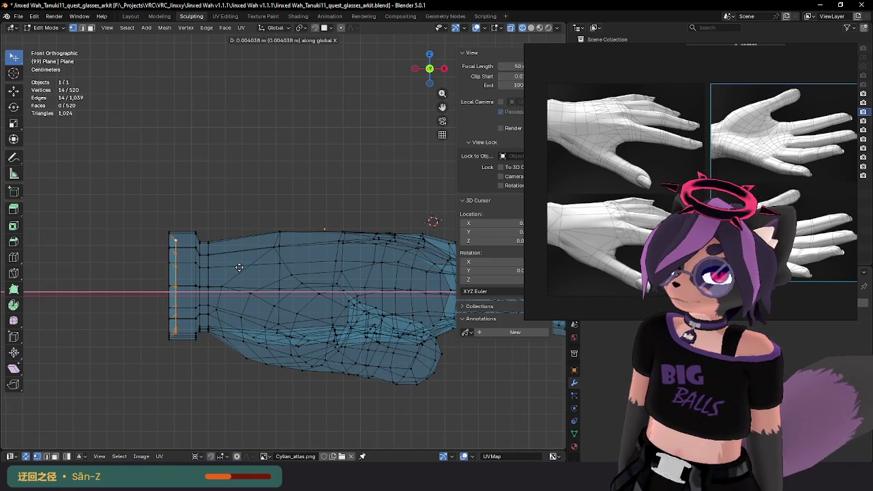
click(239, 268)
Step: Extrude the wrist loop, scale the new loop to 0.869 and cap it with a face
key(e)
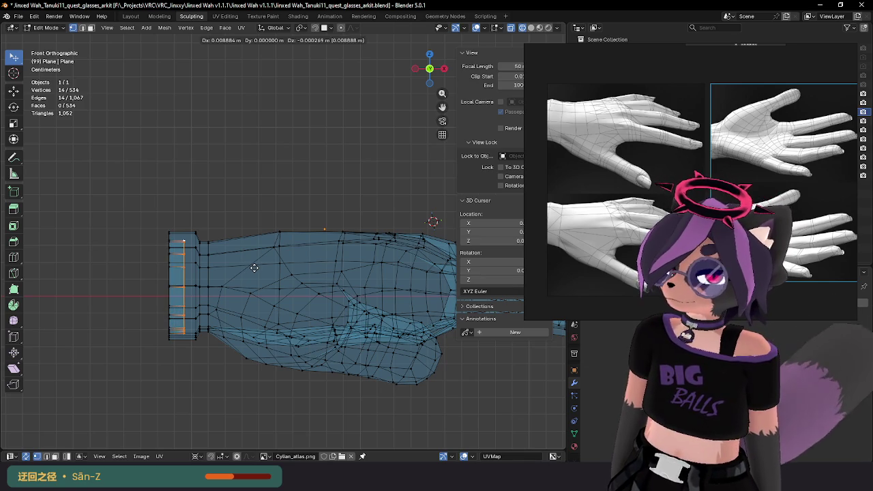
click(254, 268)
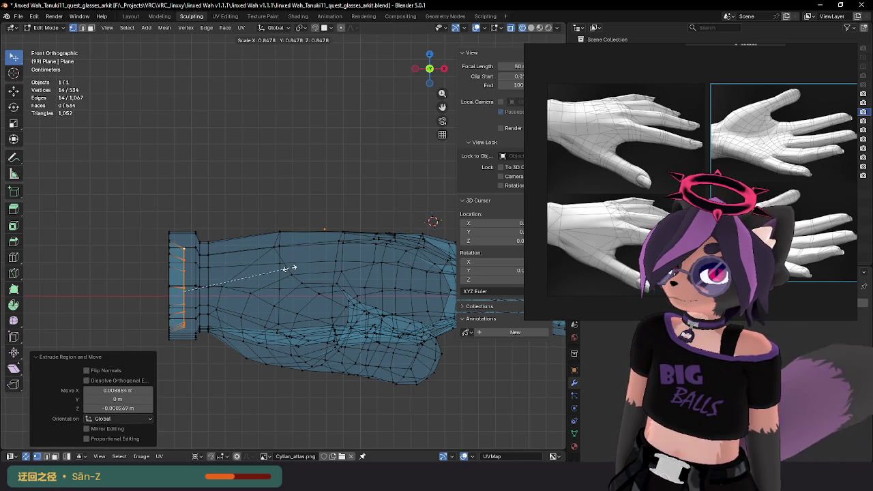
click(292, 268)
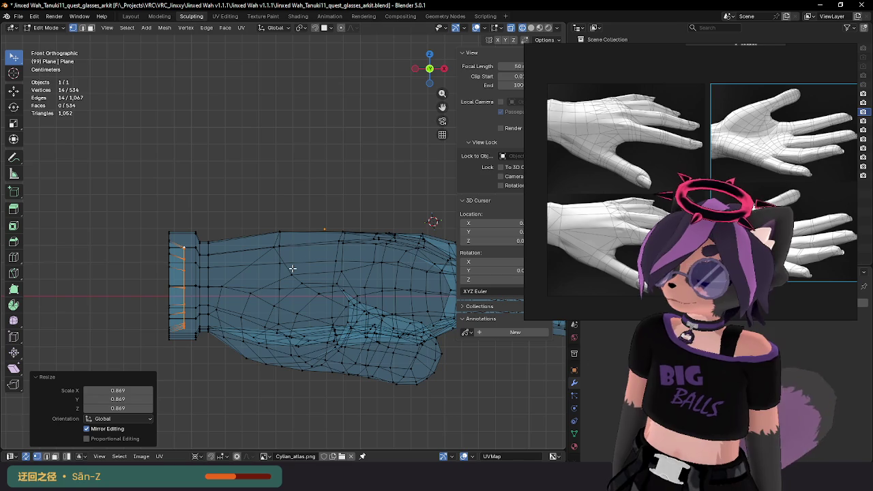
key(f)
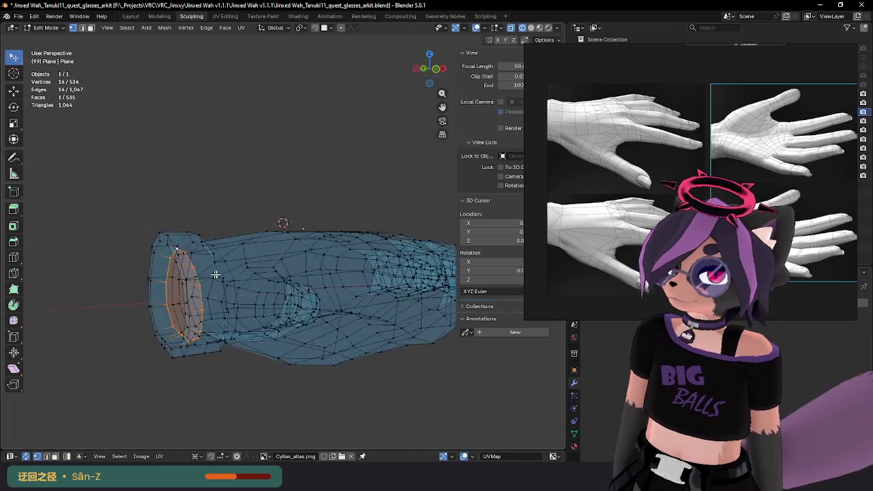
Step: Return to solid shading in Object Mode, zoom in, and re-enter editing on the wrist end
mouse_move(292, 268)
middle_down()
mouse_move(253, 273)
mouse_move(249, 306)
mouse_move(289, 330)
mouse_move(344, 311)
middle_up()
key(Tab)
key(shift+z)
scroll(360, 298, up, 1)
scroll(356, 291, up, 2)
scroll(343, 282, up, 1)
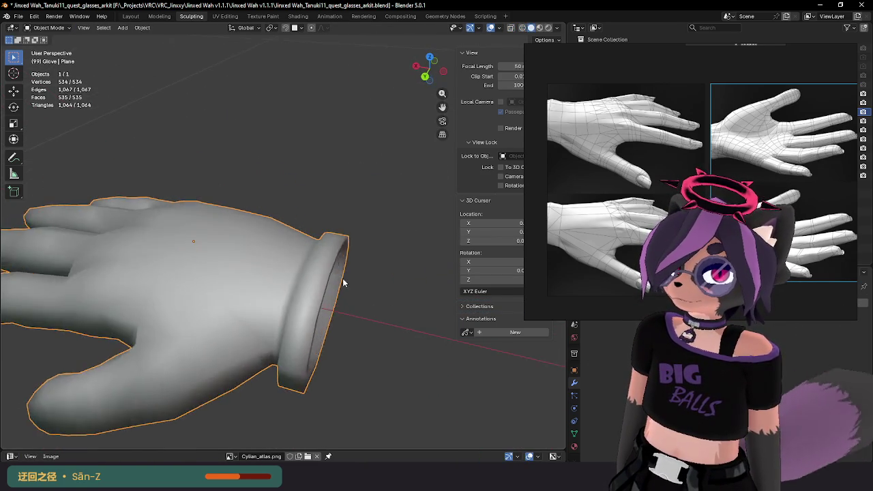
key(Tab)
middle_drag(311, 276, 221, 251)
Step: Grow the selection around the wrist and move the cuff end along X to -0.010611 m
key(ctrl+KP_Add)
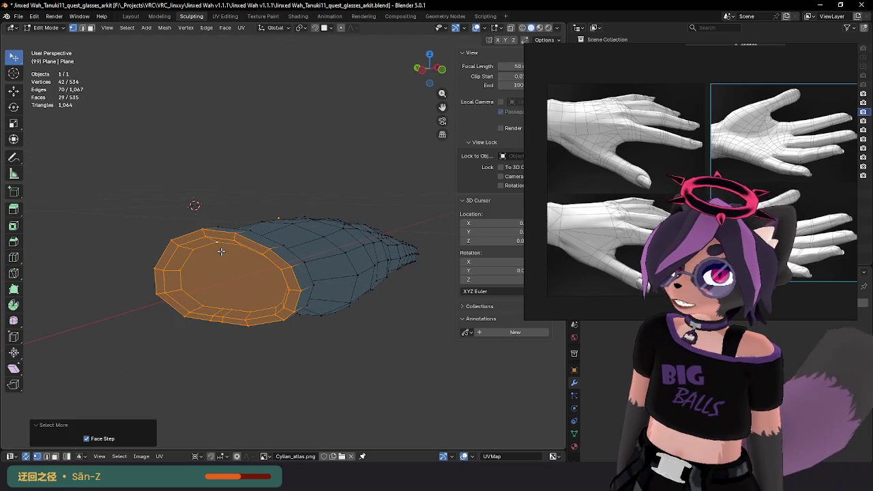
key(KP_3)
key(KP_1)
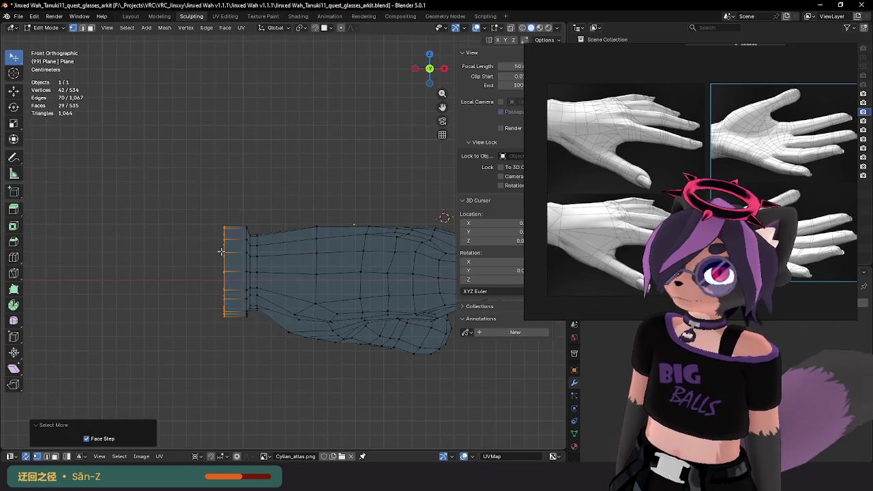
key(g)
key(x)
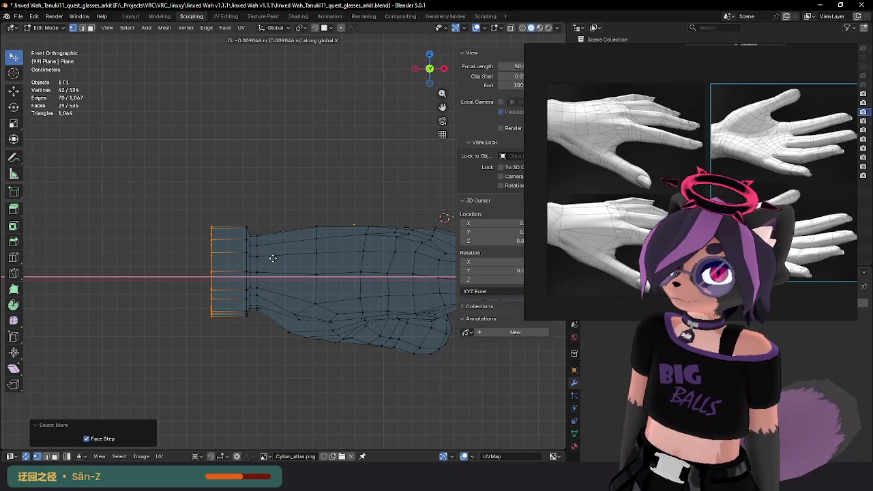
click(264, 259)
scroll(263, 258, down, 2)
scroll(264, 259, down, 2)
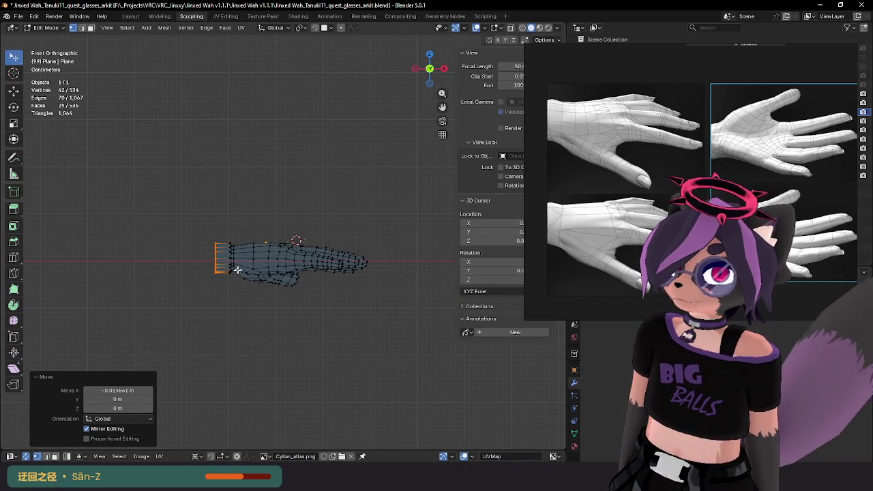
key(g)
key(x)
click(245, 269)
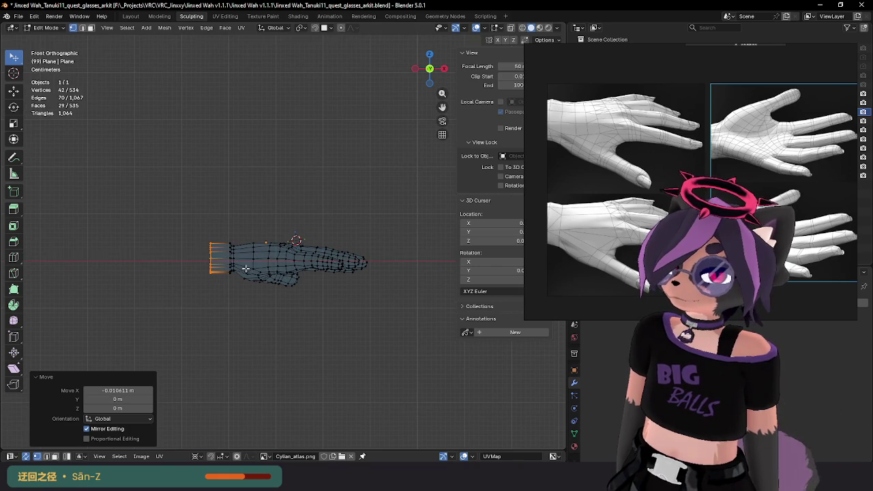
Step: Add the next edge loop to the cuff selection and scale the cuff up by 1.106
scroll(242, 271, up, 3)
scroll(232, 275, up, 1)
scroll(219, 278, up, 2)
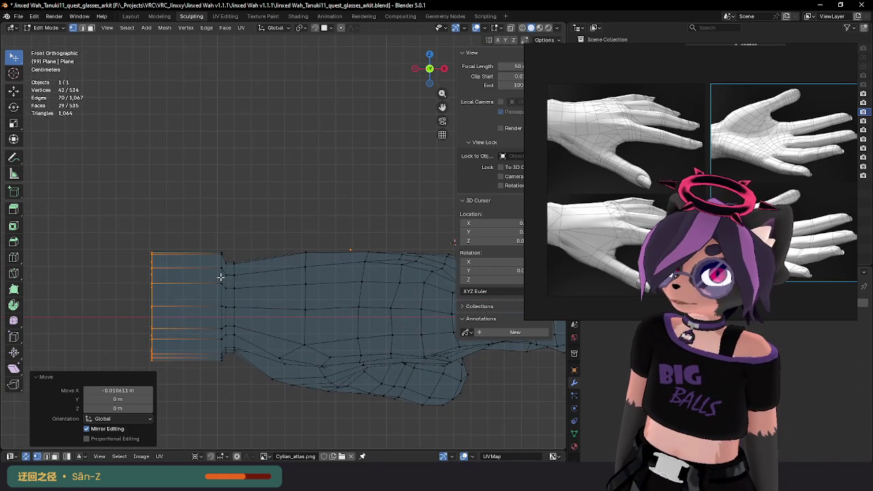
alt+shift+click(220, 277)
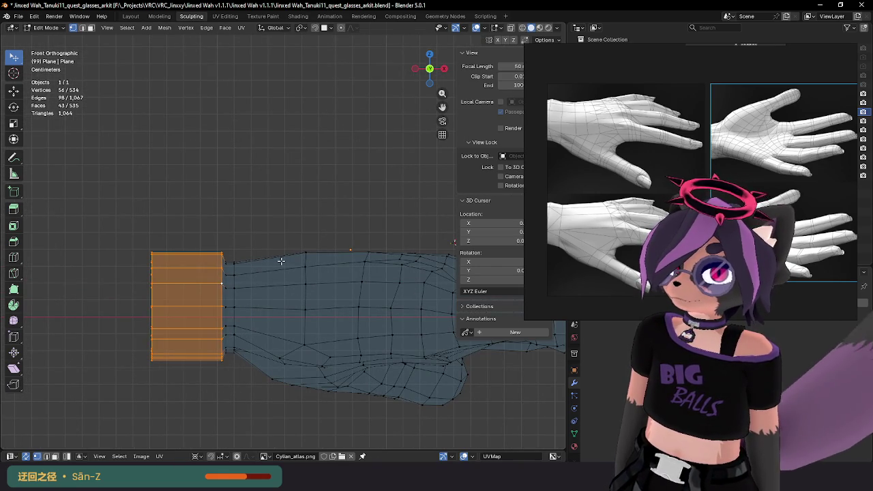
scroll(281, 260, down, 2)
scroll(281, 261, down, 2)
key(s)
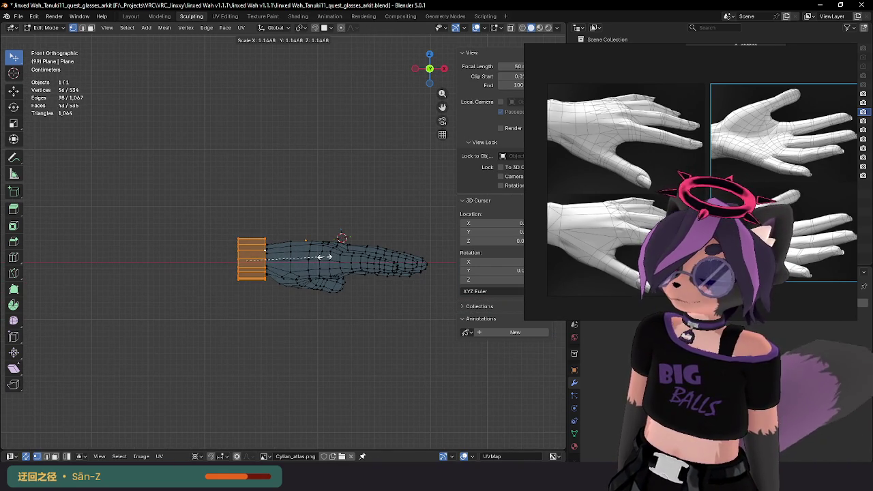
right_click(328, 257)
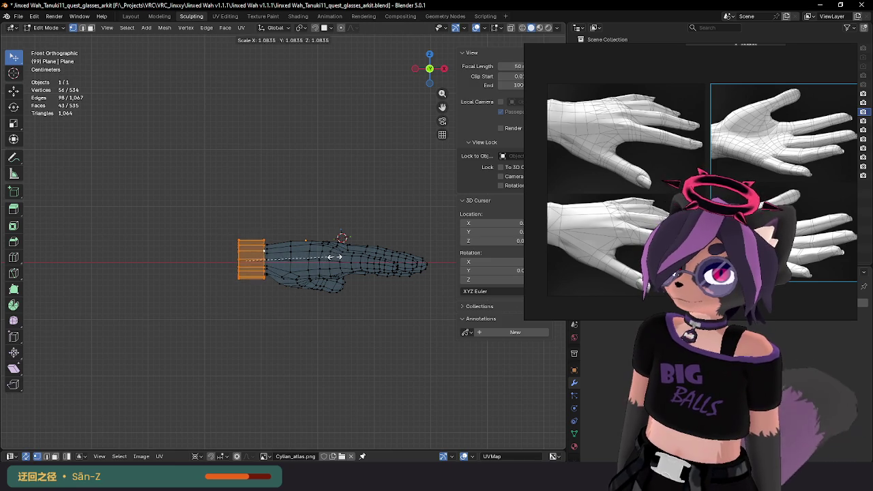
click(334, 257)
Step: Cancel an X move, inspect the glove, and start scaling the cuff end face excluding X
key(g)
key(x)
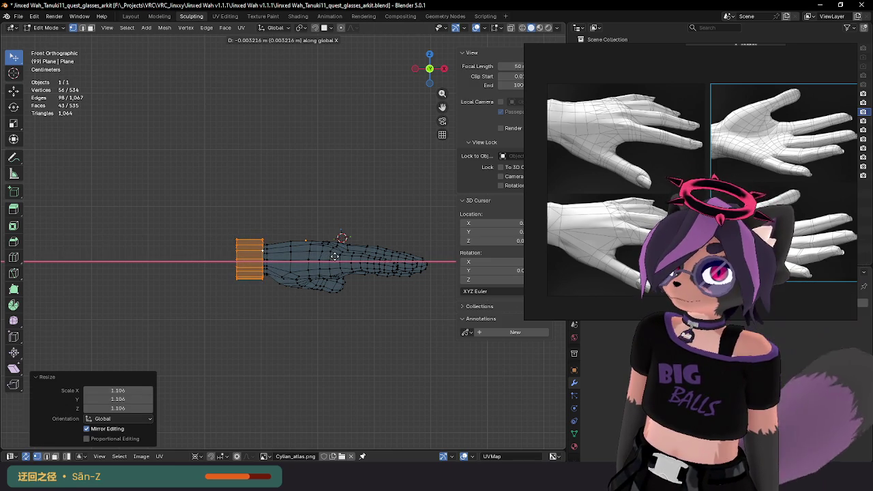
right_click(335, 256)
key(Tab)
mouse_move(335, 256)
middle_down()
mouse_move(191, 312)
mouse_move(345, 313)
mouse_move(366, 291)
mouse_move(279, 357)
mouse_move(304, 306)
middle_up()
key(Tab)
scroll(385, 314, up, 5)
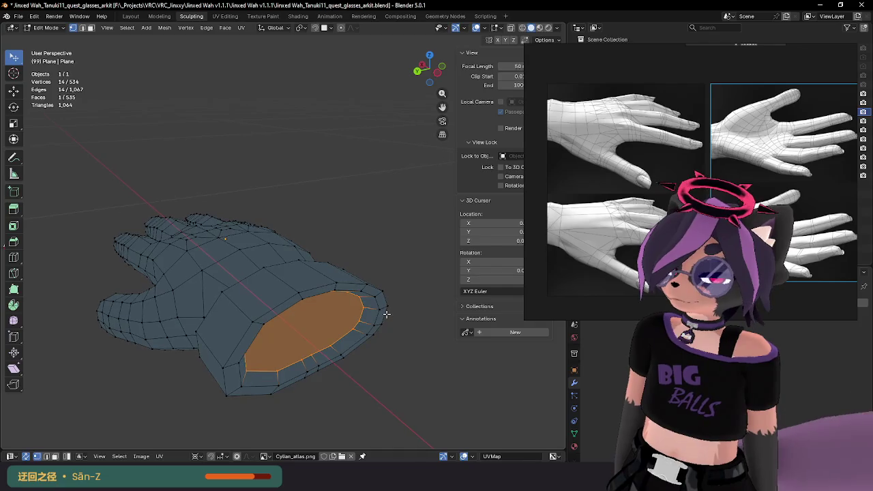
key(s)
key(shift+x)
Step: Confirm widening the cuff opening and look into it
click(396, 311)
key(Tab)
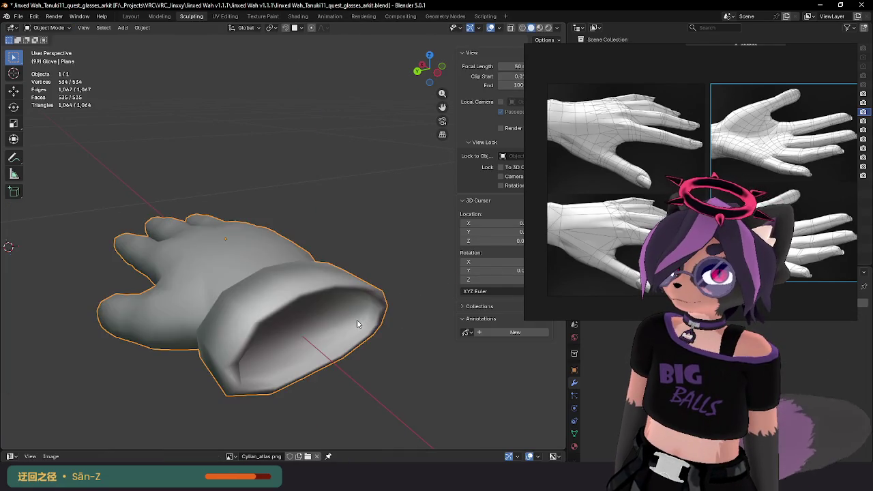
mouse_move(397, 312)
middle_down()
mouse_move(289, 310)
mouse_move(306, 302)
mouse_move(253, 288)
middle_up()
key(Tab)
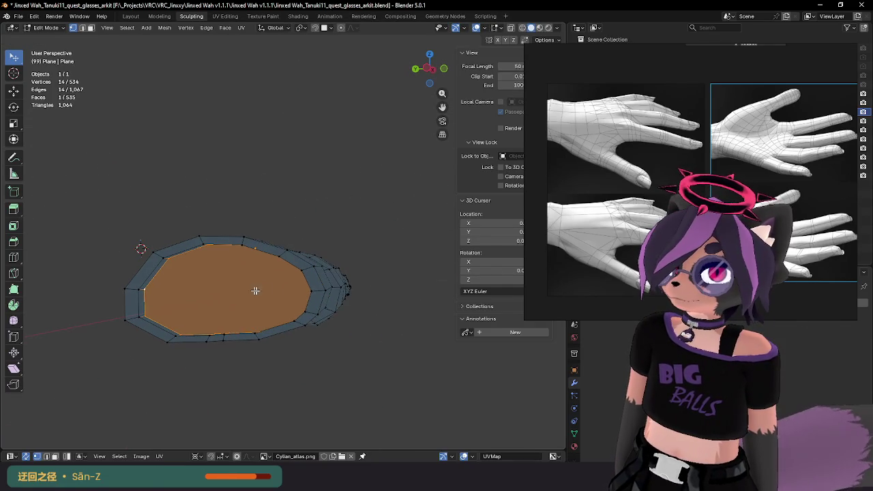
Step: Try a Ctrl+B inset ring around the cuff face, then discard it
key(ctrl+b)
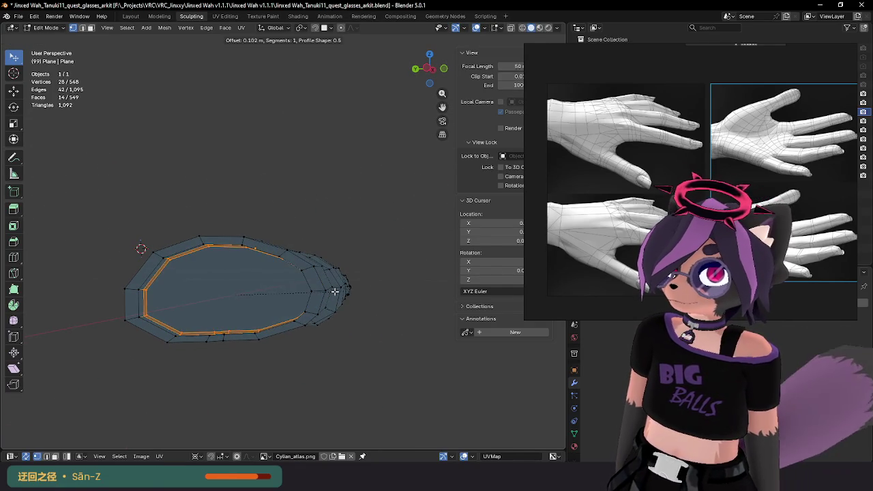
click(335, 291)
key(Tab)
mouse_move(334, 292)
middle_down()
mouse_move(283, 305)
mouse_move(340, 316)
mouse_move(343, 307)
mouse_move(273, 335)
mouse_move(248, 331)
mouse_move(312, 330)
mouse_move(310, 314)
mouse_move(325, 339)
mouse_move(296, 312)
mouse_move(337, 351)
mouse_move(347, 349)
mouse_move(312, 331)
mouse_move(283, 337)
middle_up()
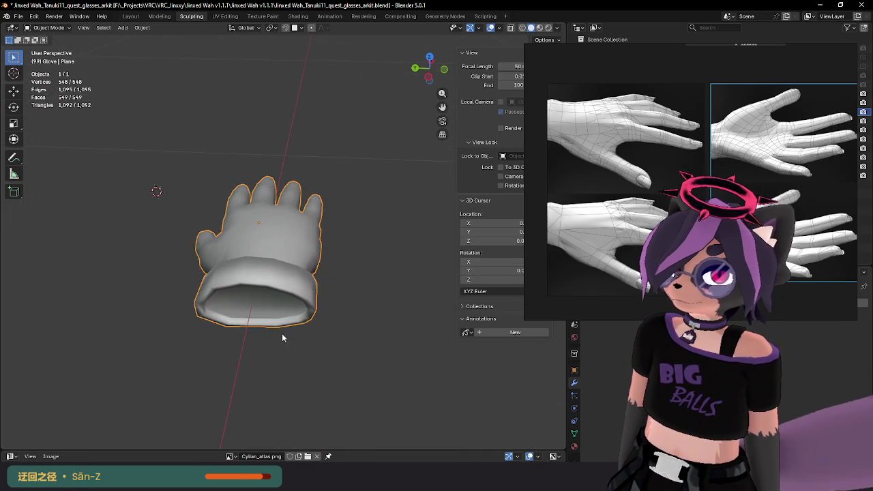
key(Tab)
key(Tab)
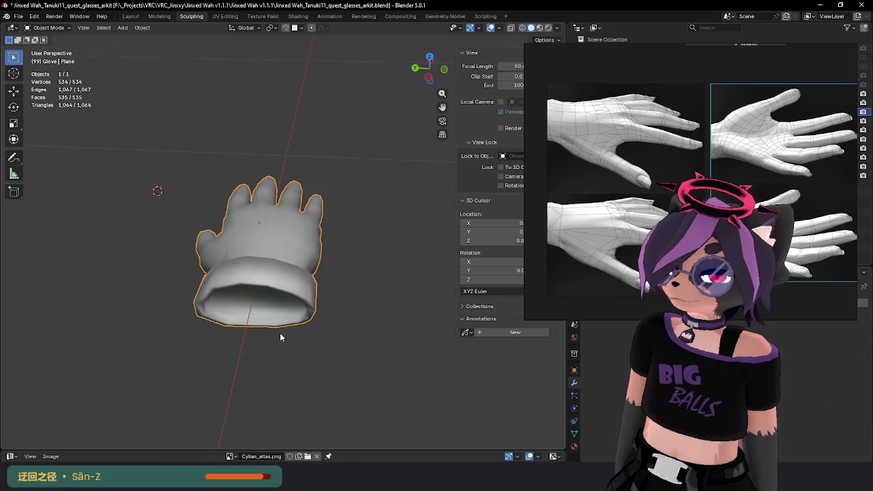
mouse_move(279, 332)
middle_down()
mouse_move(307, 288)
mouse_move(336, 285)
middle_up()
key(Tab)
Step: Grow the selection to the ring around the cuff face and reshape it along one axis
key(ctrl+KP_Add)
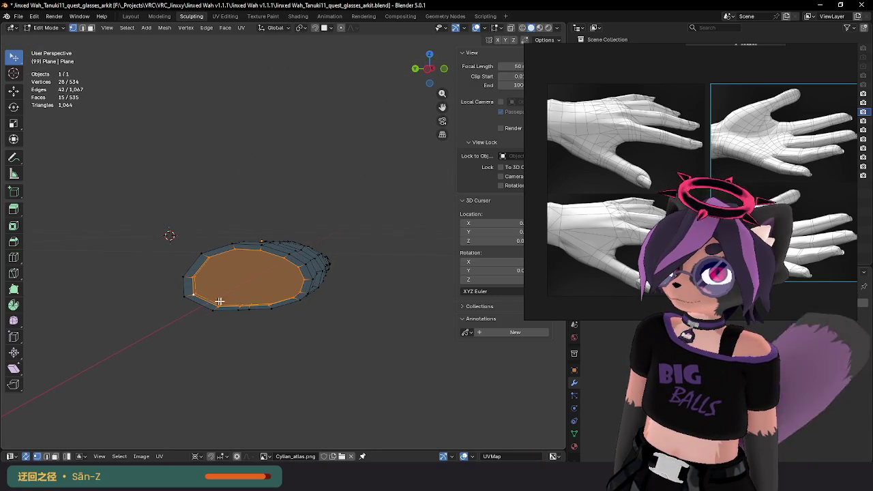
key(z)
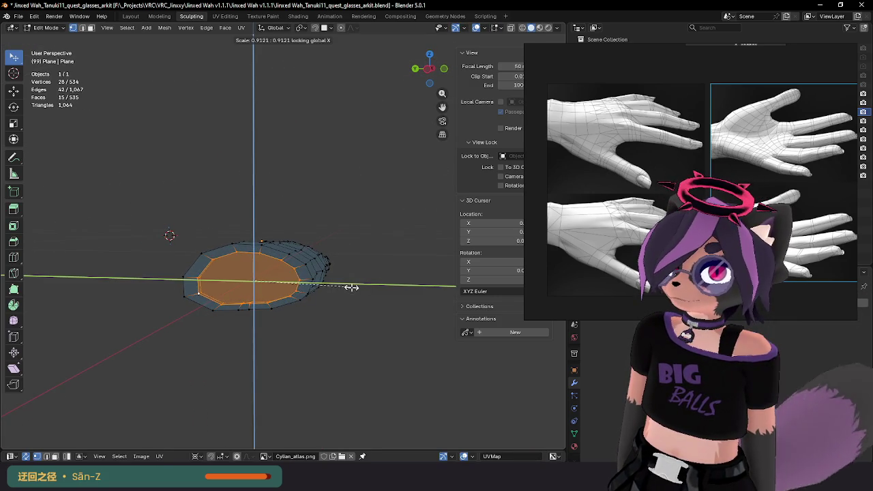
click(351, 289)
key(Tab)
mouse_move(343, 300)
middle_down()
mouse_move(327, 321)
mouse_move(233, 301)
middle_up()
key(Tab)
Step: Select the opening's inner loop and bevel it into an inset ring
click(232, 301)
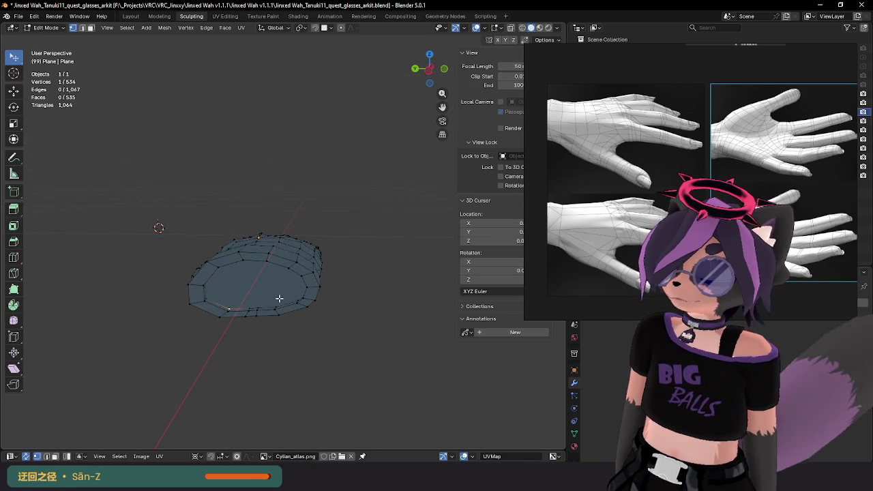
alt+click(250, 308)
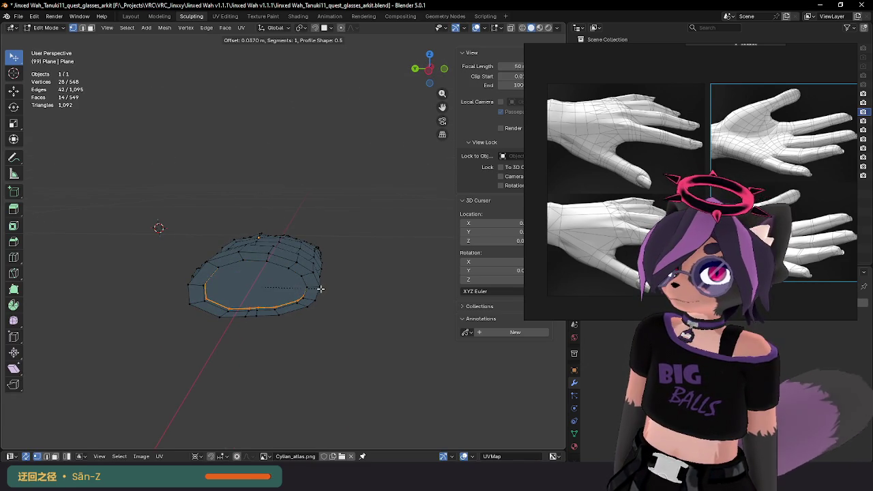
click(321, 289)
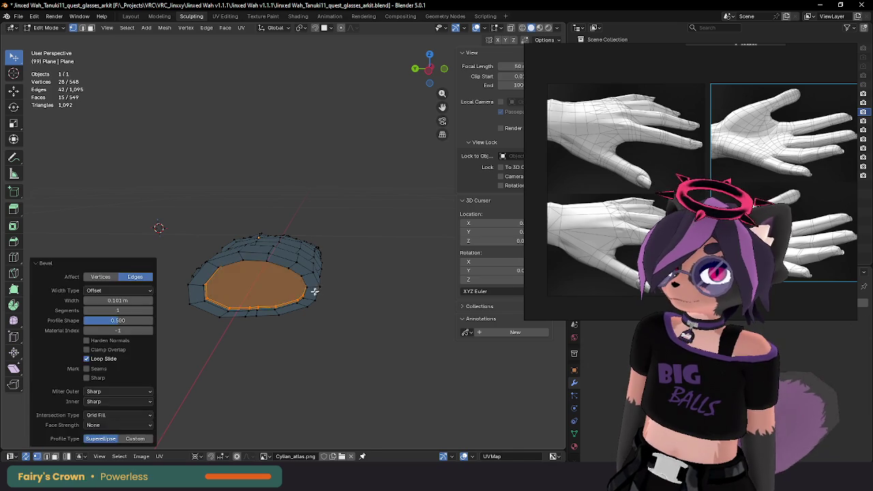
key(Tab)
scroll(267, 316, up, 2)
key(Tab)
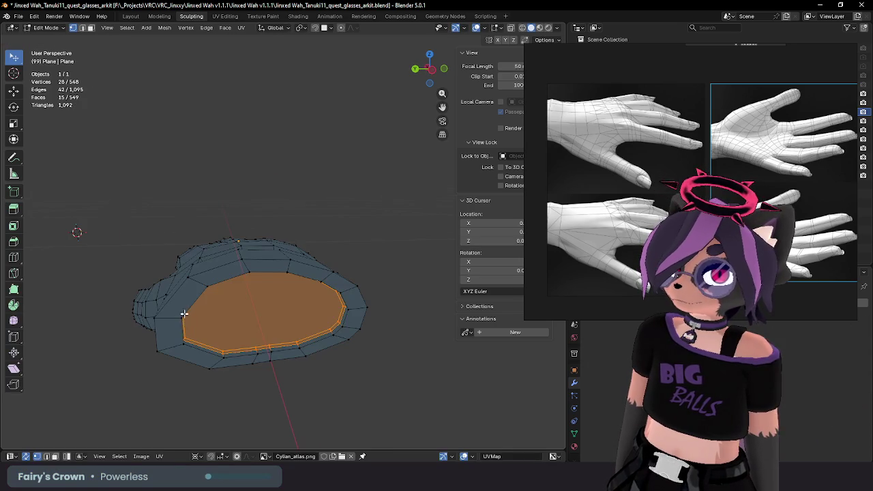
alt+click(185, 308)
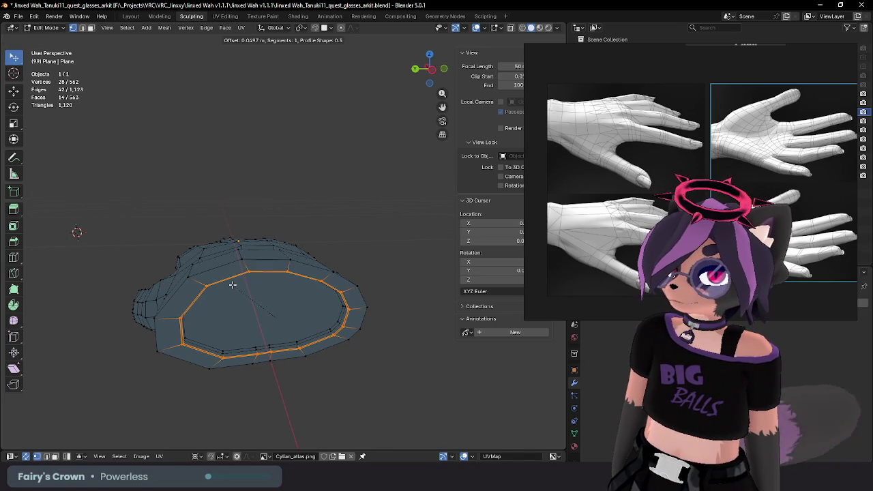
click(236, 290)
key(Tab)
mouse_move(244, 319)
middle_down()
mouse_move(286, 317)
mouse_move(195, 345)
mouse_move(298, 352)
mouse_move(249, 302)
middle_up()
Step: Back in Object Mode, bring up the Ctrl+A Apply menu for the glove's transforms
key(Tab)
key(l)
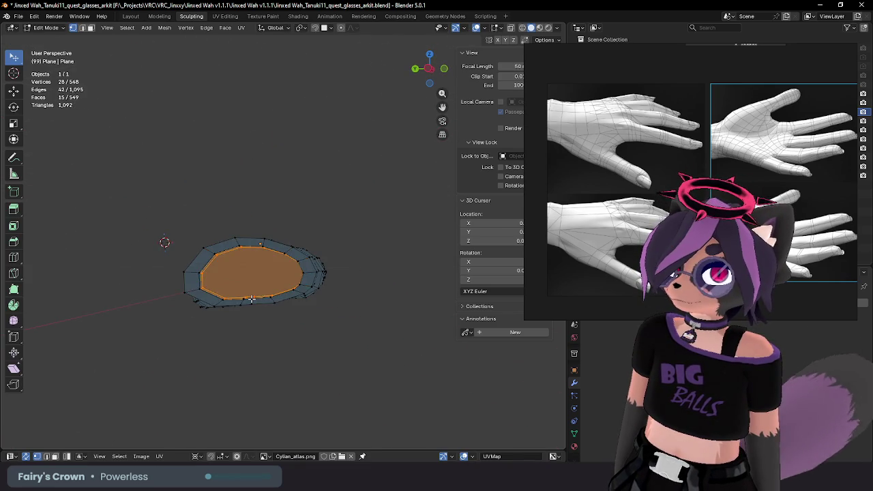
key(Tab)
key(Tab)
mouse_move(251, 299)
middle_down()
mouse_move(245, 314)
mouse_move(264, 327)
middle_up()
key(Tab)
key(ctrl+a)
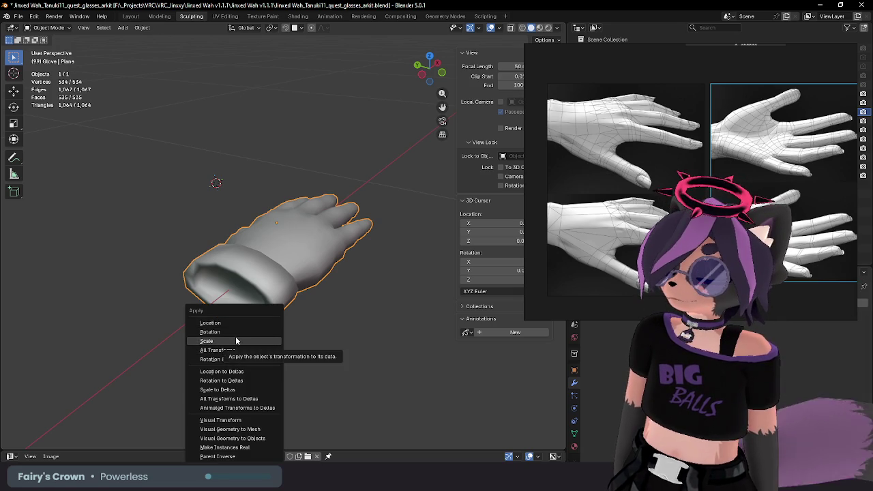
Step: Apply the glove's rotation and scale, then try and cancel a bevel on the opening in Edit Mode
click(226, 359)
mouse_move(234, 356)
middle_down()
mouse_move(266, 290)
mouse_move(242, 271)
middle_up()
key(Tab)
key(ctrl+b)
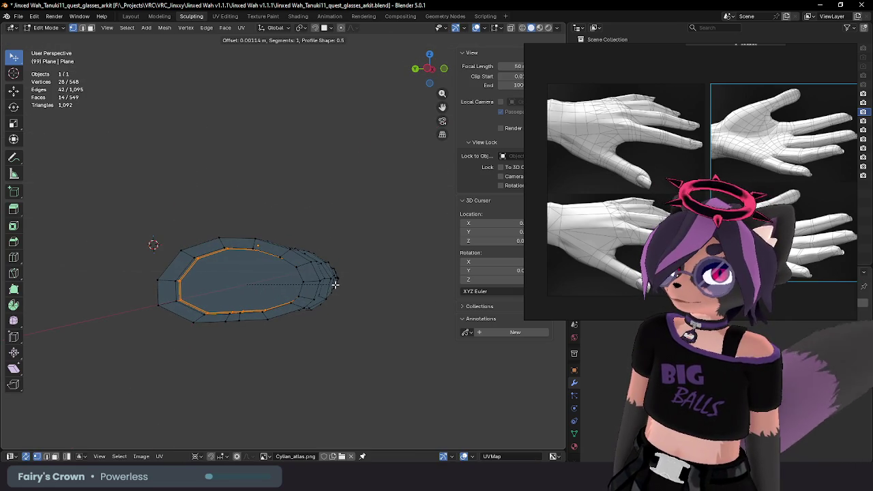
key(Escape)
middle_drag(334, 285, 334, 291)
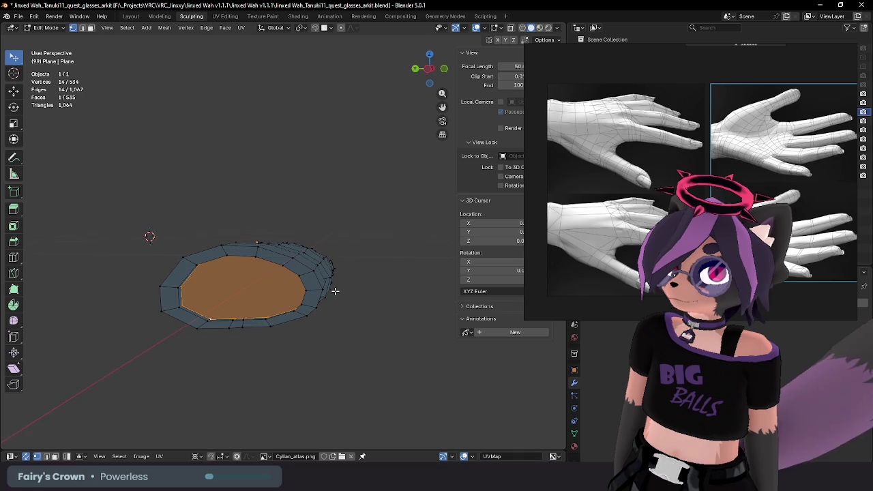
middle_drag(184, 276, 204, 272)
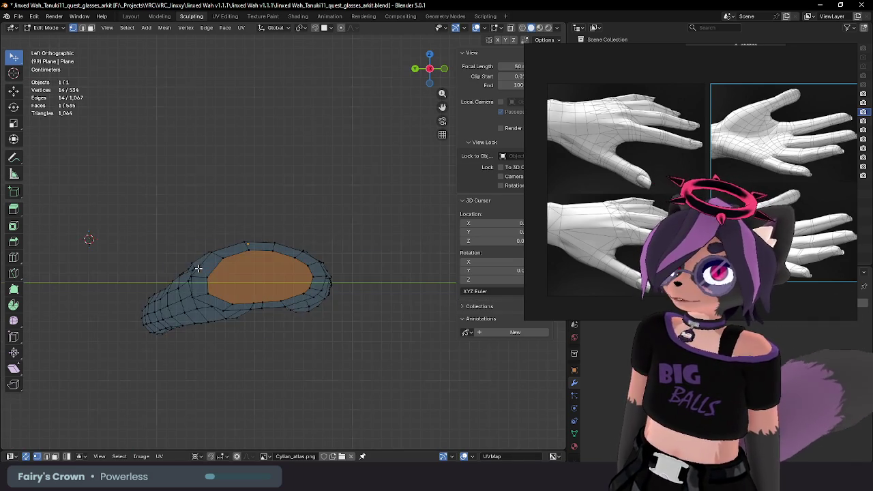
Step: Select a rim vertex near the thumb and switch to Left Orthographic view
click(162, 321)
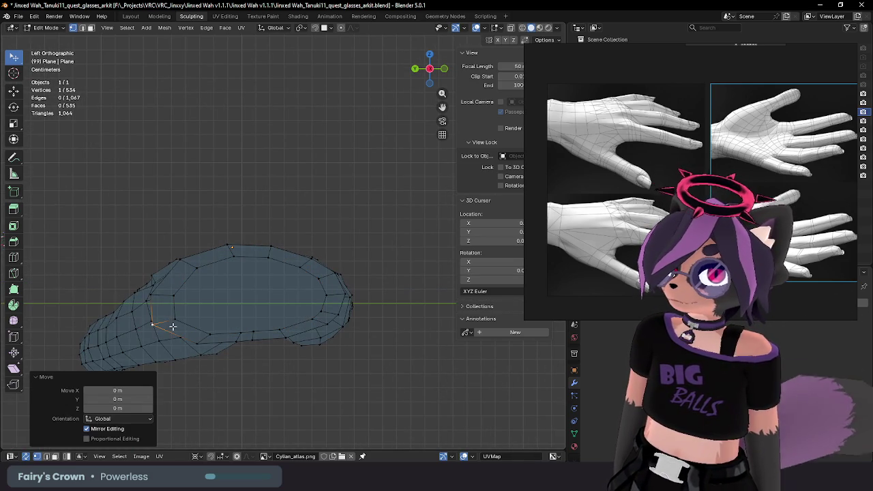
key(g)
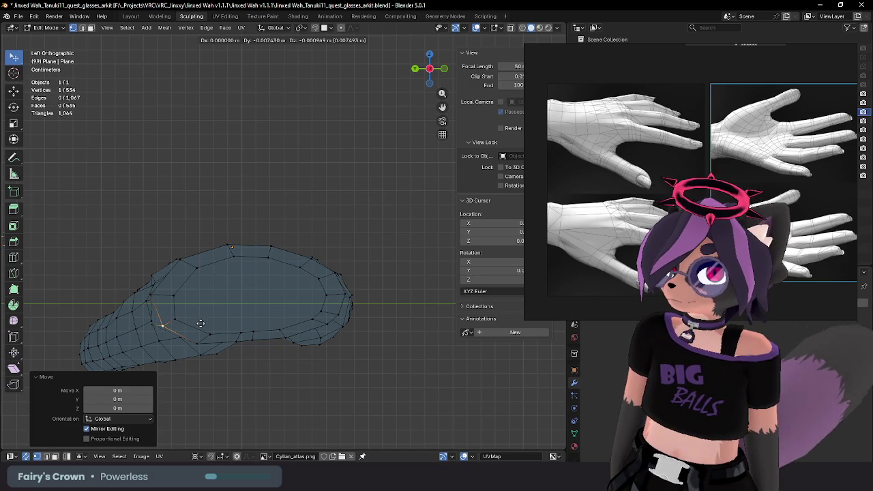
key(Escape)
middle_drag(198, 324, 233, 317)
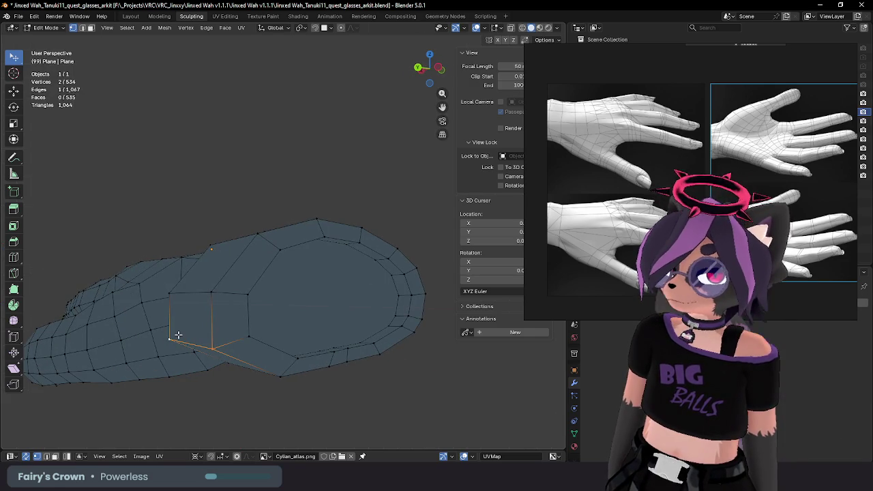
key(KP_3)
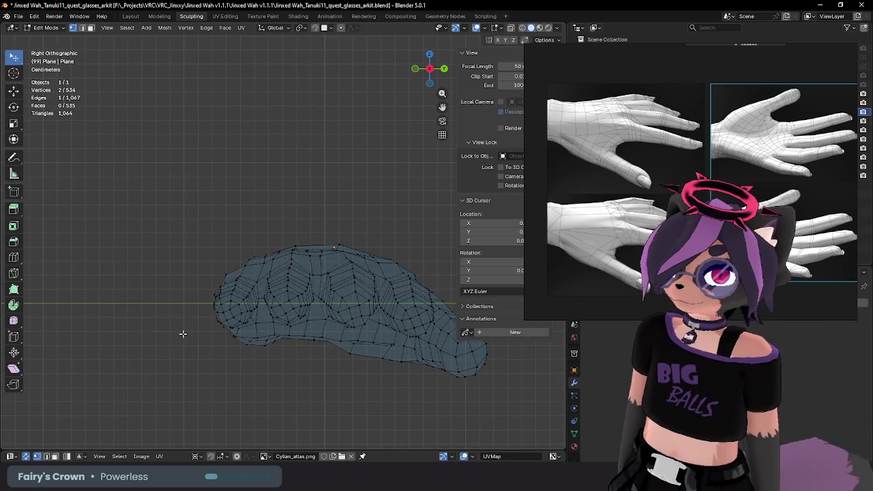
key(ctrl+KP_3)
Step: Move the selected rim edge, then reposition a single rim vertex beside it
key(g)
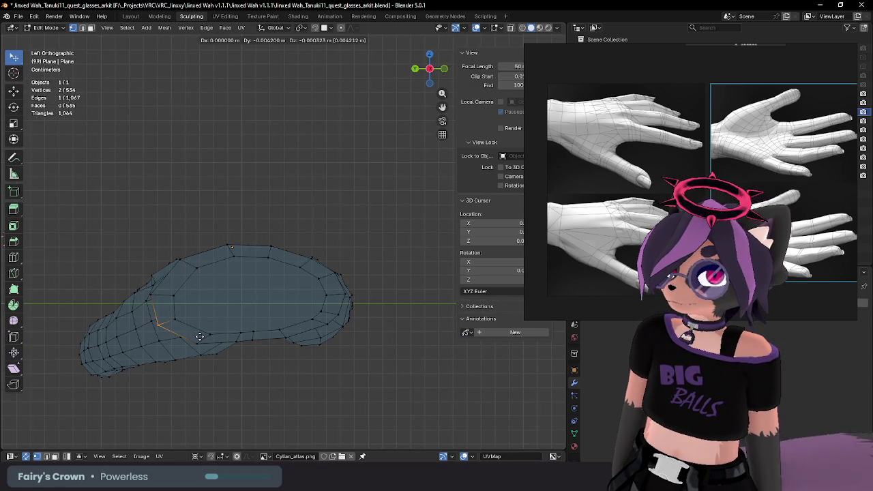
click(198, 338)
click(213, 335)
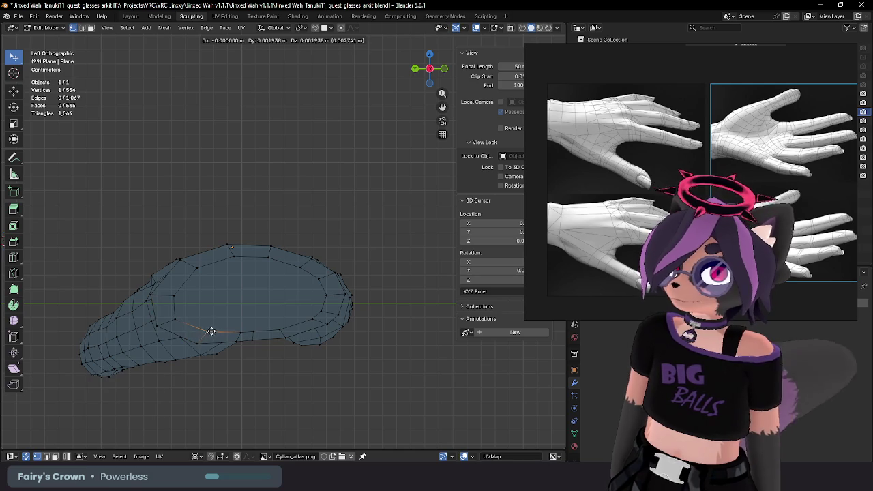
click(206, 332)
click(242, 327)
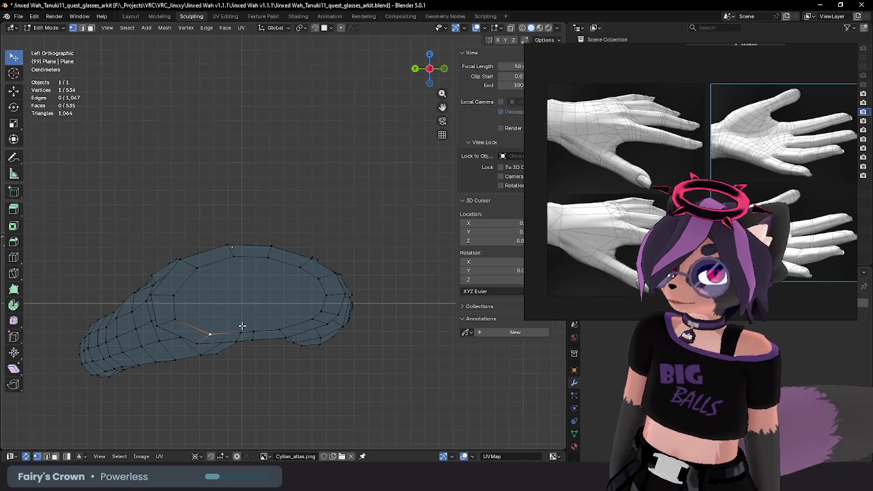
mouse_move(241, 326)
middle_down()
mouse_move(184, 389)
mouse_move(230, 384)
middle_up()
Step: Select two neighbouring rim vertices and move them together
key(g)
click(207, 386)
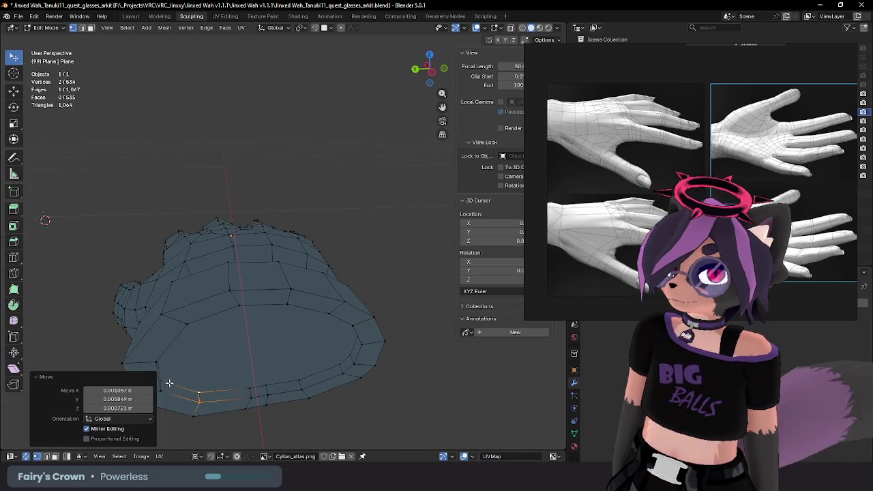
mouse_move(160, 384)
middle_down()
mouse_move(141, 362)
mouse_move(161, 365)
middle_up()
key(g)
click(160, 365)
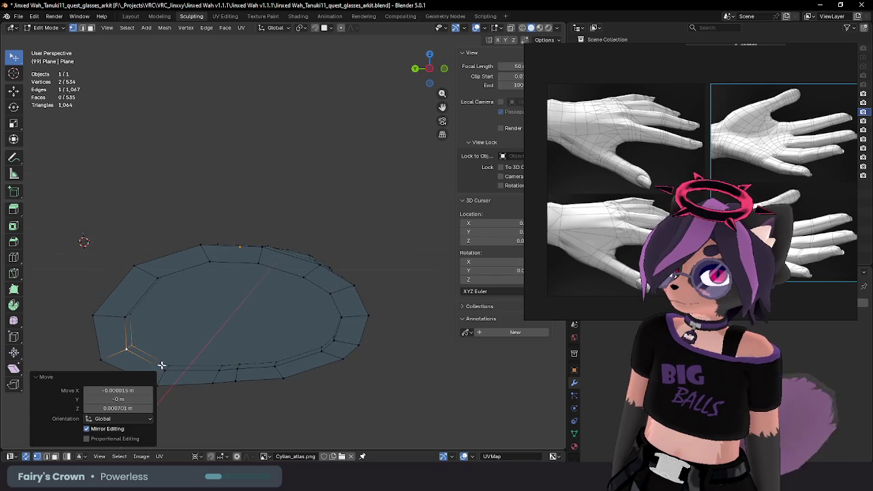
Step: Nudge another single rim vertex, then undo that change
click(226, 371)
key(g)
click(210, 371)
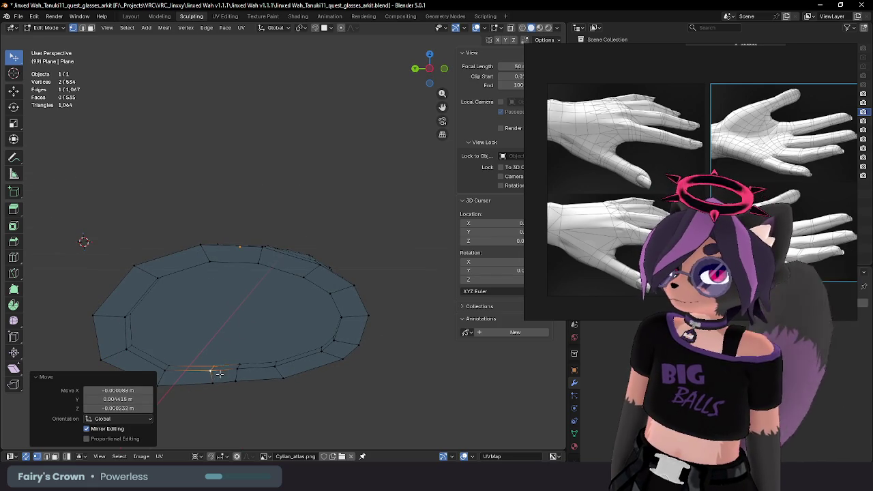
click(237, 368)
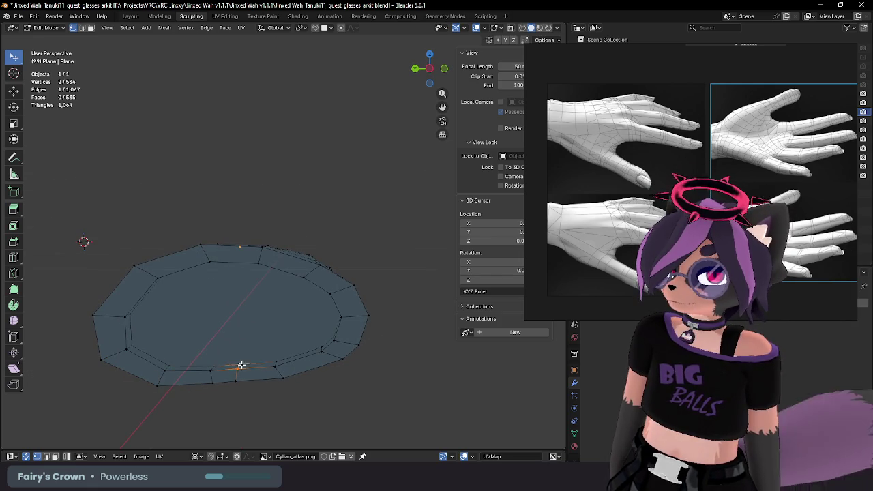
middle_drag(241, 365, 265, 340)
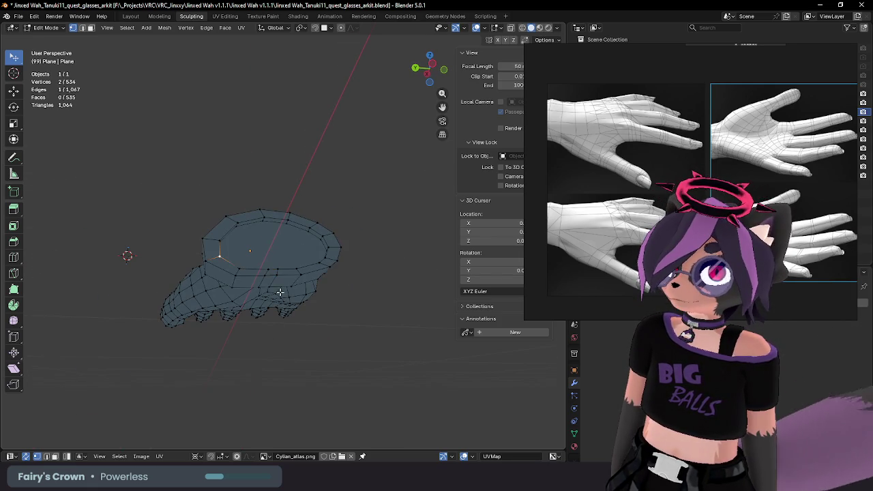
key(ctrl+z)
Step: Move the selected rim vertices into place from the zoomed-in left side view
mouse_move(284, 280)
middle_down()
mouse_move(289, 295)
mouse_move(259, 285)
mouse_move(289, 272)
mouse_move(251, 279)
middle_up()
key(ctrl+KP_3)
scroll(251, 279, up, 1)
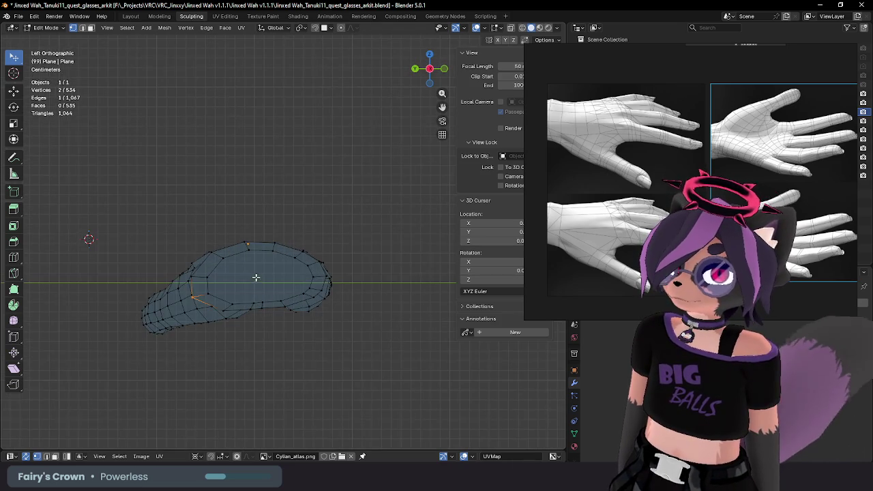
key(g)
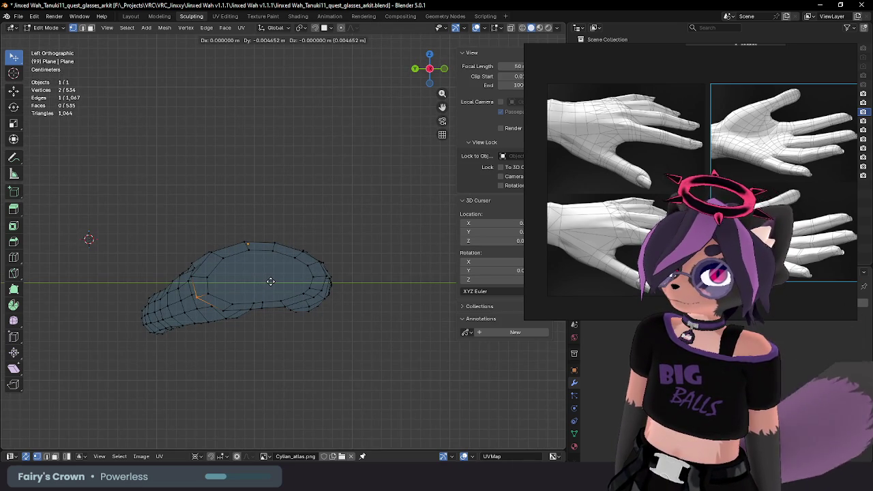
click(271, 282)
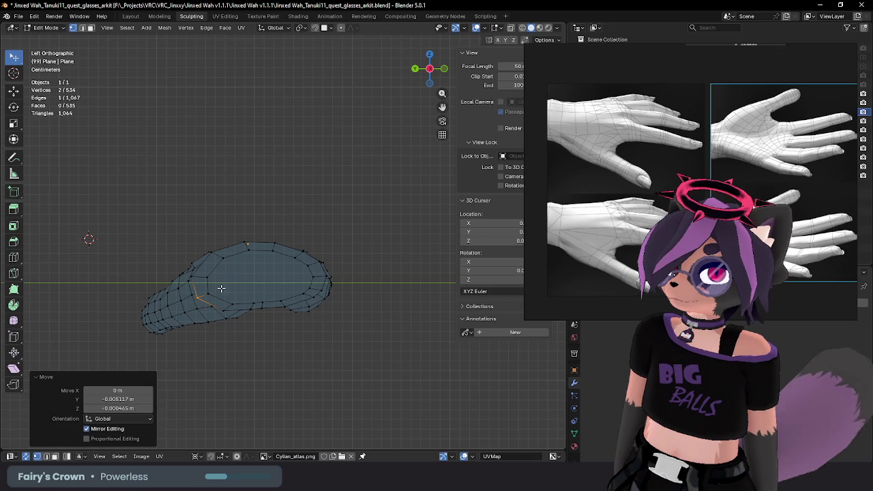
Step: Shift the rim edge by -0.004652 m in Y and 0.003256 m in Z, then select the next vertex
middle_drag(187, 275, 225, 294)
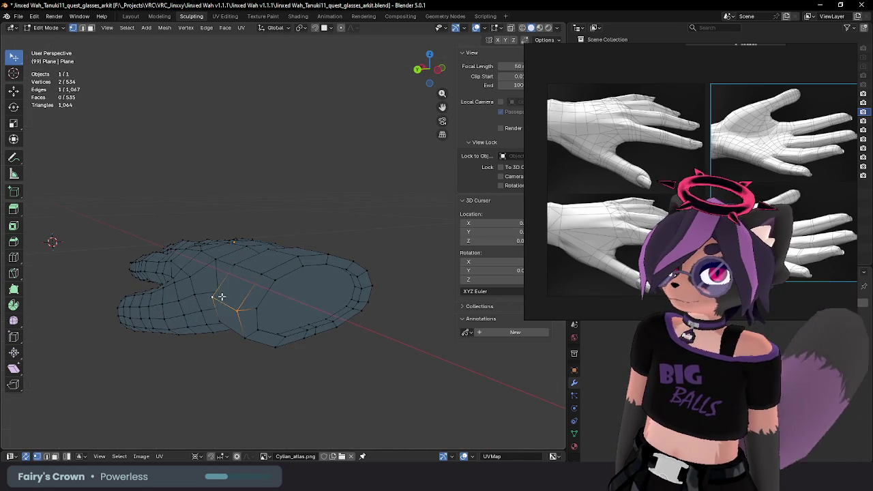
key(ctrl+KP_3)
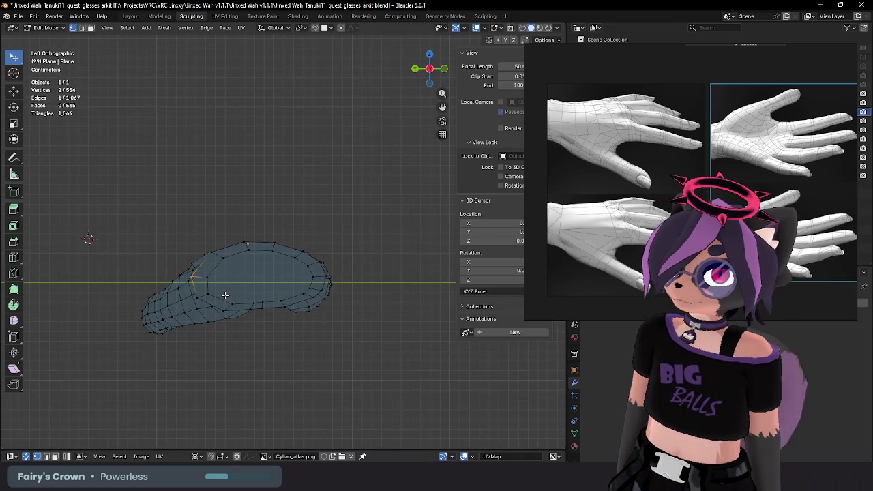
key(g)
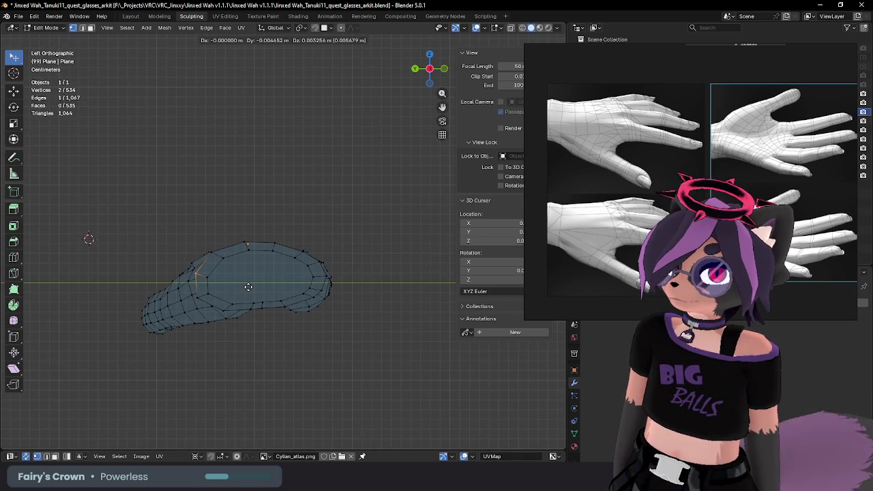
click(249, 287)
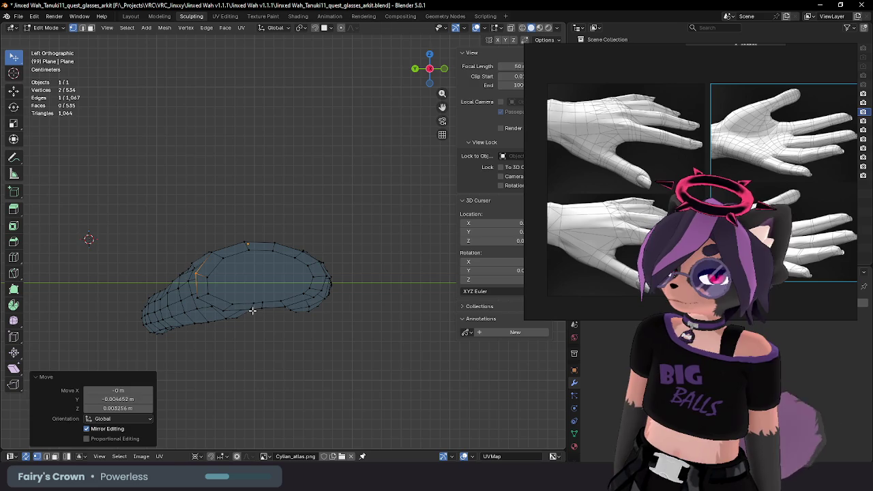
click(261, 308)
mouse_move(269, 307)
middle_down()
mouse_move(306, 338)
mouse_move(323, 339)
middle_up()
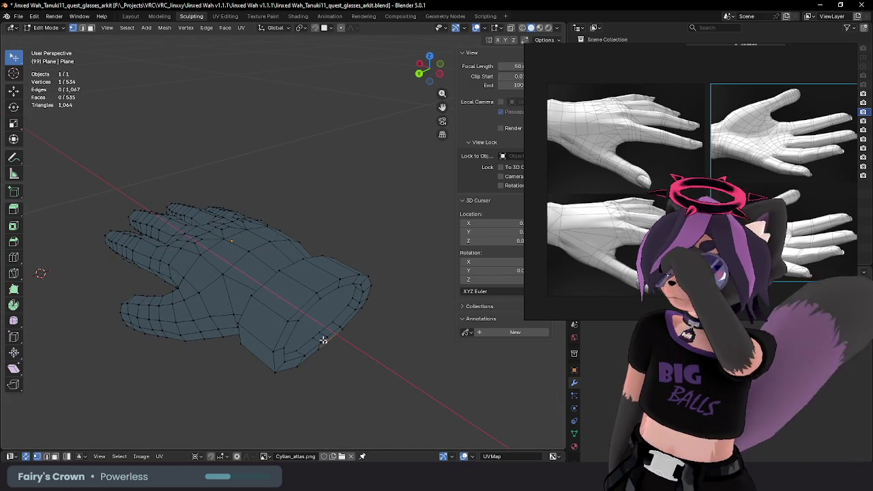
Step: From the left side view, reposition the first vertex on the wrist opening's rim
mouse_move(318, 247)
middle_down()
mouse_move(281, 291)
mouse_move(329, 204)
mouse_move(165, 203)
mouse_move(243, 122)
mouse_move(232, 157)
mouse_move(286, 152)
mouse_move(304, 162)
mouse_move(306, 180)
middle_up()
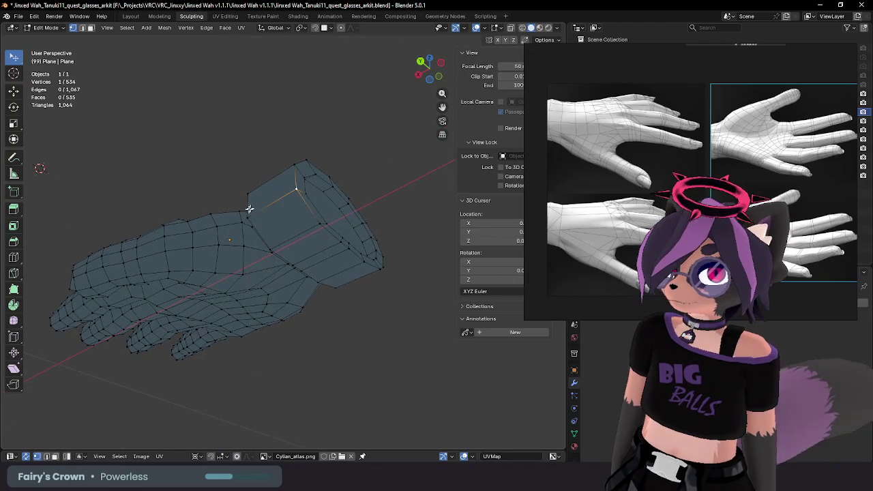
middle_drag(289, 215, 267, 219)
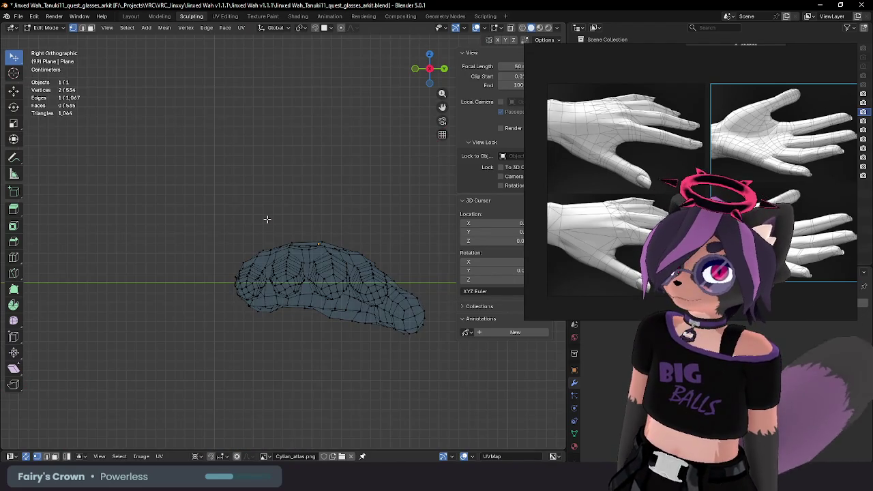
key(ctrl+KP_3)
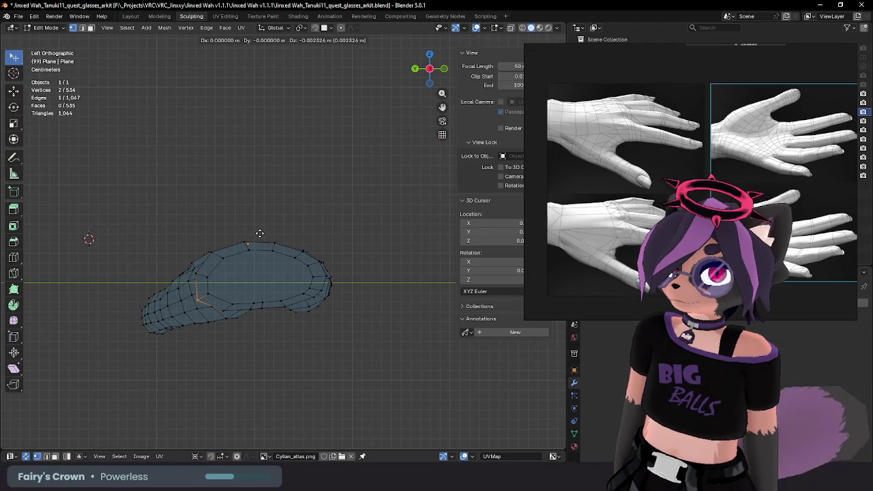
click(260, 232)
scroll(204, 294, up, 3)
mouse_move(205, 294)
middle_down()
mouse_move(185, 306)
mouse_move(190, 297)
mouse_move(164, 295)
middle_up()
key(ctrl+KP_3)
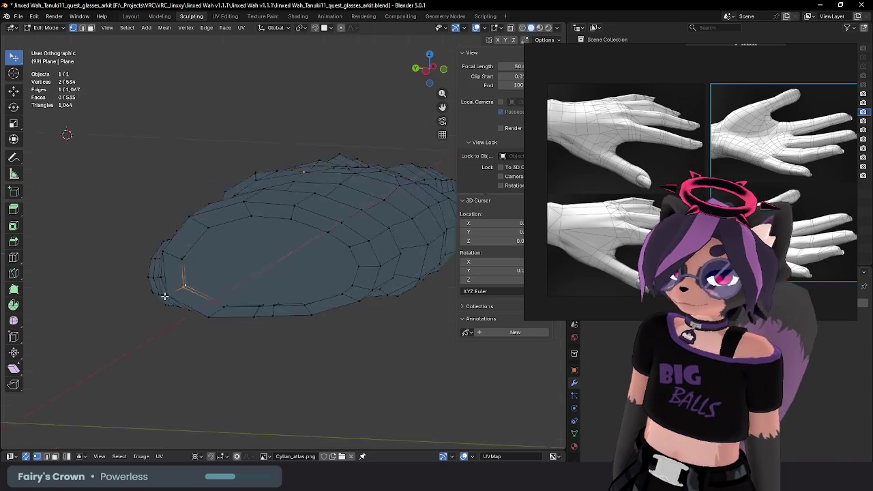
key(g)
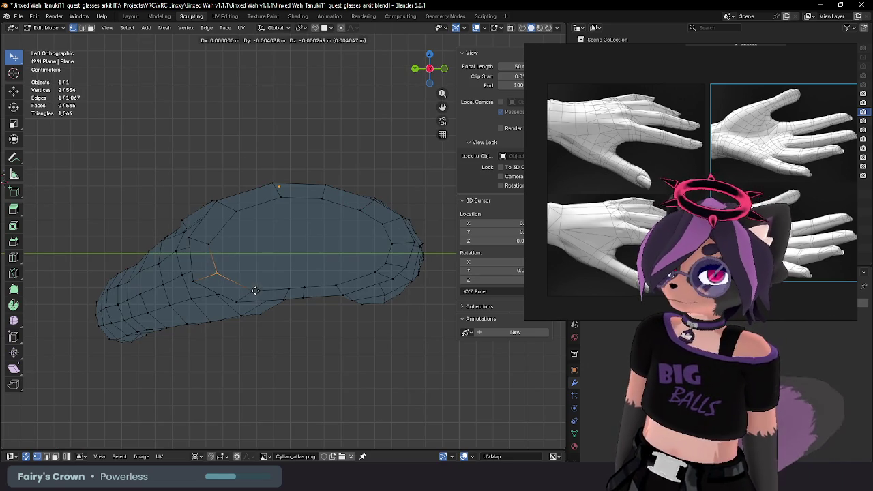
click(252, 291)
Step: Move the selected vertices, then pick and place another cuff rim vertex
middle_drag(253, 288, 253, 298)
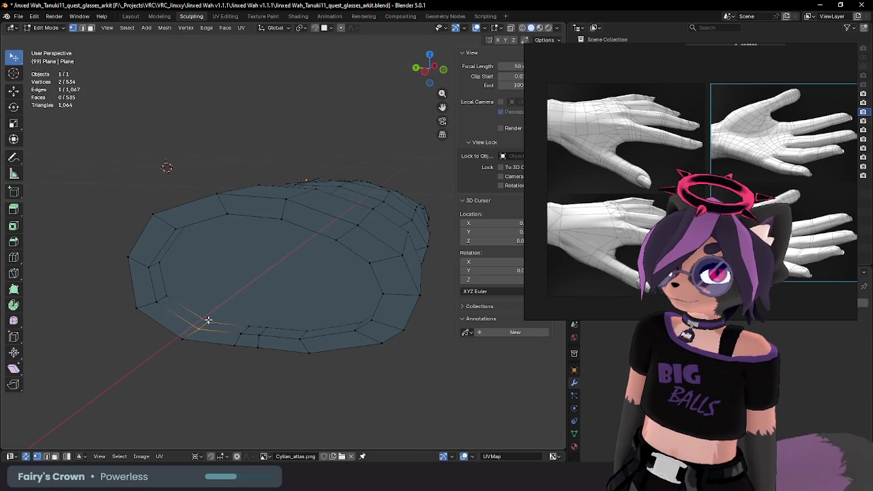
key(ctrl+KP_3)
key(g)
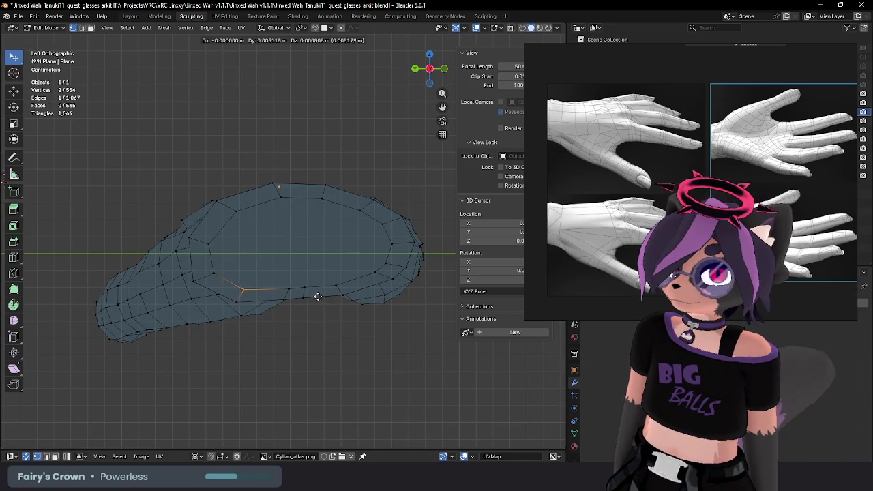
click(318, 296)
click(291, 288)
middle_drag(290, 288, 286, 308)
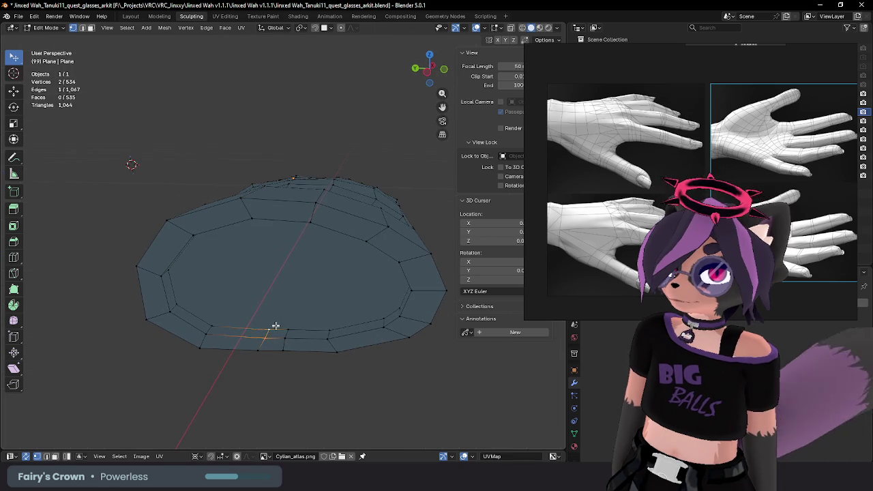
key(ctrl+KP_3)
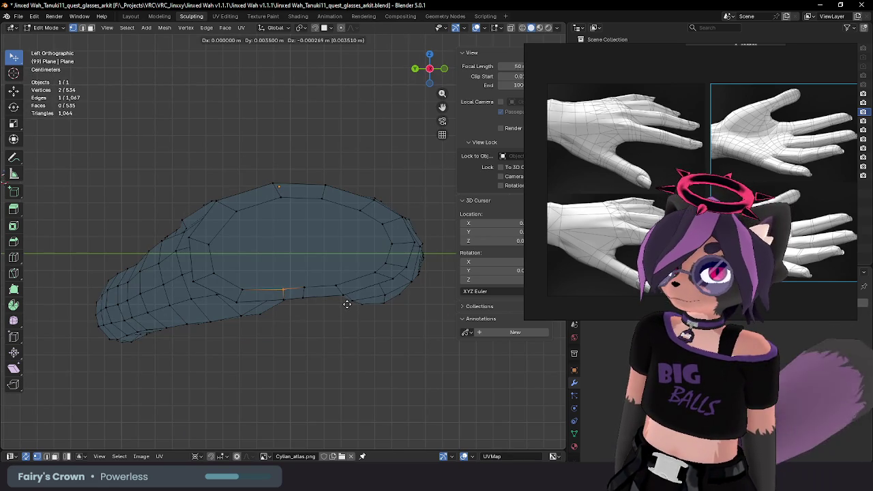
click(348, 303)
Step: Move the next cuff rim vertex along the opening
click(318, 288)
middle_drag(317, 289, 286, 327)
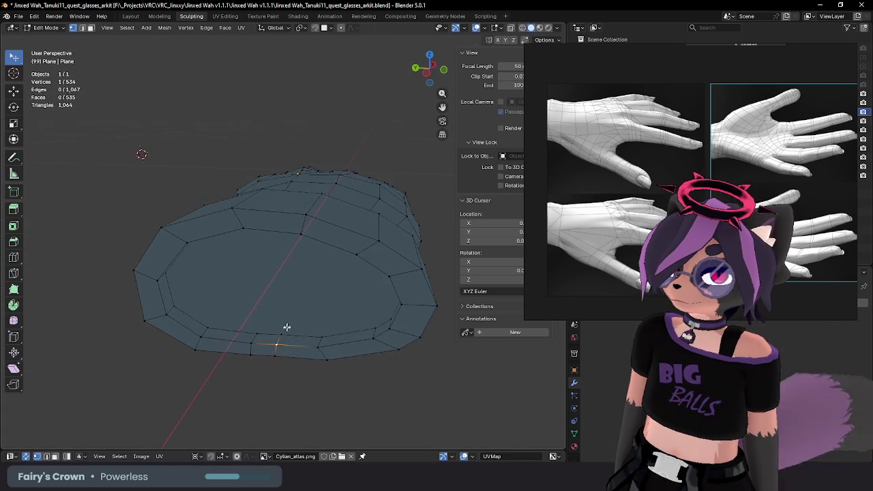
key(ctrl+KP_3)
key(g)
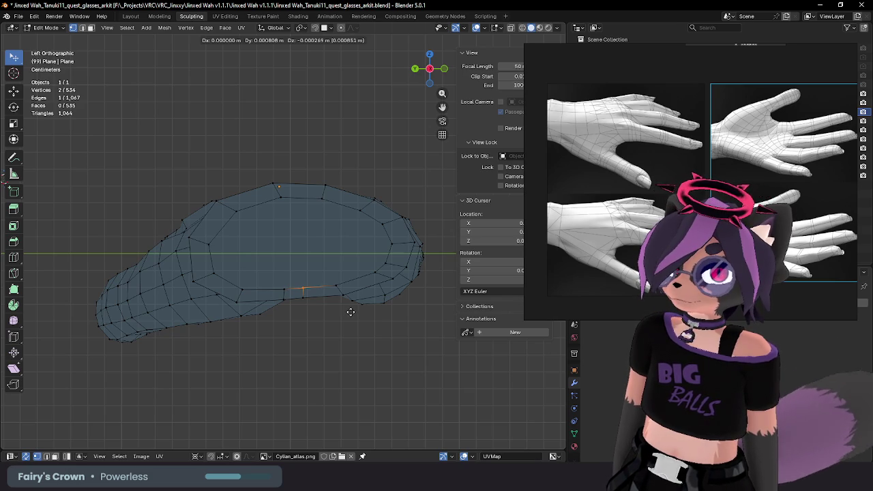
click(350, 312)
Step: Reposition a further cuff rim vertex to even out the loop
click(335, 287)
middle_drag(335, 287, 355, 304)
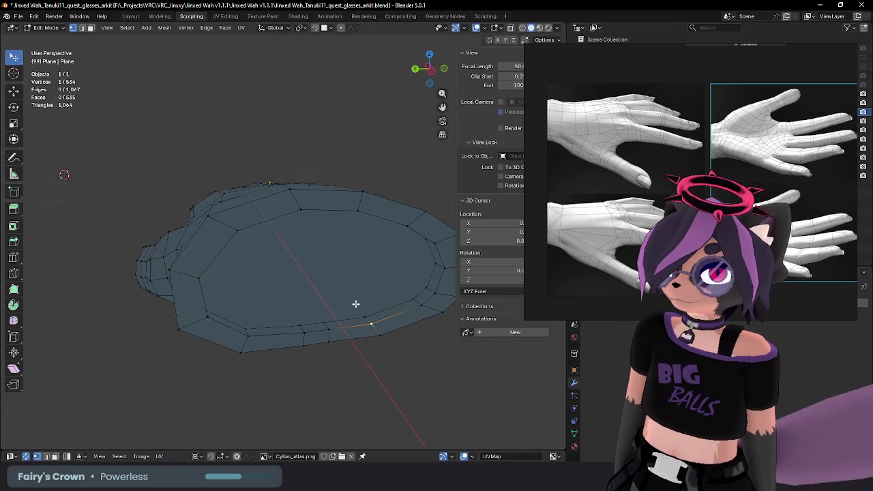
key(ctrl+KP_3)
key(g)
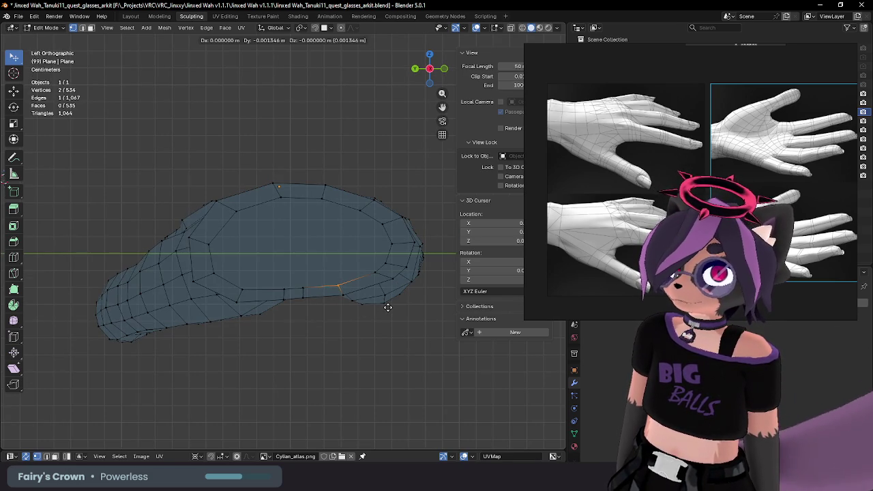
click(387, 307)
mouse_move(390, 306)
middle_down()
mouse_move(399, 279)
mouse_move(413, 306)
middle_up()
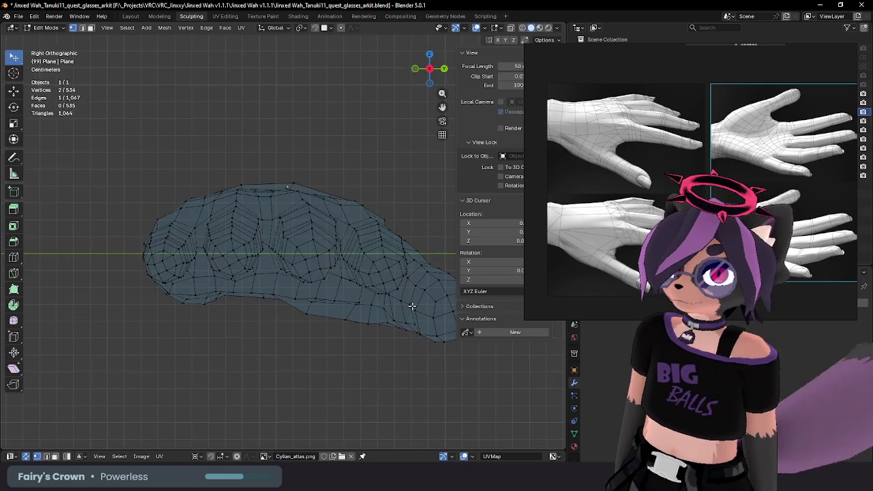
key(ctrl+KP_3)
Step: Select an edge path along the cuff rim and move it into line
mouse_move(390, 276)
middle_down()
mouse_move(360, 263)
mouse_move(263, 273)
middle_up()
ctrl+click(302, 266)
key(ctrl+KP_3)
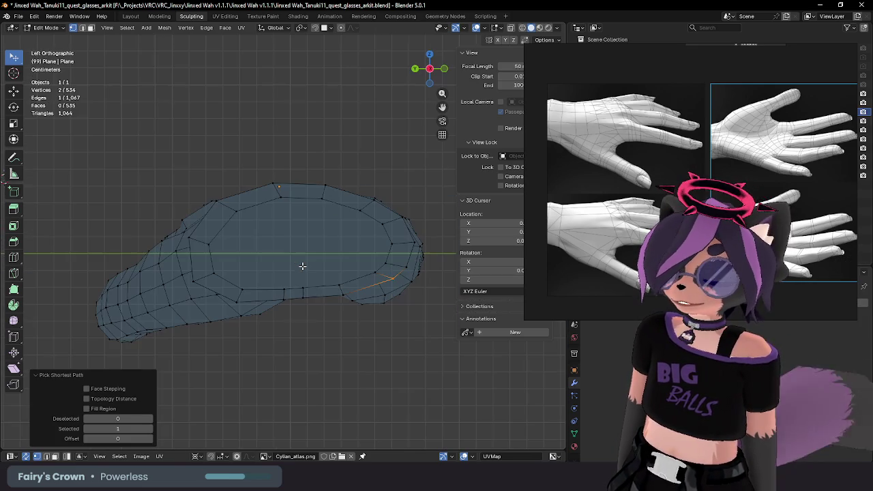
key(g)
click(404, 303)
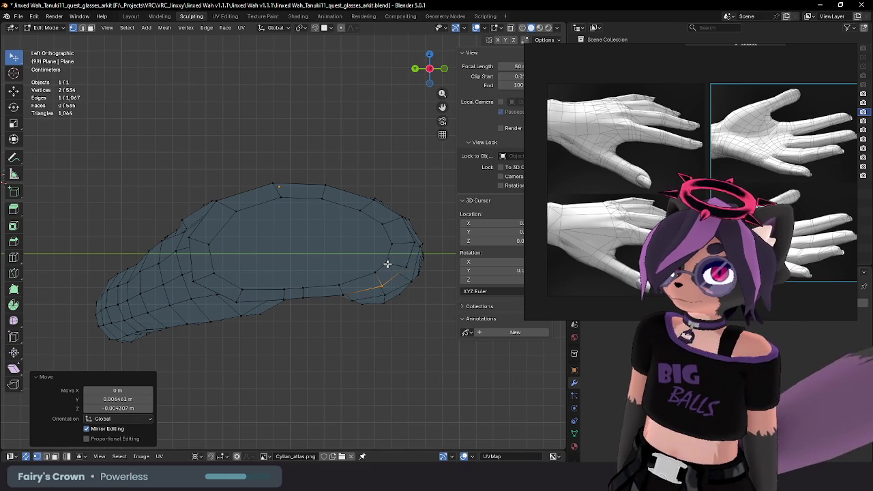
Step: Pick another single rim vertex and move it into position
click(386, 263)
middle_drag(385, 263, 434, 269)
key(ctrl+KP_3)
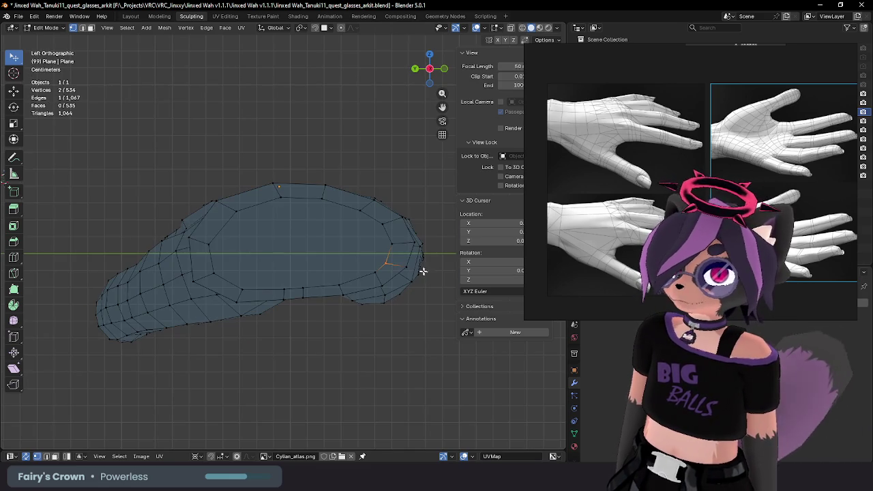
key(g)
click(433, 267)
scroll(434, 265, down, 1)
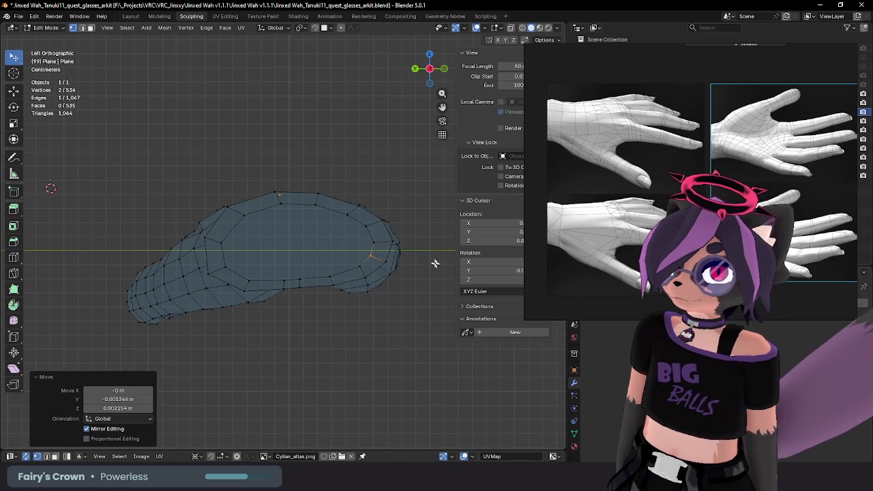
Step: Try two placements of a rim vertex on the far side, undoing both
click(223, 273)
middle_drag(224, 269, 277, 263)
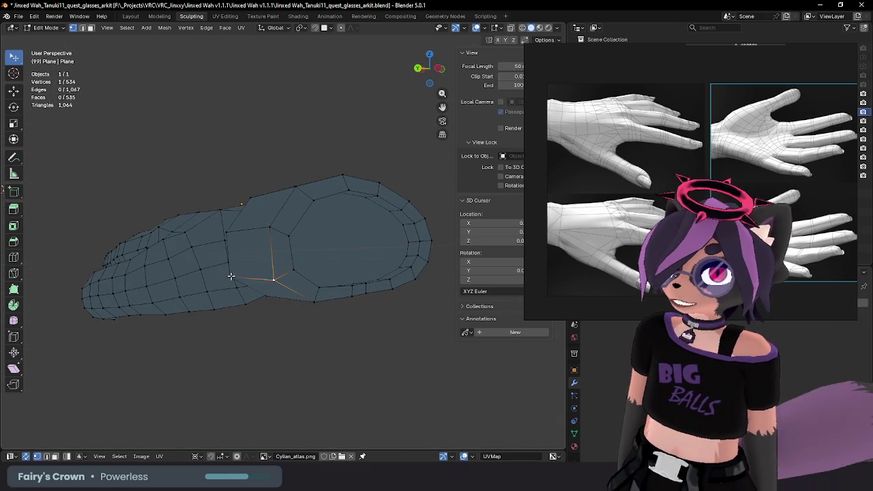
key(ctrl+KP_3)
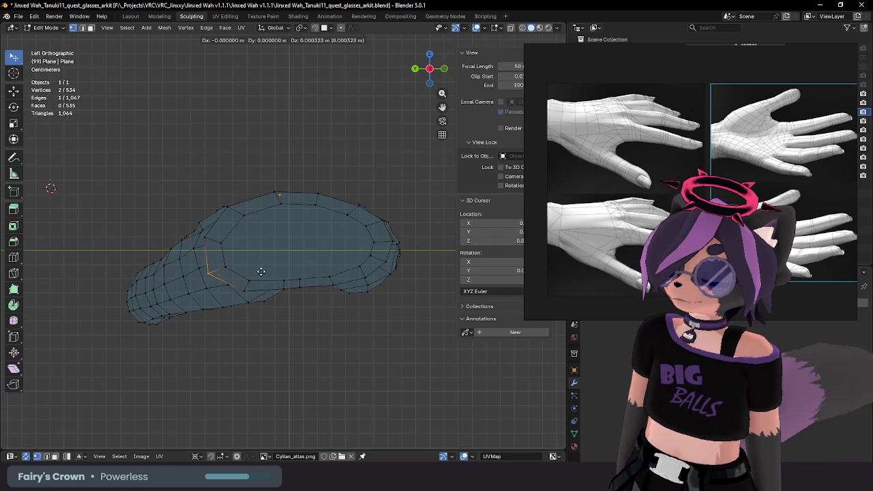
click(261, 270)
key(ctrl+z)
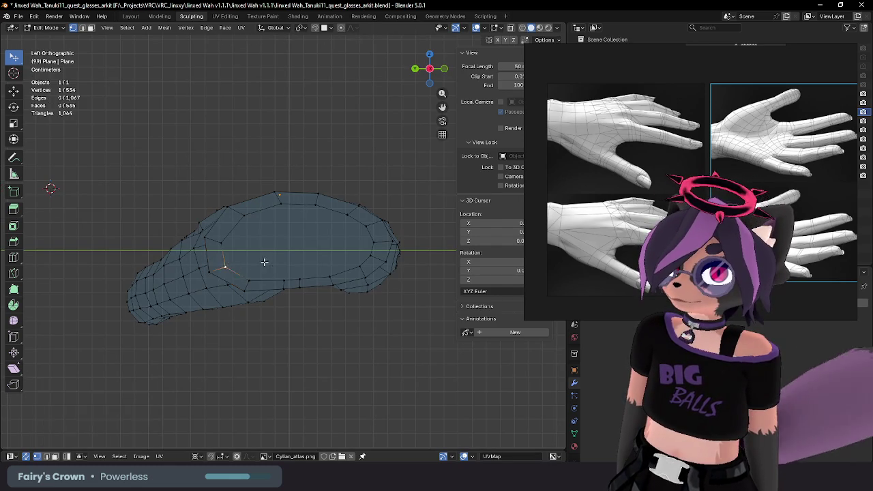
middle_drag(262, 267, 189, 277)
key(ctrl+KP_3)
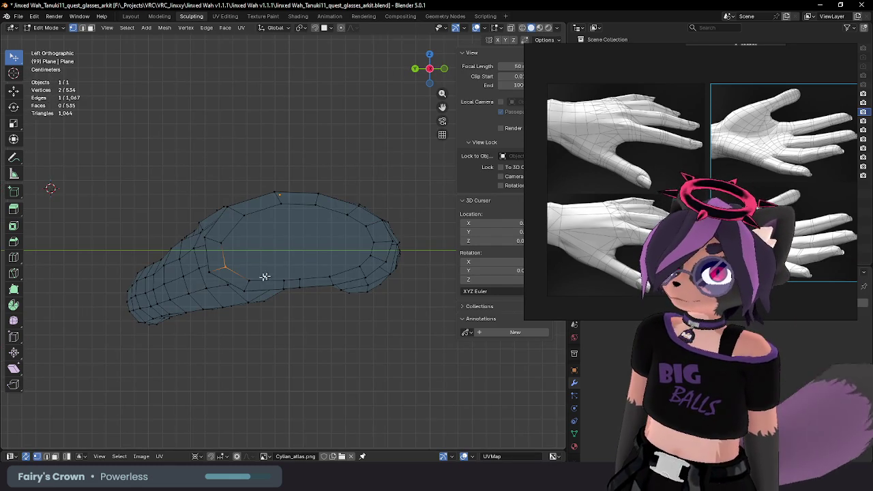
click(276, 267)
key(ctrl+z)
Step: Shift a rim vertex to leave the pair moved 0.008644 m in Y and 0.008323 m in Z
middle_drag(276, 268, 205, 238)
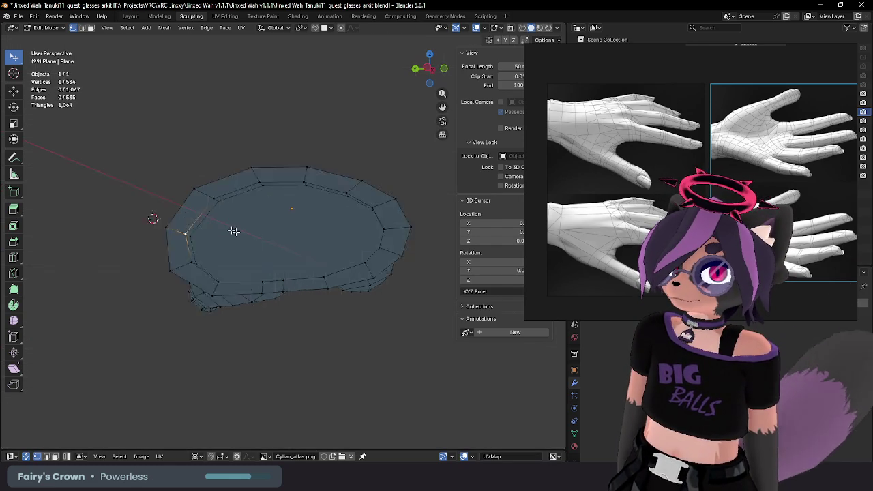
click(181, 235)
key(ctrl+KP_3)
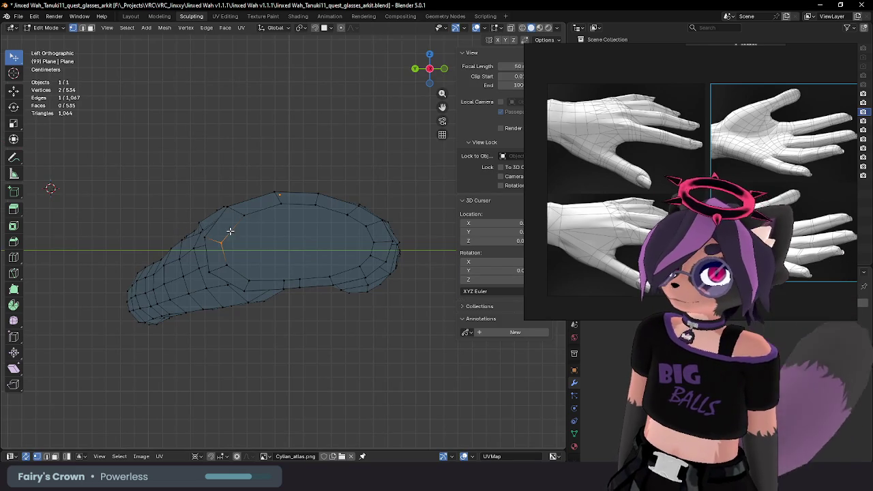
key(g)
click(229, 231)
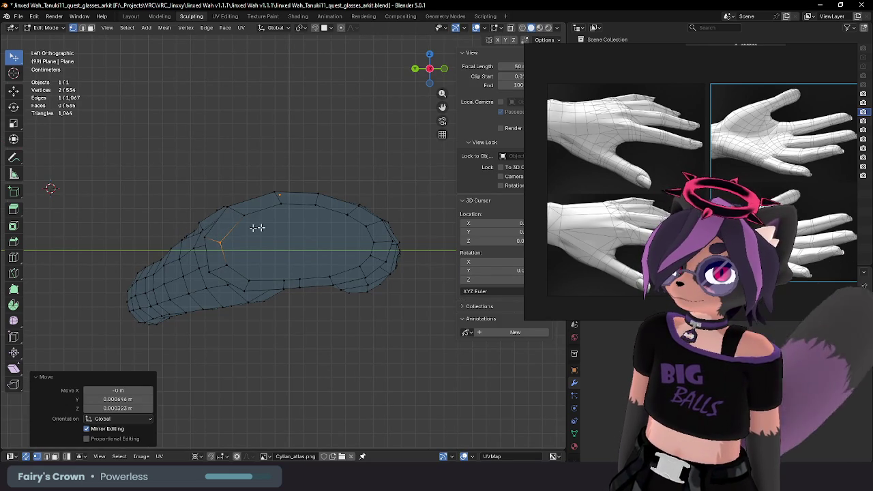
click(227, 267)
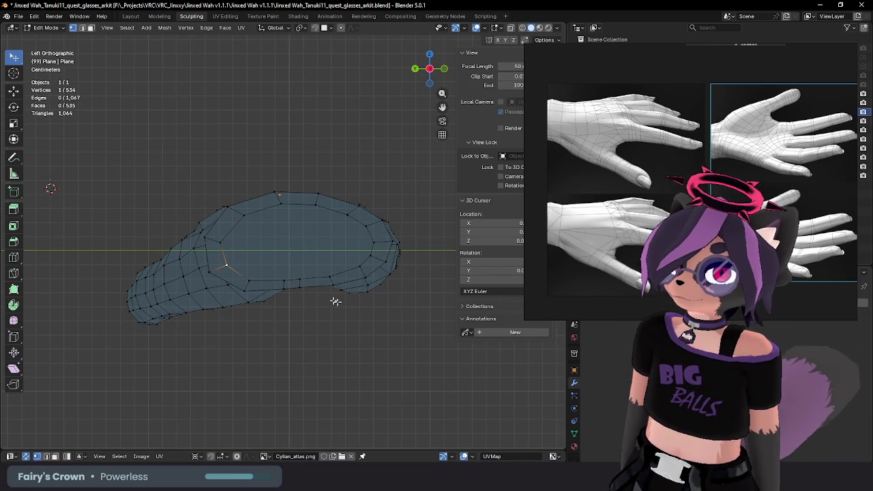
Step: Check the shaded glove's wrist opening in Object Mode, then return to Edit Mode
key(Tab)
mouse_move(352, 304)
middle_down()
mouse_move(306, 308)
mouse_move(300, 231)
mouse_move(348, 264)
mouse_move(272, 250)
middle_up()
key(Tab)
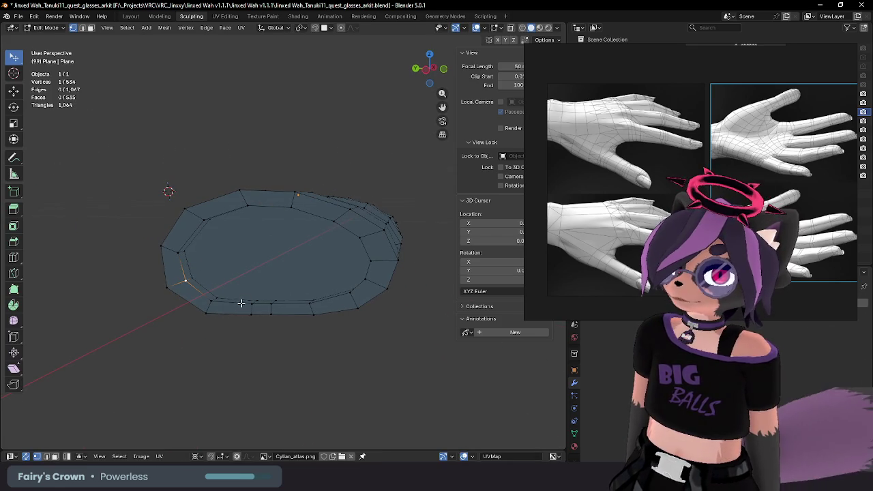
Step: Inset a ring into the cuff's opening face and inspect it in Object Mode
alt+click(232, 298)
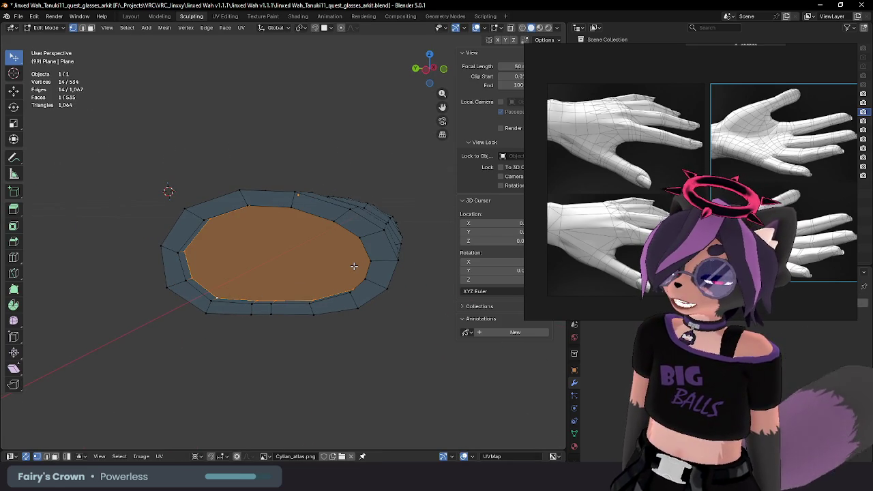
mouse_move(354, 266)
middle_down()
mouse_move(372, 256)
mouse_move(358, 261)
middle_up()
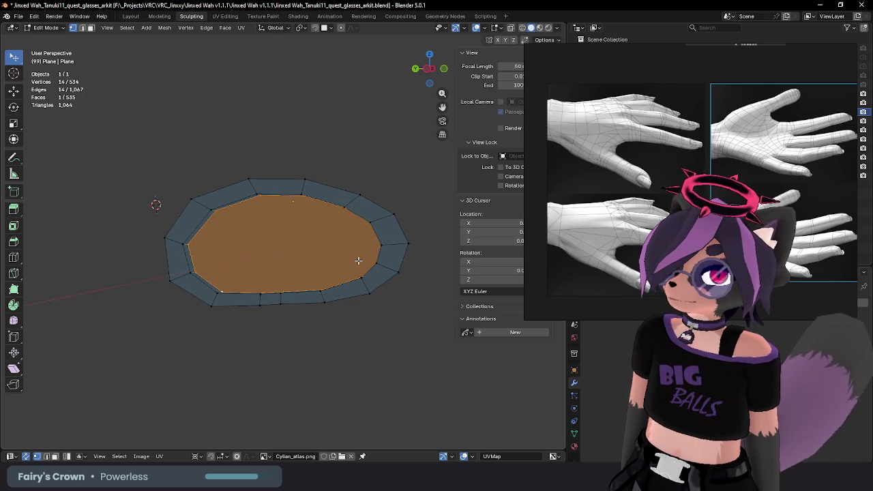
key(ctrl+b)
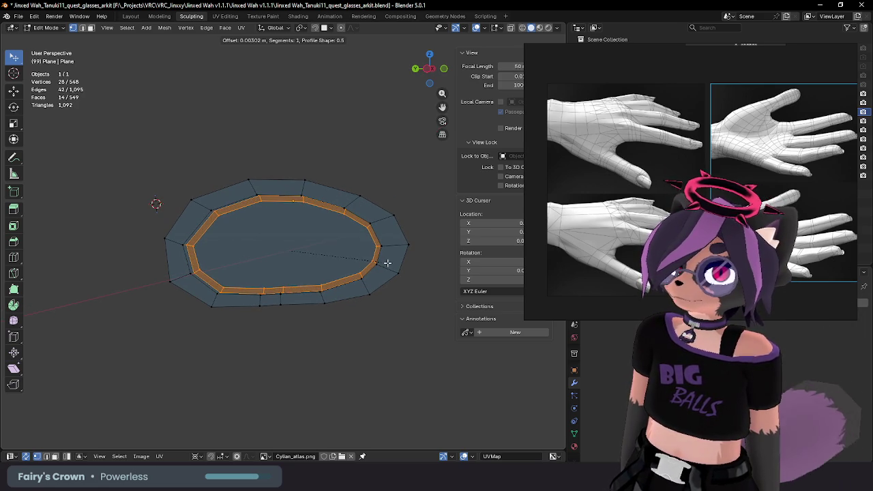
click(388, 263)
key(Tab)
mouse_move(344, 279)
middle_down()
mouse_move(302, 289)
mouse_move(298, 305)
mouse_move(405, 318)
mouse_move(290, 303)
mouse_move(294, 315)
mouse_move(400, 306)
mouse_move(372, 267)
middle_up()
scroll(402, 315, down, 2)
Step: Bevel to split the wrist loop, reaching 563 faces, then check the glove shaded
key(Tab)
scroll(320, 257, up, 2)
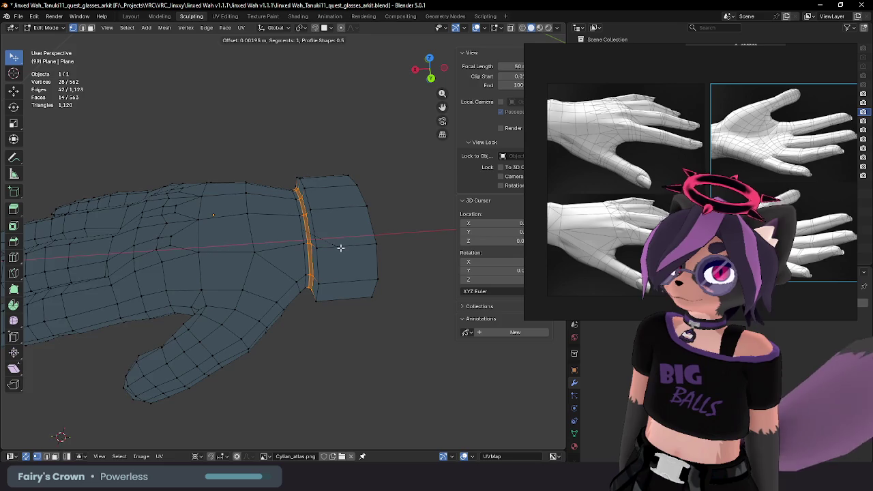
click(341, 247)
key(Tab)
mouse_move(343, 257)
middle_down()
mouse_move(364, 284)
mouse_move(408, 276)
mouse_move(244, 234)
middle_up()
scroll(382, 273, down, 3)
mouse_move(335, 238)
middle_down()
mouse_move(234, 275)
mouse_move(283, 297)
mouse_move(266, 316)
mouse_move(306, 292)
mouse_move(349, 217)
mouse_move(344, 196)
mouse_move(220, 228)
mouse_move(265, 259)
mouse_move(161, 273)
mouse_move(158, 313)
mouse_move(298, 282)
mouse_move(358, 307)
mouse_move(362, 327)
mouse_move(312, 286)
mouse_move(307, 211)
middle_up()
Step: Select the cuff cap, grow it two rings, and scale it inward excluding X
key(Tab)
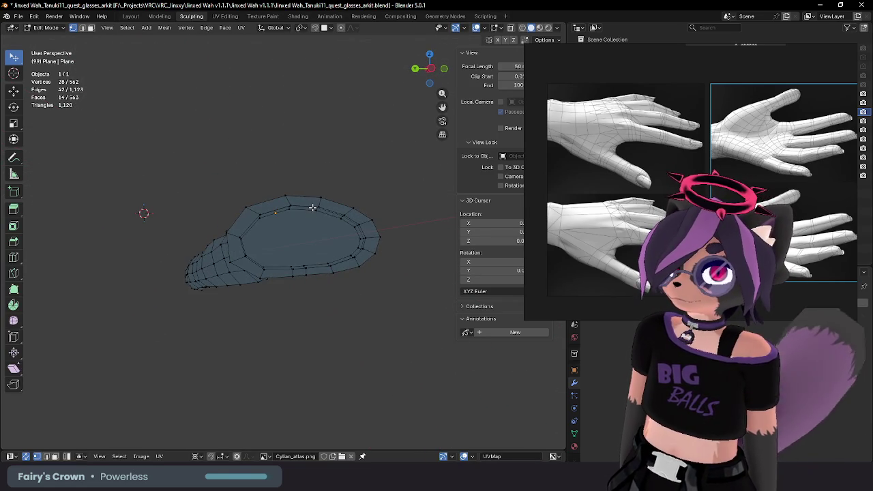
click(310, 212)
key(ctrl+KP_Add)
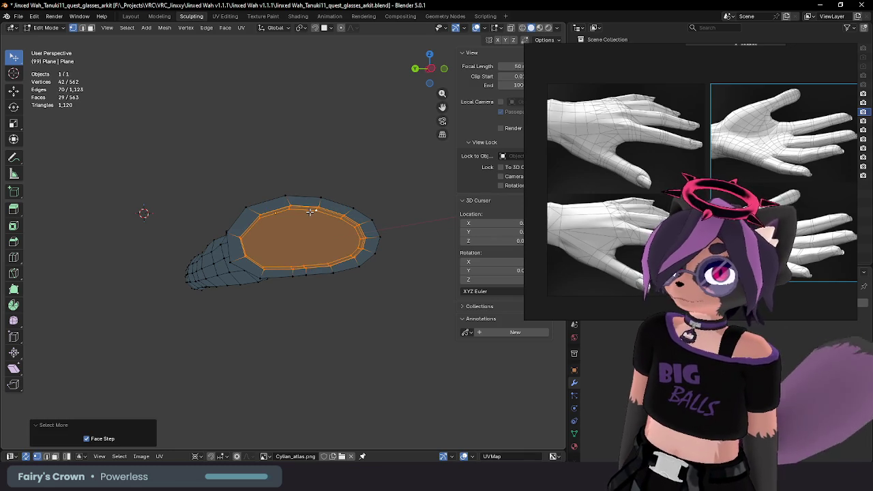
key(ctrl+KP_Add)
middle_drag(309, 212, 395, 249)
key(s)
key(shift+x)
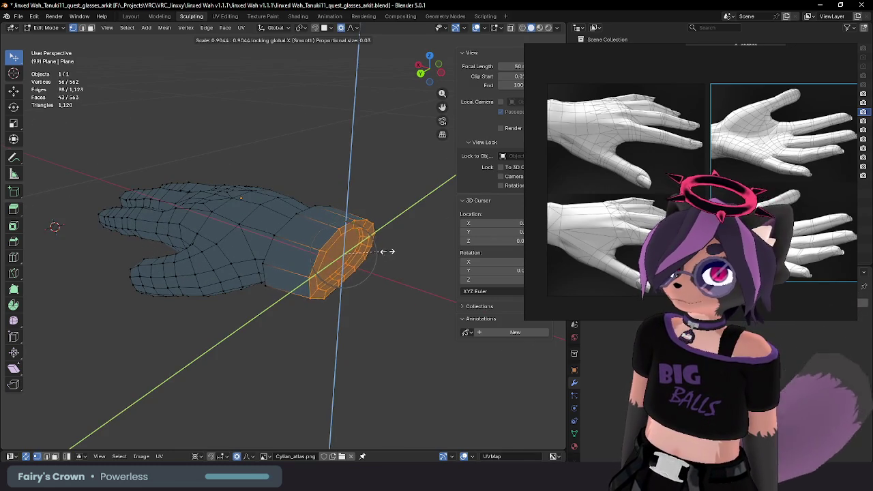
click(385, 251)
key(Tab)
mouse_move(380, 249)
middle_down()
mouse_move(370, 279)
mouse_move(392, 296)
mouse_move(383, 313)
mouse_move(220, 247)
mouse_move(220, 255)
mouse_move(349, 244)
mouse_move(382, 224)
mouse_move(335, 255)
mouse_move(379, 272)
mouse_move(361, 244)
mouse_move(375, 253)
mouse_move(364, 216)
mouse_move(278, 235)
mouse_move(301, 233)
mouse_move(303, 243)
mouse_move(339, 235)
mouse_move(308, 240)
mouse_move(321, 238)
mouse_move(312, 230)
mouse_move(328, 234)
middle_up()
Step: Slide the cuff-wrist edge loop toward the cuff end, discarding a trial bevel; mesh reaches 577 faces
key(Tab)
alt+click(312, 229)
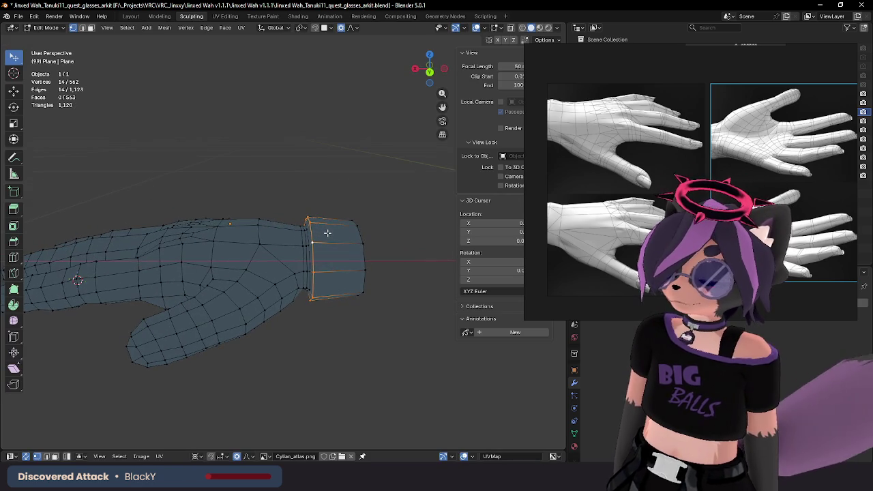
click(330, 233)
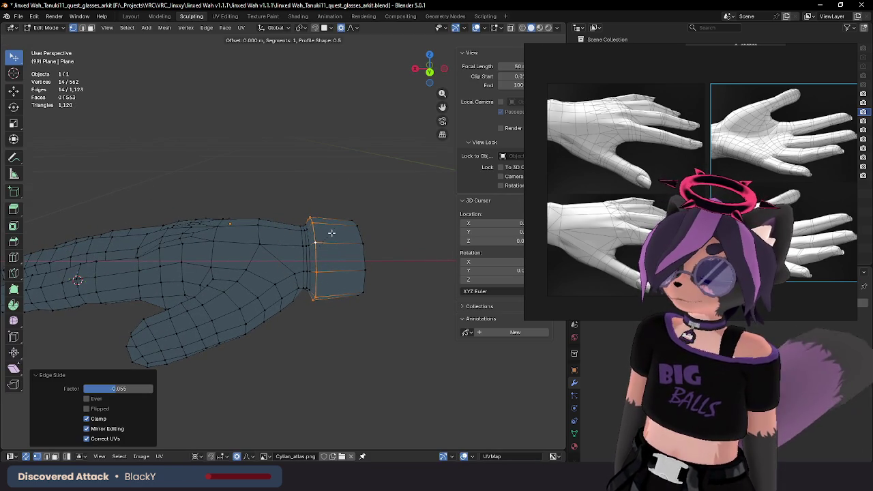
key(ctrl+b)
click(340, 232)
key(ctrl+z)
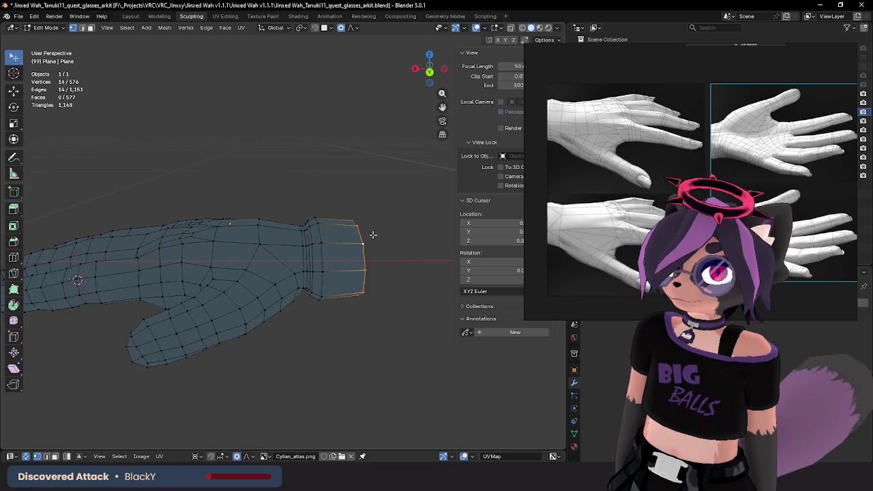
mouse_move(368, 234)
middle_down()
mouse_move(339, 215)
mouse_move(348, 270)
mouse_move(209, 259)
mouse_move(247, 287)
mouse_move(305, 272)
mouse_move(353, 240)
mouse_move(321, 205)
mouse_move(356, 228)
mouse_move(321, 245)
mouse_move(238, 260)
mouse_move(156, 233)
mouse_move(273, 245)
mouse_move(350, 234)
mouse_move(250, 288)
mouse_move(206, 278)
mouse_move(332, 287)
mouse_move(321, 269)
mouse_move(347, 253)
mouse_move(302, 279)
mouse_move(335, 256)
mouse_move(380, 249)
mouse_move(395, 268)
mouse_move(393, 288)
mouse_move(365, 207)
mouse_move(375, 177)
mouse_move(316, 246)
middle_up()
key(g)
key(g)
click(355, 230)
key(Tab)
Step: Add a trial bevel loop at the thumb's base and orbit to inspect it
scroll(320, 266, up, 2)
scroll(343, 249, up, 3)
key(Tab)
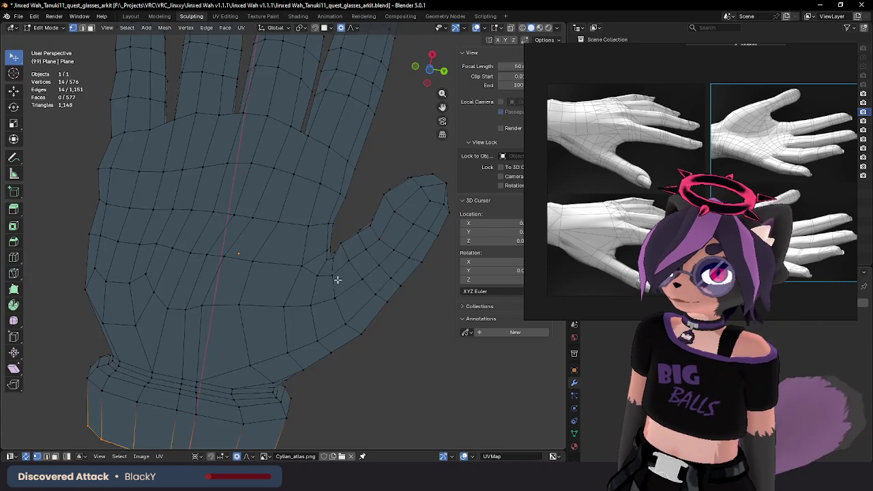
mouse_move(335, 279)
middle_down()
mouse_move(327, 290)
mouse_move(317, 280)
middle_up()
middle_drag(339, 278, 327, 295)
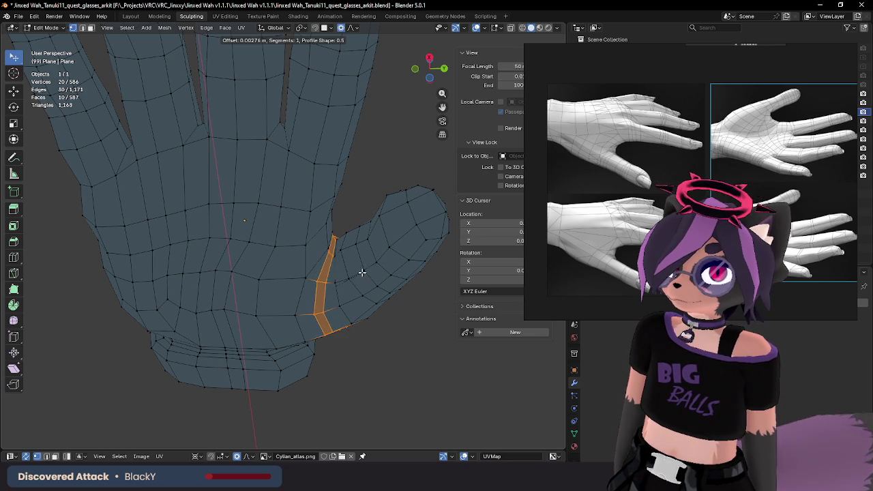
click(361, 273)
mouse_move(361, 272)
middle_down()
mouse_move(311, 224)
mouse_move(277, 241)
middle_up()
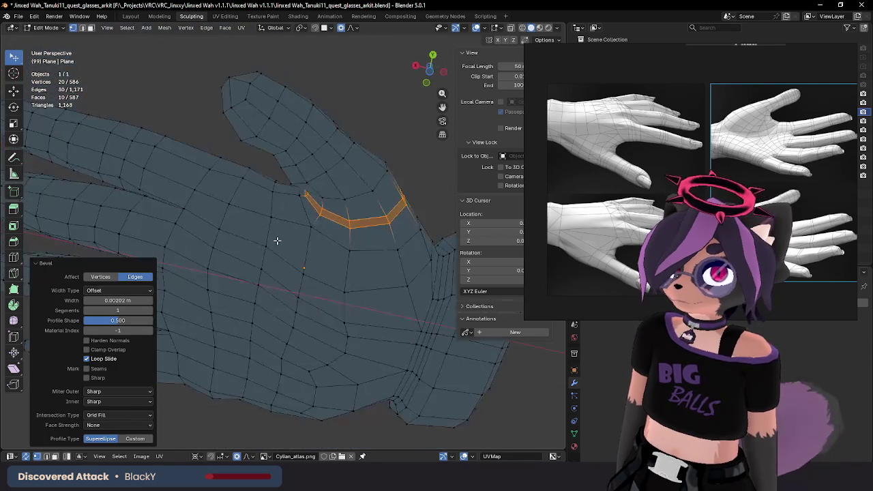
Step: Undo the thumb-base bevel, returning the glove to 577 faces, and compare the shaded view
key(Tab)
mouse_move(300, 203)
middle_down()
mouse_move(380, 240)
mouse_move(351, 261)
middle_up()
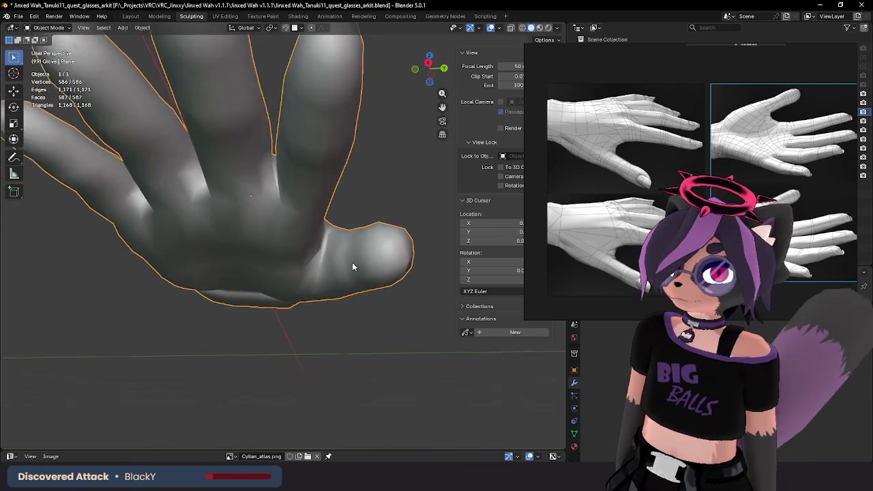
key(Tab)
key(ctrl+z)
key(Tab)
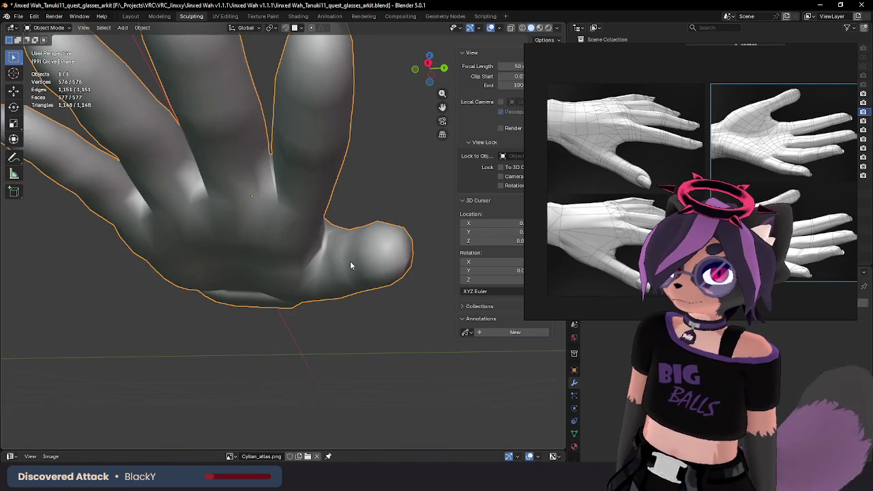
key(Tab)
key(Tab)
key(Tab)
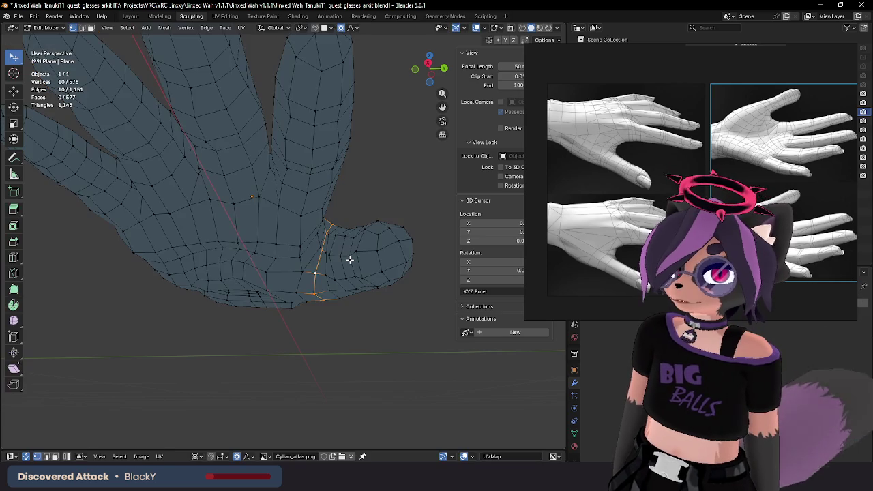
key(Tab)
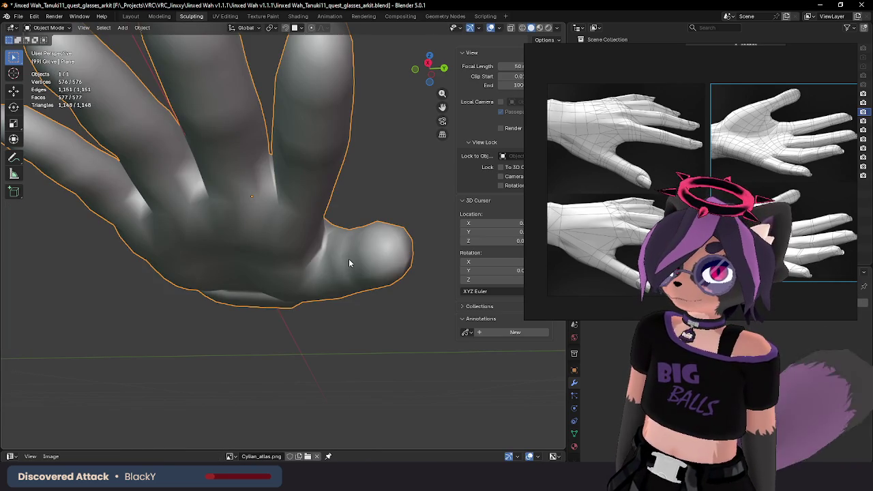
key(Tab)
mouse_move(345, 259)
middle_down()
mouse_move(321, 244)
mouse_move(335, 201)
mouse_move(343, 226)
middle_up()
Step: Move two thumb-web vertices to tidy the thumb-palm join
key(g)
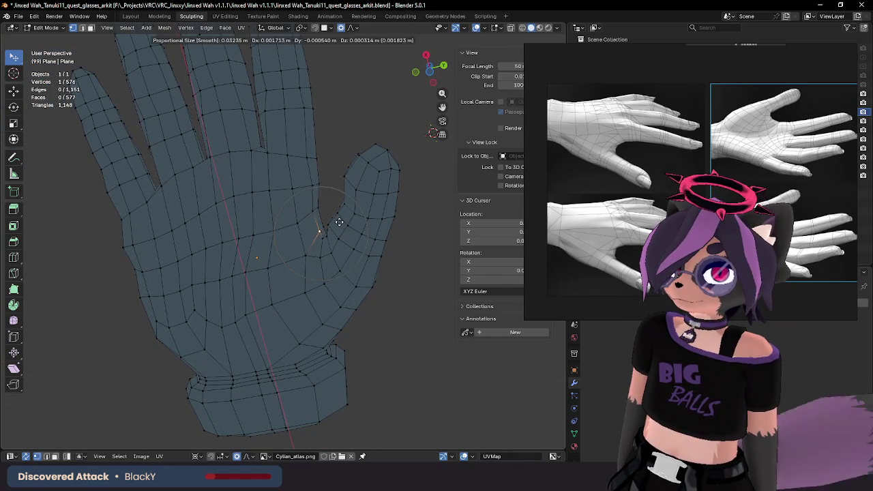
click(339, 222)
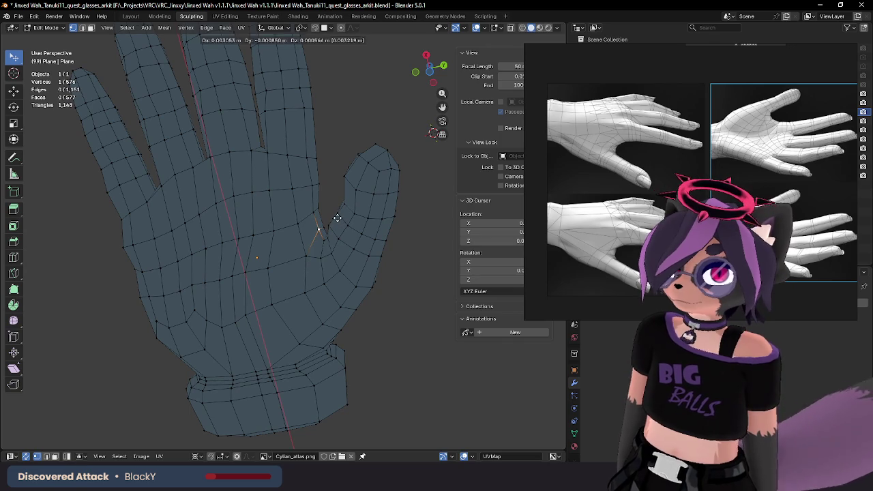
click(336, 217)
mouse_move(337, 217)
middle_down()
mouse_move(347, 223)
mouse_move(332, 243)
middle_up()
key(g)
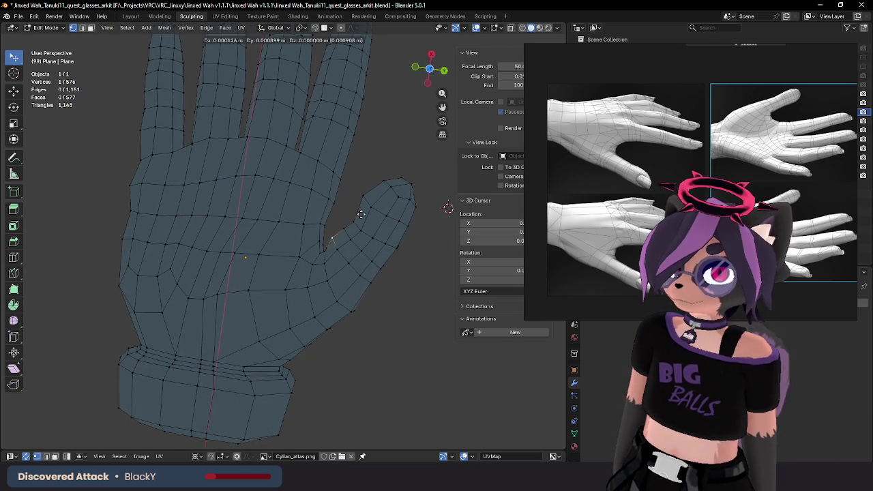
click(362, 213)
click(383, 188)
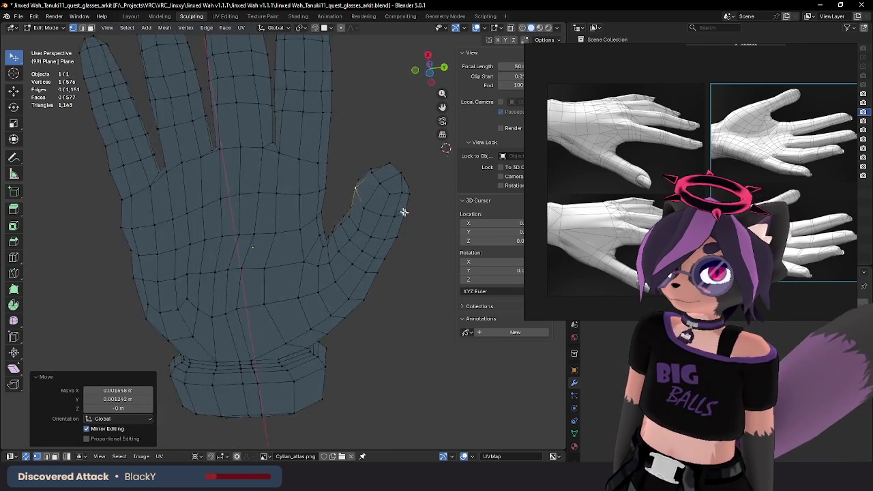
Step: Reposition another thumb-web vertex from a low side angle of the hand
mouse_move(399, 210)
middle_down()
mouse_move(418, 266)
mouse_move(362, 259)
mouse_move(339, 288)
mouse_move(338, 263)
mouse_move(353, 255)
mouse_move(334, 218)
mouse_move(318, 212)
mouse_move(298, 257)
middle_up()
scroll(363, 260, up, 2)
click(297, 252)
mouse_move(251, 239)
middle_down()
mouse_move(267, 250)
mouse_move(277, 285)
mouse_move(332, 289)
mouse_move(381, 273)
mouse_move(387, 234)
mouse_move(399, 253)
mouse_move(409, 215)
mouse_move(395, 193)
mouse_move(343, 202)
mouse_move(293, 227)
mouse_move(320, 250)
mouse_move(289, 253)
mouse_move(302, 267)
mouse_move(268, 250)
mouse_move(289, 186)
mouse_move(302, 312)
mouse_move(310, 295)
mouse_move(304, 141)
middle_up()
Step: Check the shaded glove surface between the fingers against the edit-mode mesh
key(Tab)
scroll(247, 241, up, 4)
key(Tab)
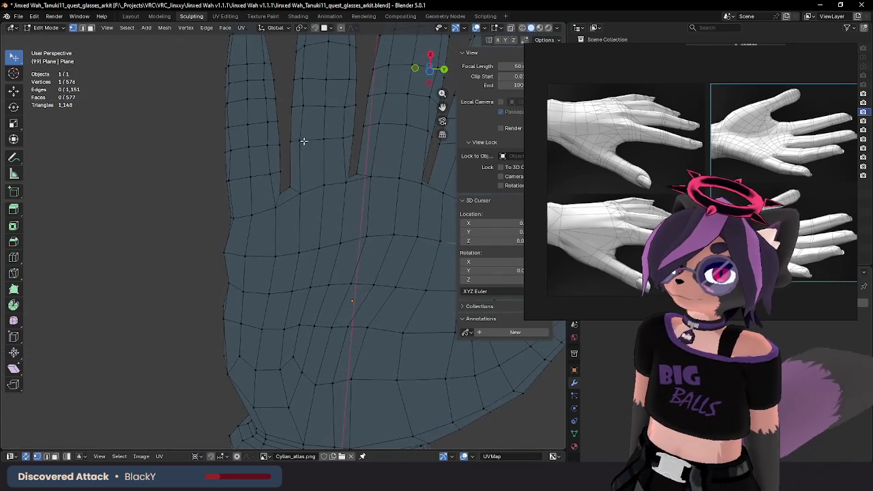
mouse_move(292, 215)
middle_down()
mouse_move(296, 189)
mouse_move(304, 269)
mouse_move(292, 255)
mouse_move(302, 209)
mouse_move(295, 182)
middle_up()
key(Tab)
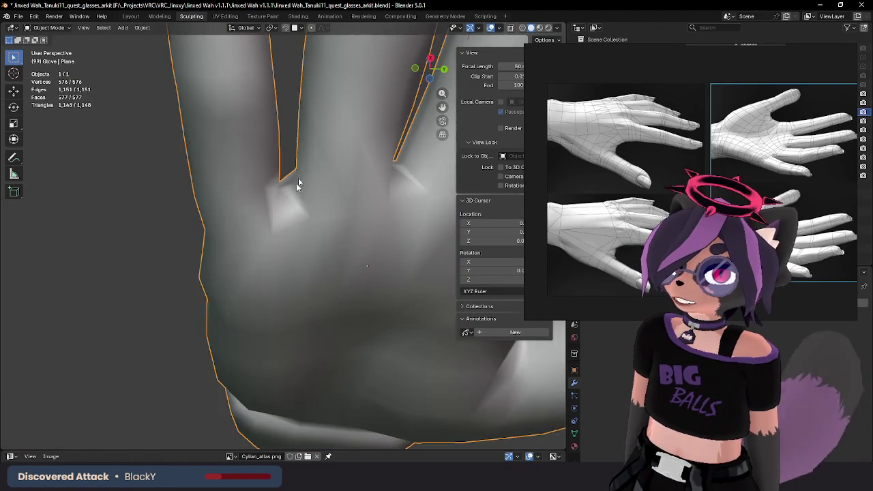
key(Tab)
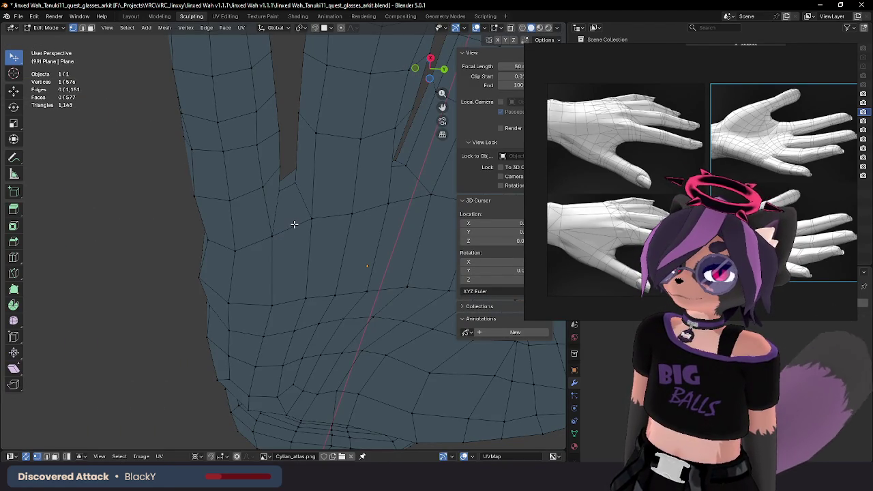
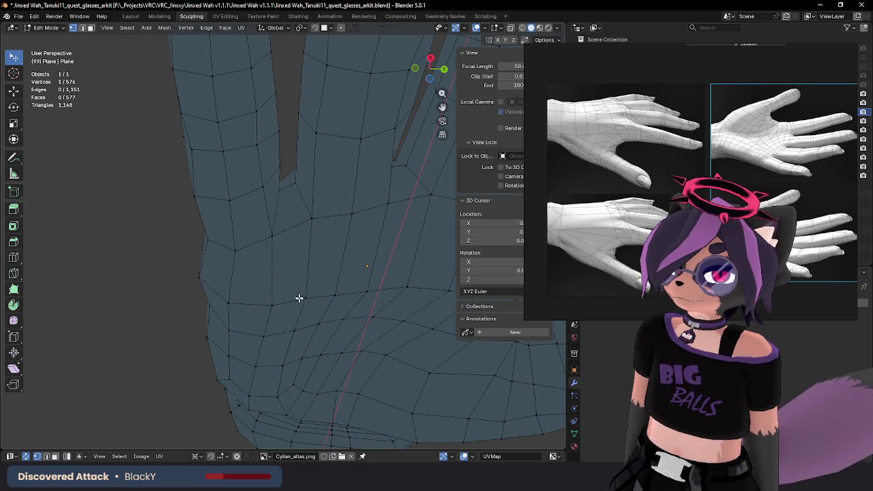
Step: Try extruding a new face from the hole edge, then undo the experiment
key(e)
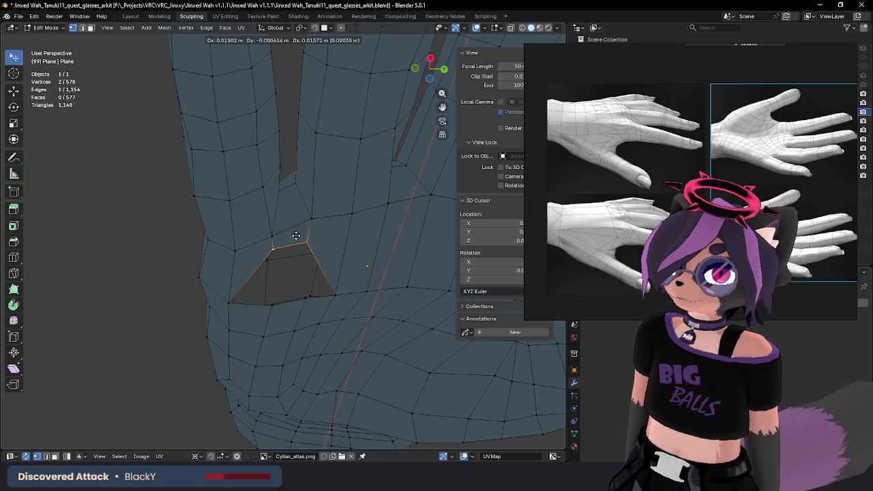
click(296, 238)
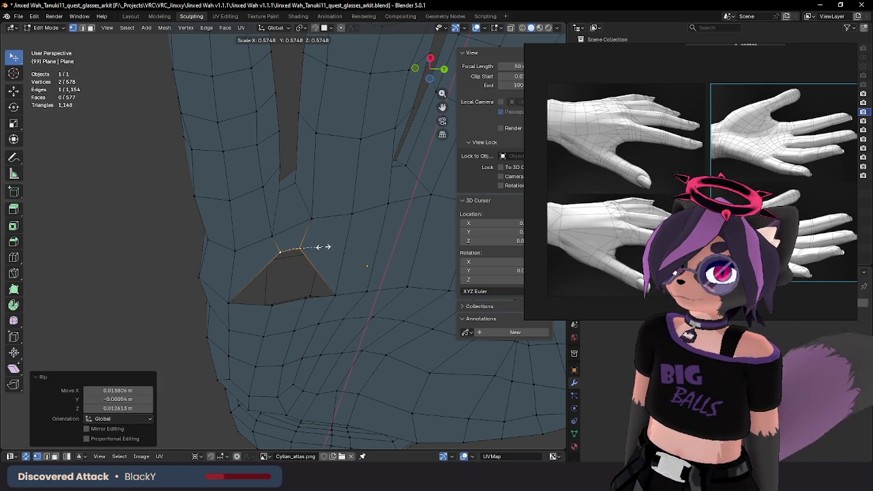
scroll(300, 263, down, 3)
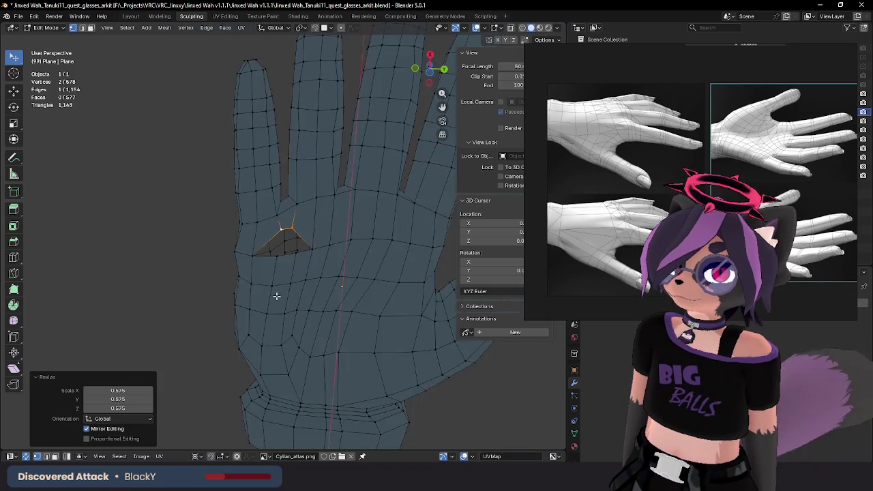
mouse_move(277, 296)
middle_down()
mouse_move(304, 277)
mouse_move(262, 278)
mouse_move(265, 265)
mouse_move(282, 269)
mouse_move(302, 248)
mouse_move(279, 287)
middle_up()
alt+click(262, 278)
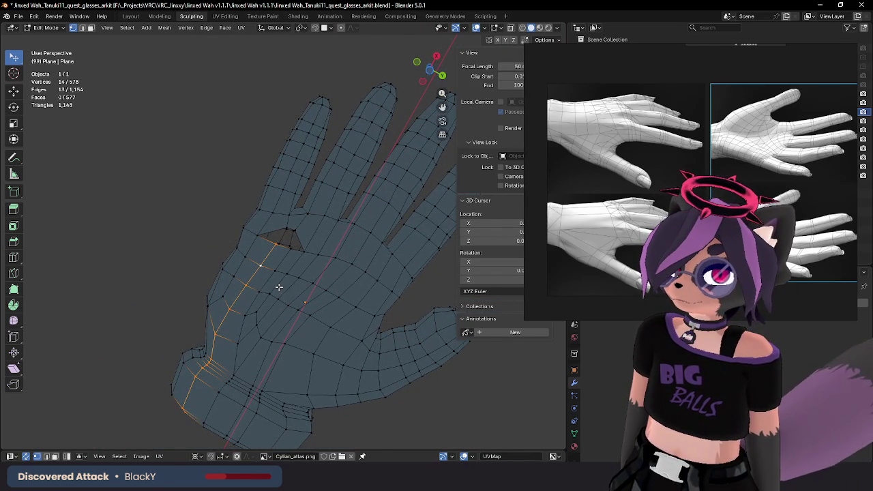
scroll(278, 287, up, 2)
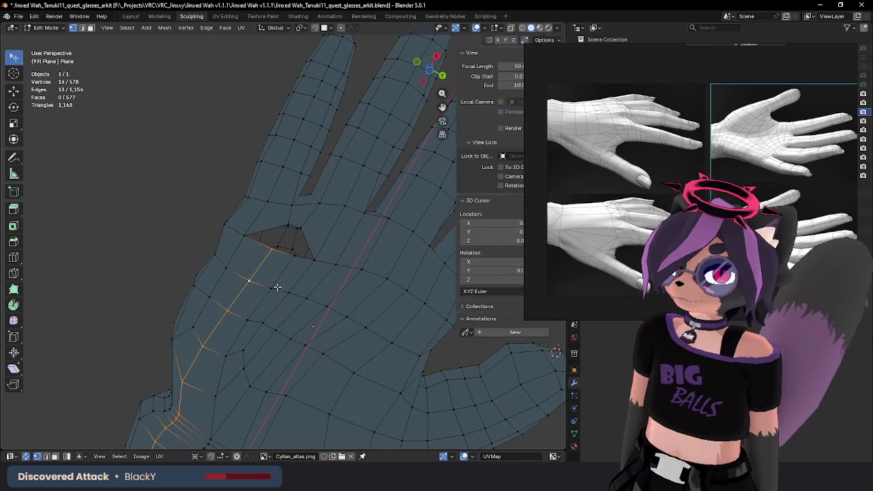
mouse_move(278, 285)
middle_down()
mouse_move(287, 204)
mouse_move(279, 296)
mouse_move(250, 292)
middle_up()
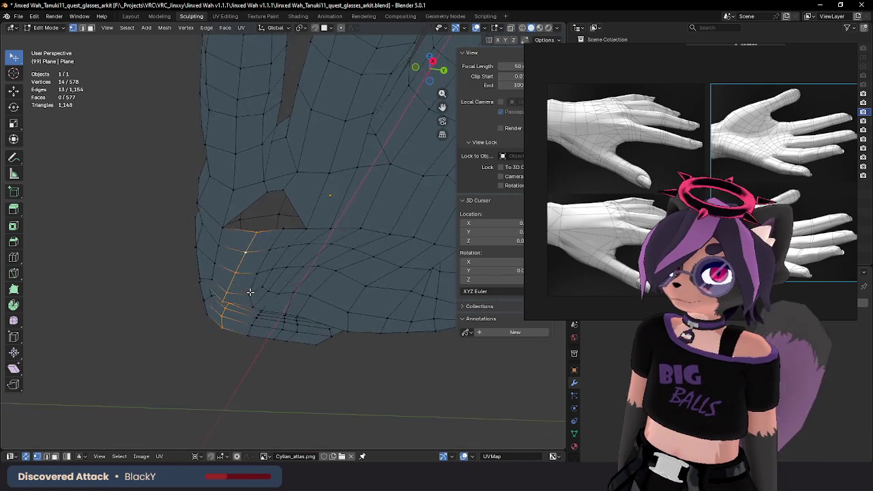
key(ctrl+z)
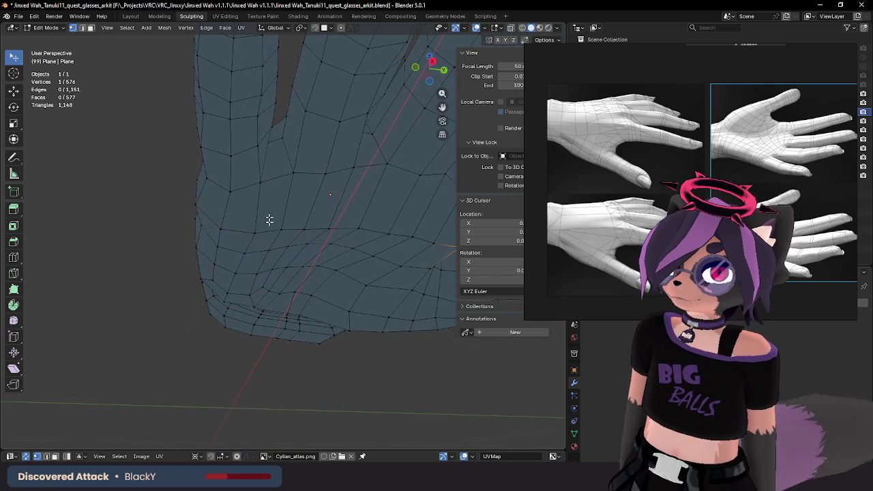
Step: Subdivide the selected edge at the finger gap through F3 command search
mouse_move(270, 220)
middle_down()
mouse_move(265, 226)
mouse_move(275, 197)
mouse_move(227, 211)
middle_up()
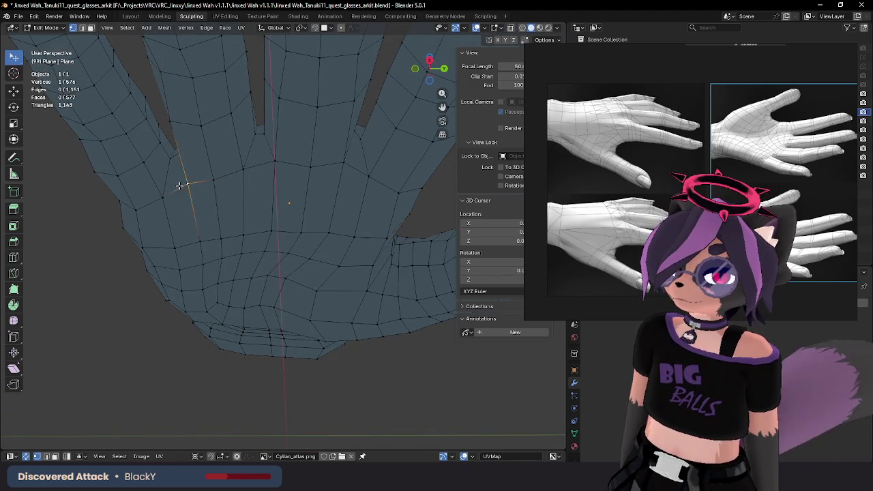
mouse_move(179, 186)
middle_down()
mouse_move(164, 191)
mouse_move(191, 195)
mouse_move(191, 226)
mouse_move(210, 241)
mouse_move(214, 273)
mouse_move(221, 179)
mouse_move(196, 257)
mouse_move(199, 268)
mouse_move(241, 263)
mouse_move(226, 230)
mouse_move(228, 240)
mouse_move(241, 239)
mouse_move(226, 253)
mouse_move(245, 261)
mouse_move(226, 307)
middle_up()
key(Escape)
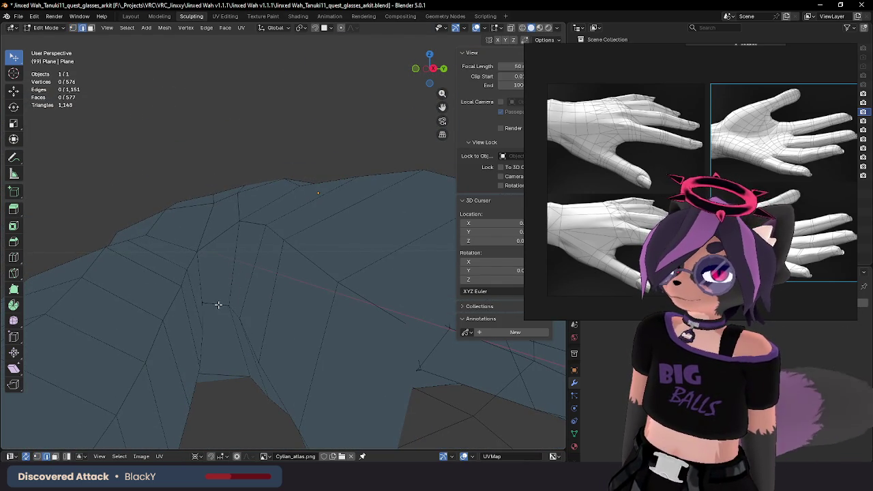
key(F3)
text(sub)
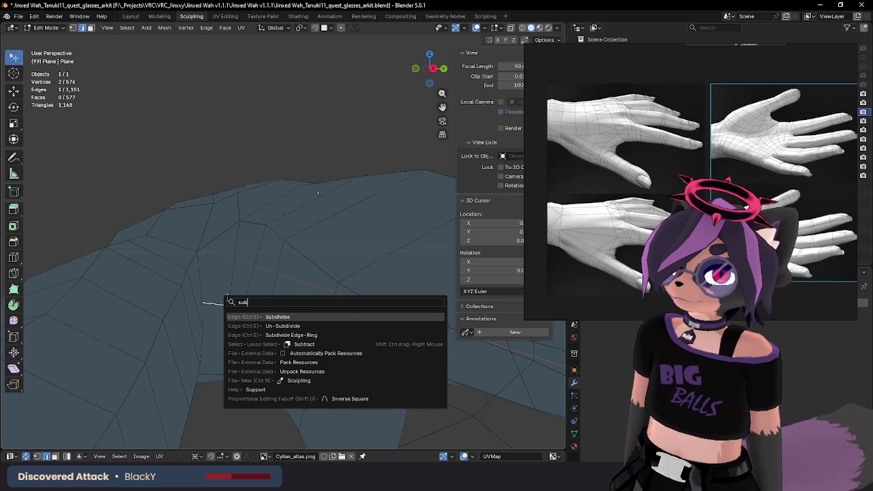
key(Return)
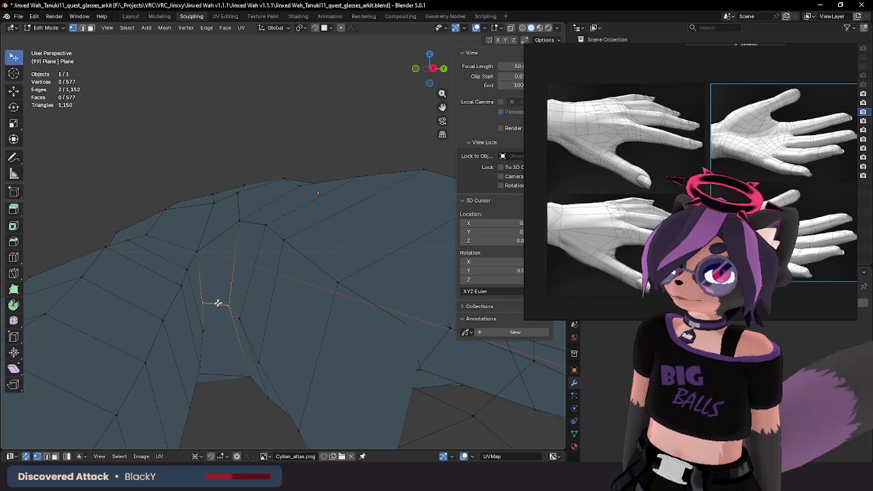
Step: Delete the two faces bridging the fingers and dissolve the leftover edge
key(x)
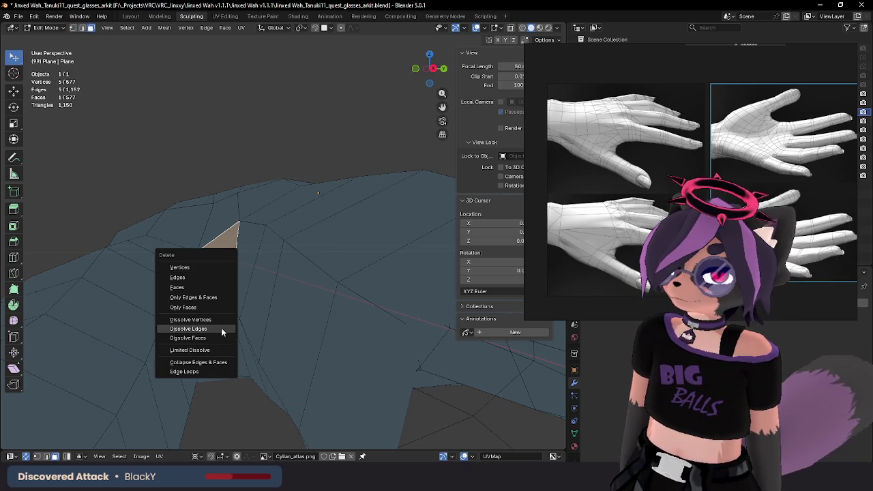
click(197, 277)
key(x)
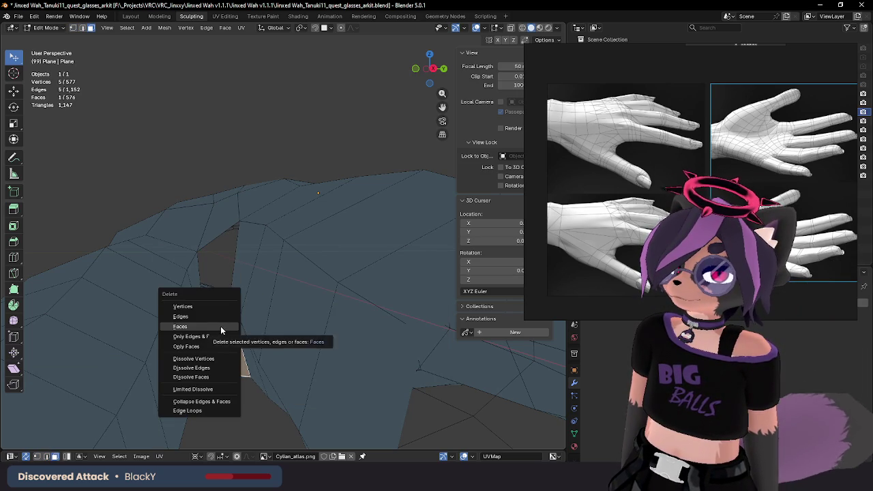
click(220, 326)
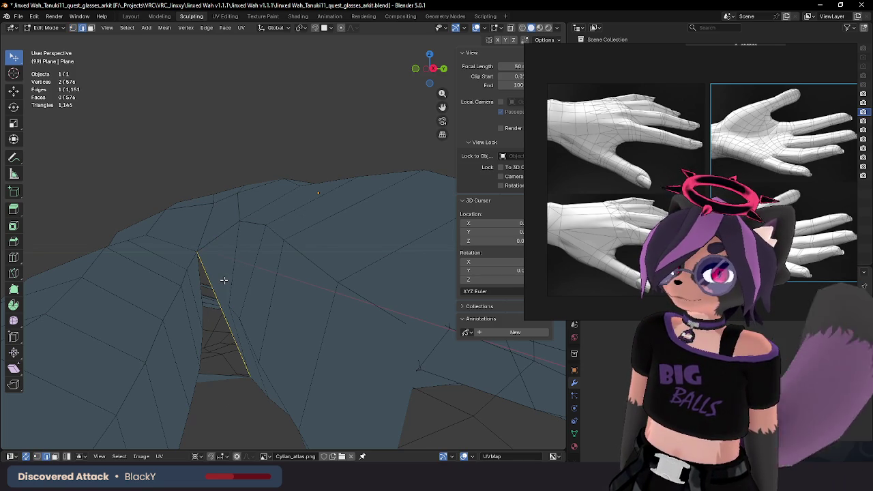
key(ctrl+x)
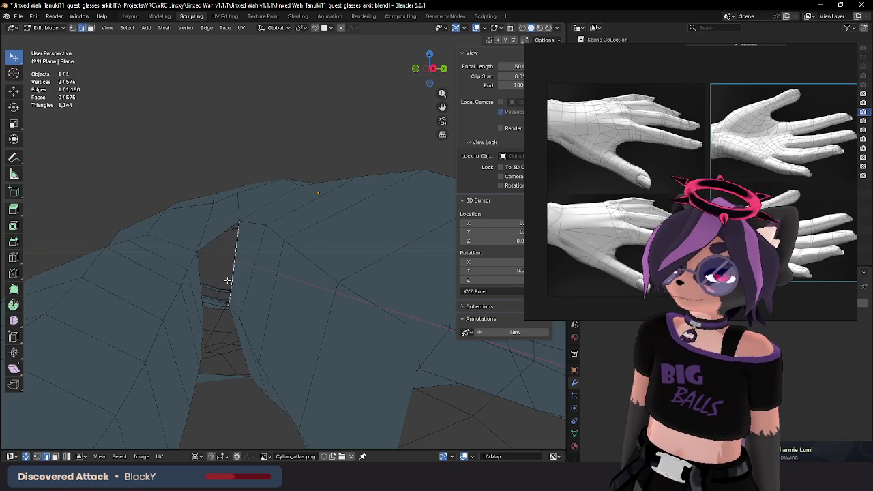
Step: Inspect the opened slit, trying and undoing an edge extrusion
mouse_move(227, 280)
middle_down()
mouse_move(220, 259)
mouse_move(230, 270)
middle_up()
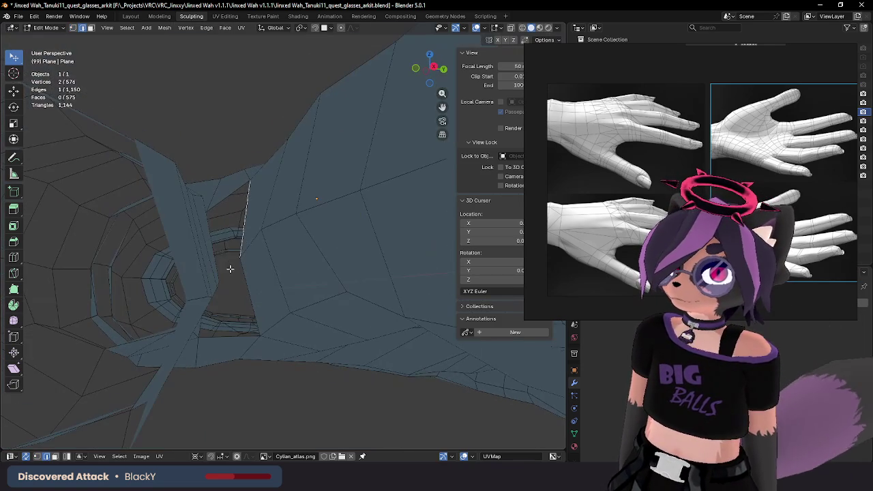
middle_drag(230, 210, 231, 216)
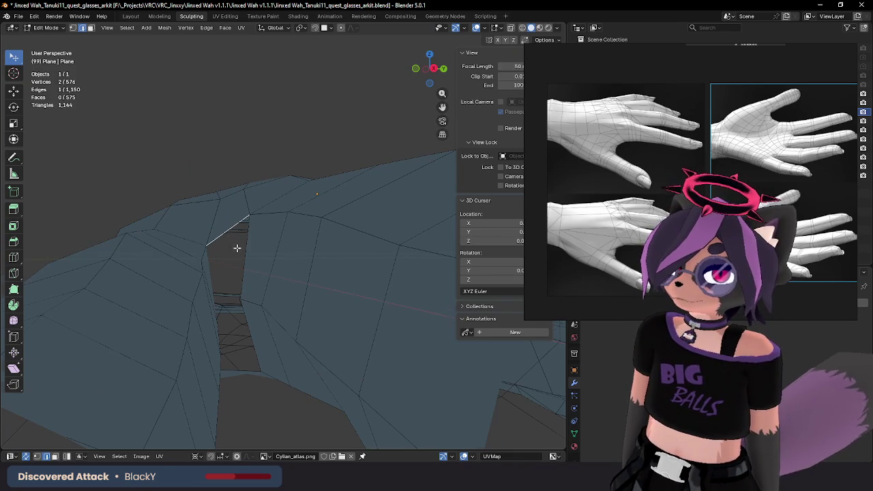
middle_drag(237, 247, 237, 245)
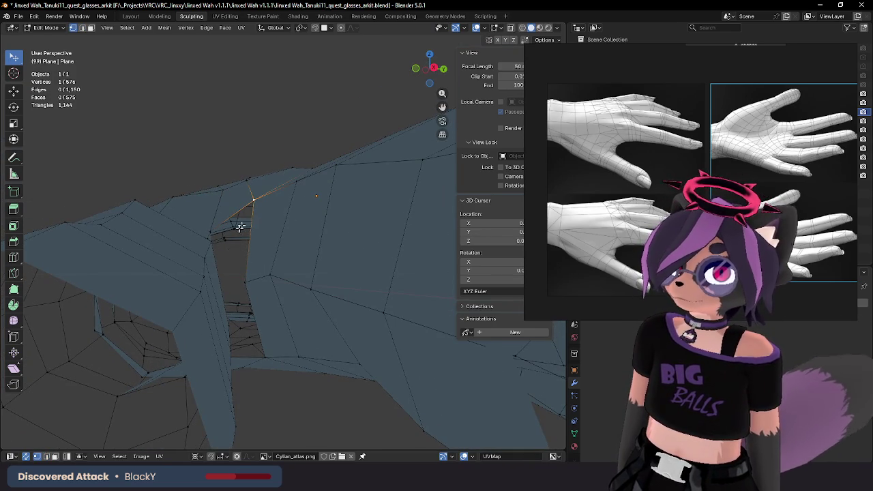
key(alt+d)
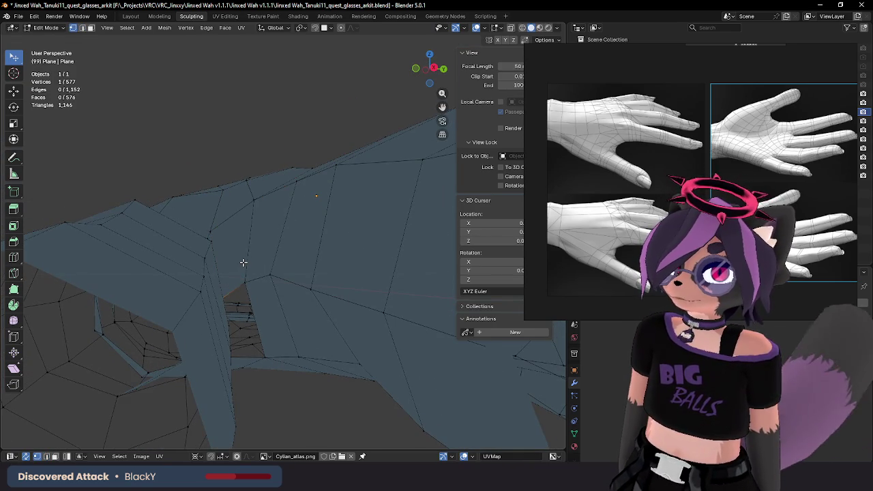
key(ctrl+z)
mouse_move(244, 253)
middle_down()
mouse_move(244, 263)
mouse_move(224, 248)
mouse_move(227, 266)
mouse_move(236, 216)
mouse_move(209, 204)
middle_up()
Step: Merge the two gap corner vertices at their center
shift+click(180, 196)
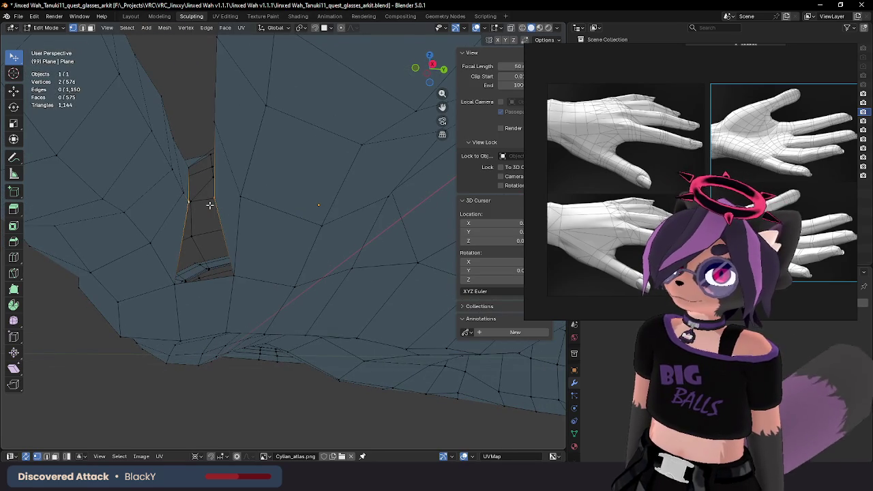
key(m)
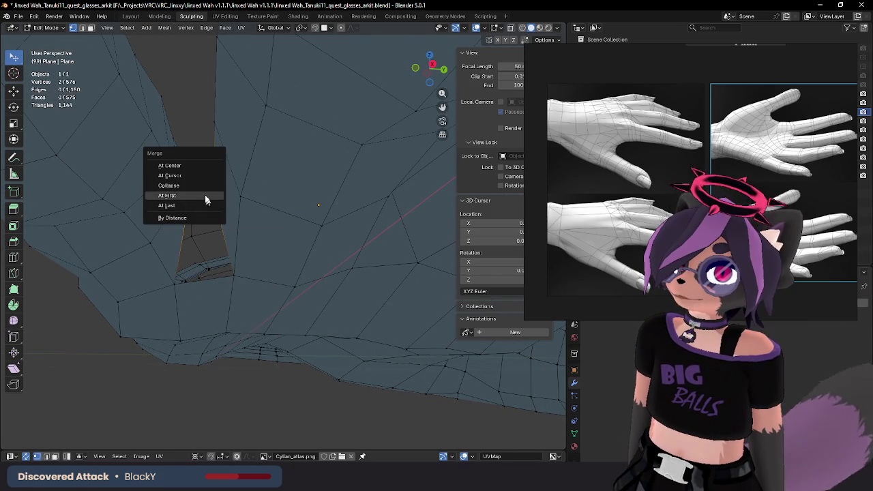
click(197, 165)
mouse_move(202, 174)
middle_down()
mouse_move(207, 189)
mouse_move(286, 253)
middle_up()
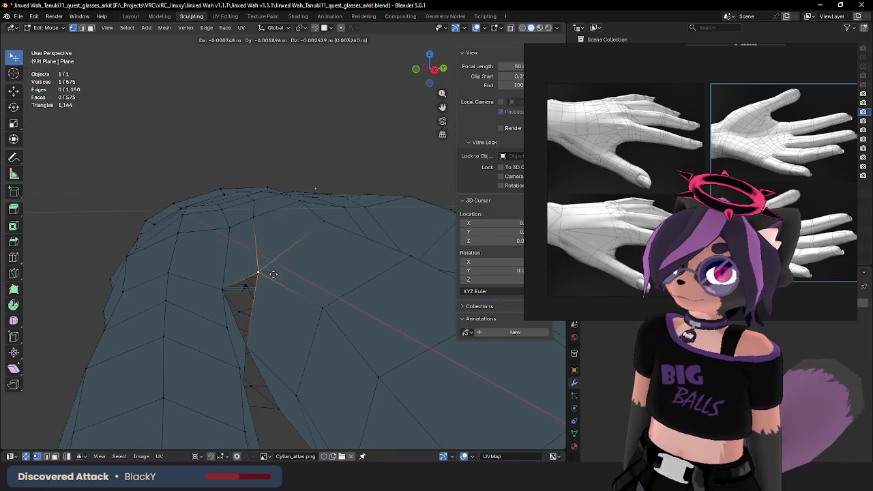
click(273, 280)
Step: Fill the two leftover triangular gaps with new faces
shift+click(244, 287)
mouse_move(244, 287)
middle_down()
mouse_move(204, 243)
mouse_move(200, 295)
mouse_move(195, 262)
middle_up()
key(f)
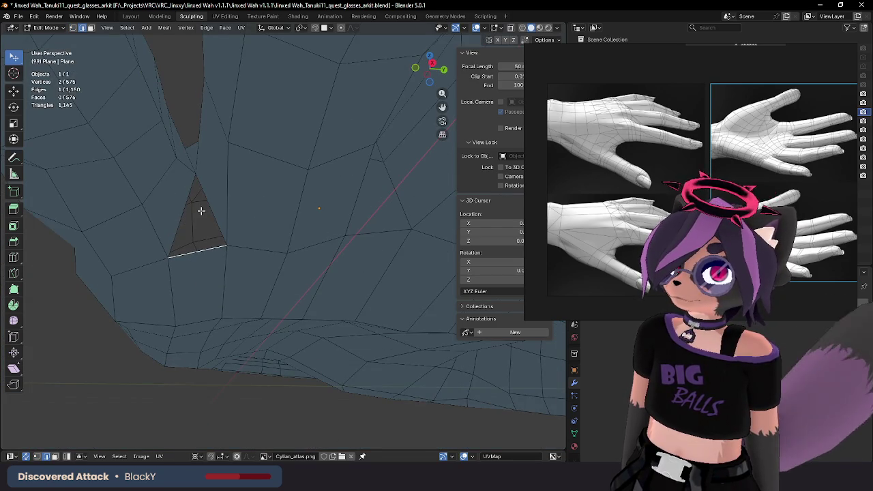
key(f)
scroll(205, 218, down, 3)
Step: View the glove from the side in Object Mode, then toggle back into Edit Mode
key(Tab)
mouse_move(207, 225)
middle_down()
mouse_move(220, 267)
mouse_move(224, 341)
mouse_move(269, 313)
mouse_move(216, 220)
mouse_move(207, 233)
mouse_move(221, 233)
mouse_move(224, 243)
mouse_move(206, 265)
mouse_move(208, 291)
mouse_move(228, 295)
mouse_move(239, 325)
mouse_move(220, 325)
mouse_move(230, 298)
mouse_move(208, 279)
mouse_move(232, 265)
mouse_move(227, 240)
mouse_move(220, 242)
mouse_move(228, 262)
mouse_move(216, 258)
mouse_move(273, 263)
mouse_move(265, 269)
mouse_move(293, 276)
mouse_move(298, 304)
mouse_move(275, 300)
mouse_move(327, 290)
mouse_move(374, 306)
mouse_move(342, 306)
mouse_move(379, 305)
mouse_move(378, 318)
mouse_move(348, 321)
middle_up()
scroll(218, 305, down, 3)
key(Tab)
key(Tab)
Step: Deselect the glove and set viewport shading to white with dark cartoon outlines
click(374, 306)
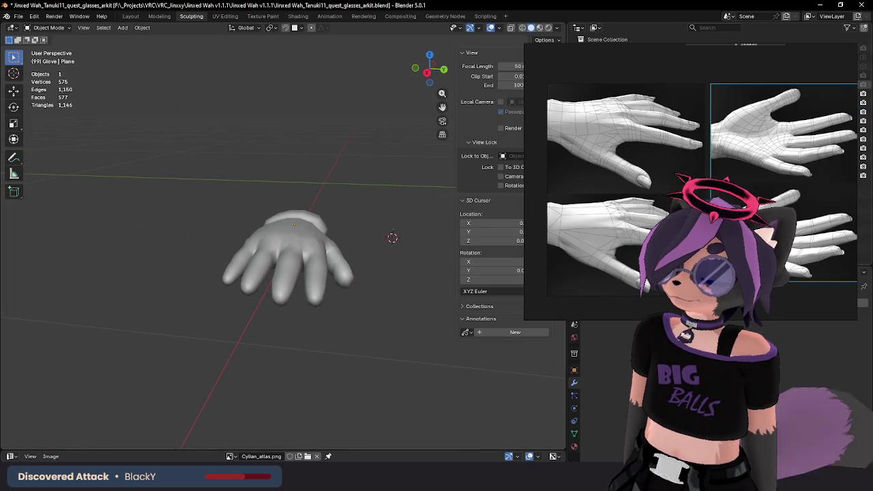
click(556, 28)
click(531, 28)
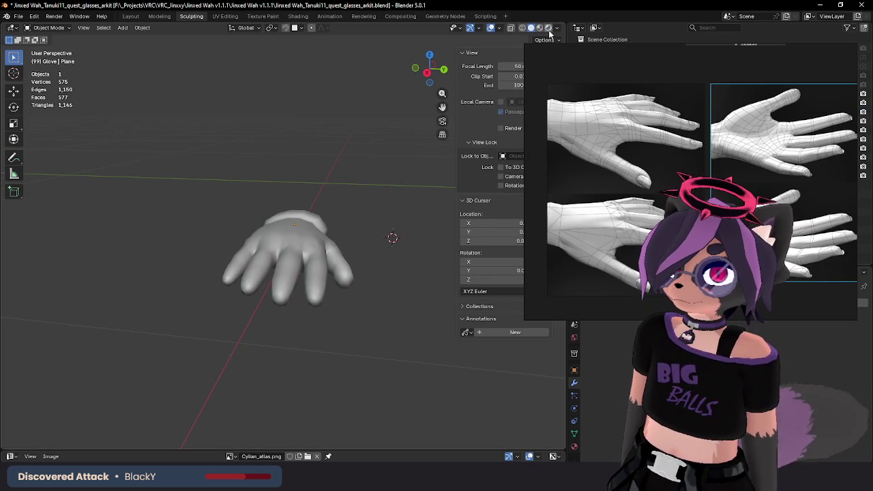
click(556, 28)
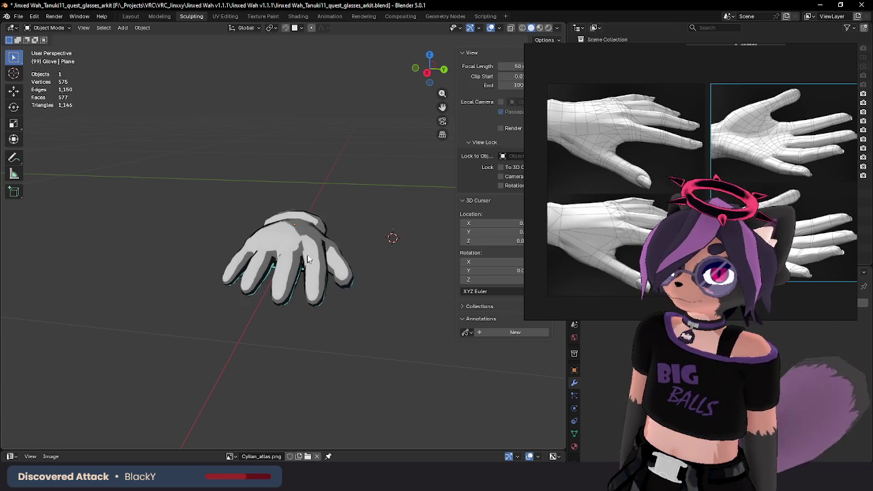
mouse_move(300, 232)
middle_down()
mouse_move(324, 288)
mouse_move(171, 275)
mouse_move(240, 265)
mouse_move(180, 249)
middle_up()
mouse_move(276, 240)
middle_down()
mouse_move(264, 162)
mouse_move(243, 205)
mouse_move(312, 197)
mouse_move(348, 218)
mouse_move(383, 243)
mouse_move(290, 221)
mouse_move(328, 240)
mouse_move(344, 306)
mouse_move(378, 289)
middle_up()
scroll(312, 198, up, 3)
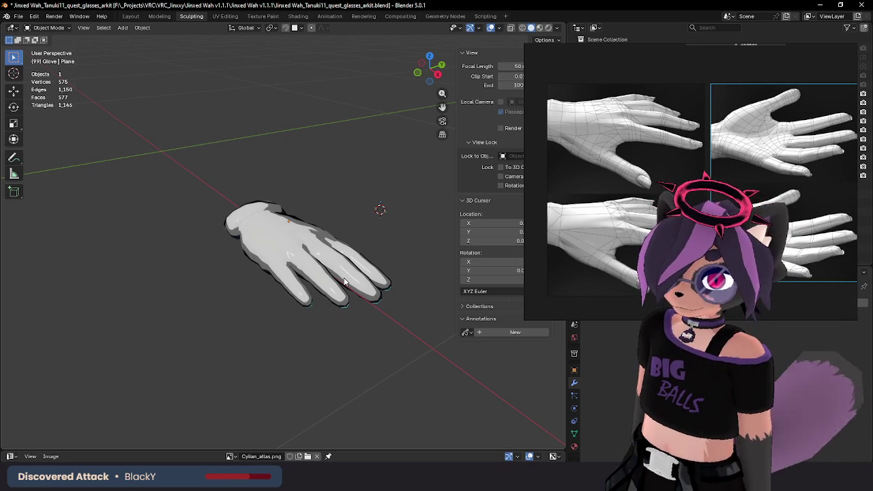
mouse_move(315, 277)
middle_down()
mouse_move(177, 244)
mouse_move(233, 164)
mouse_move(294, 209)
mouse_move(273, 259)
mouse_move(294, 271)
mouse_move(351, 273)
mouse_move(290, 246)
mouse_move(380, 234)
mouse_move(335, 248)
mouse_move(362, 229)
mouse_move(357, 236)
mouse_move(374, 245)
mouse_move(353, 248)
mouse_move(381, 260)
mouse_move(317, 261)
middle_up()
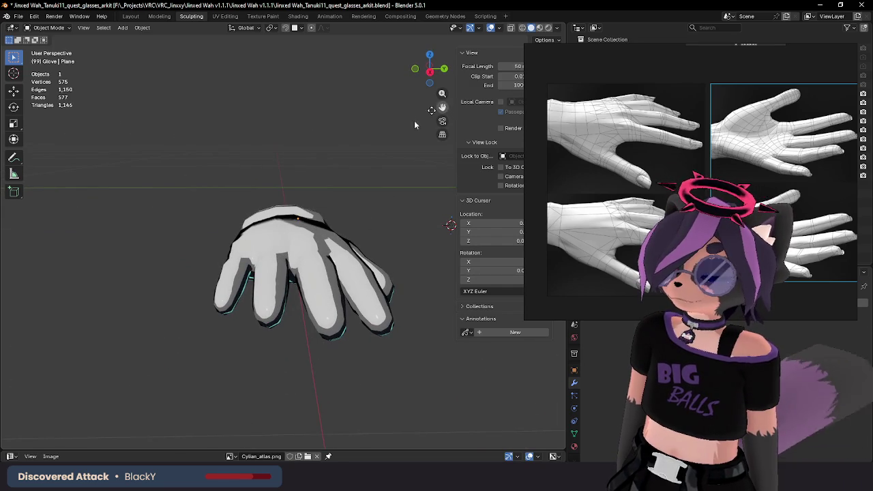
key(Tab)
key(Tab)
key(Tab)
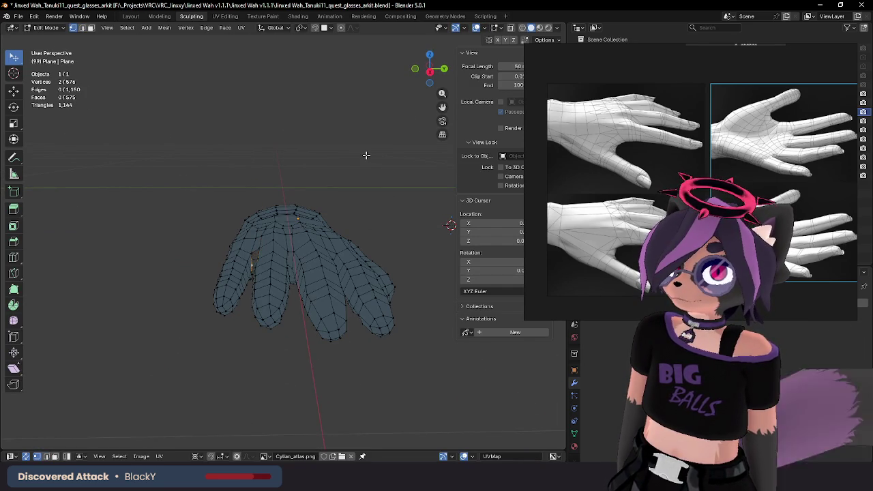
key(ctrl+z)
key(ctrl+z)
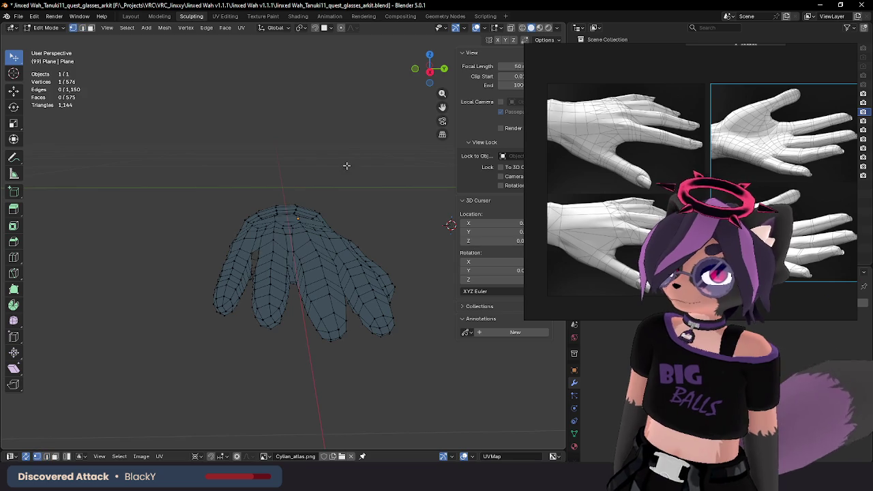
mouse_move(321, 184)
middle_down()
mouse_move(337, 171)
mouse_move(320, 204)
mouse_move(290, 215)
mouse_move(313, 174)
middle_up()
key(Tab)
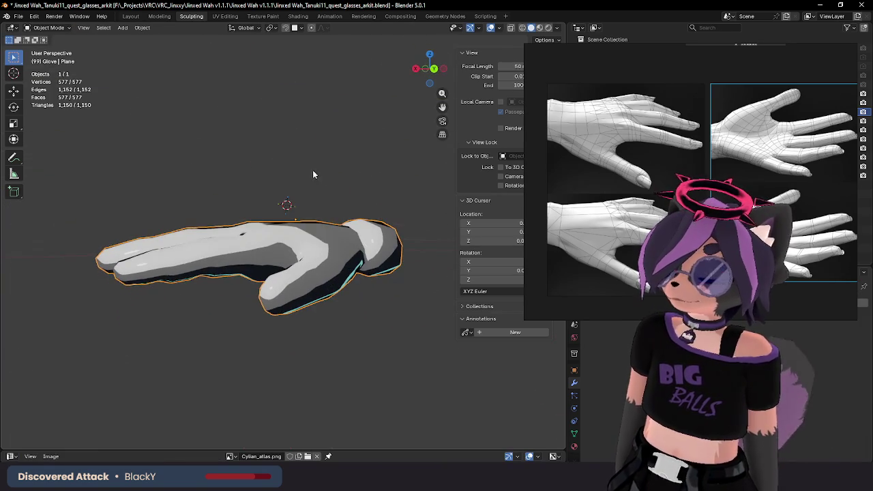
click(304, 179)
mouse_move(250, 186)
middle_down()
mouse_move(394, 259)
mouse_move(389, 234)
mouse_move(274, 250)
mouse_move(229, 241)
middle_up()
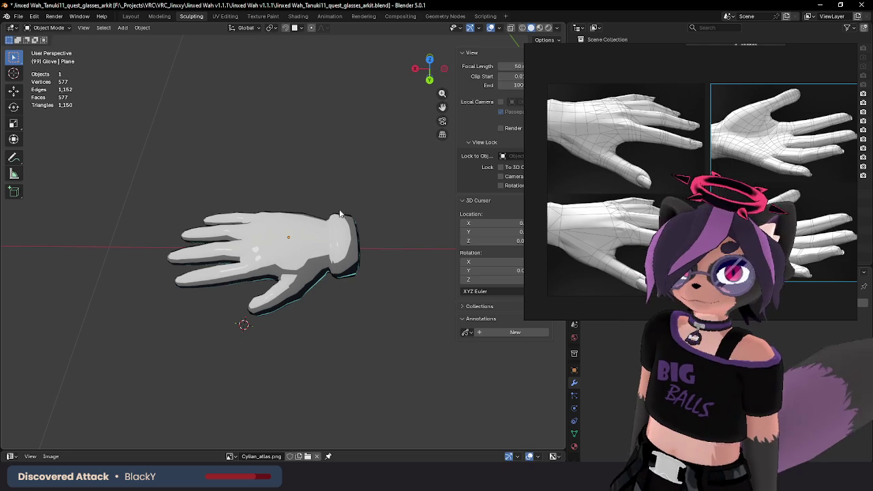
mouse_move(315, 221)
middle_down()
mouse_move(341, 266)
mouse_move(316, 240)
mouse_move(292, 248)
mouse_move(327, 256)
mouse_move(303, 245)
mouse_move(361, 236)
mouse_move(346, 262)
mouse_move(322, 156)
mouse_move(318, 171)
middle_up()
middle_drag(284, 197, 278, 224)
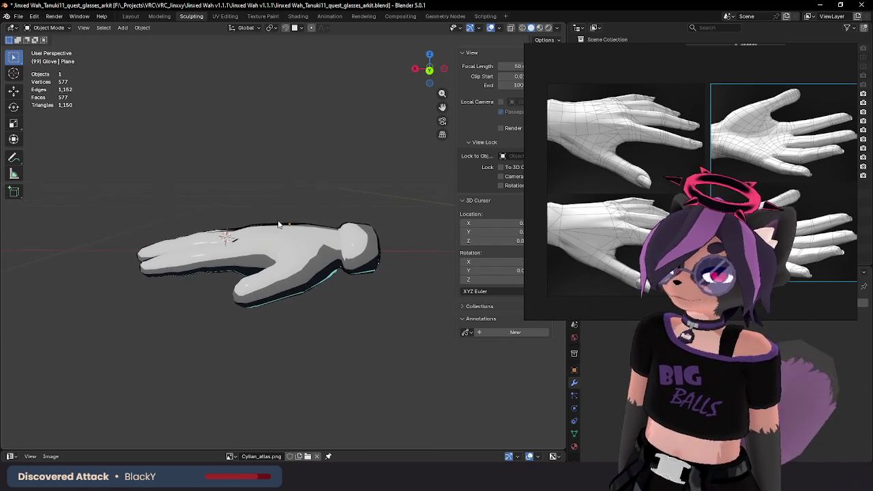
Step: Add a Subdivision Surface modifier with Ctrl+1 and raise its viewport Levels to 2
key(shift+a)
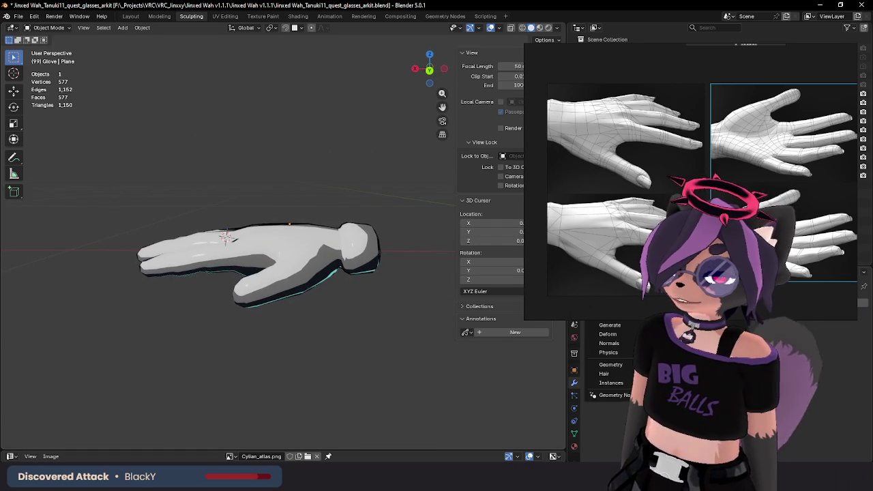
key(Escape)
key(ctrl+1)
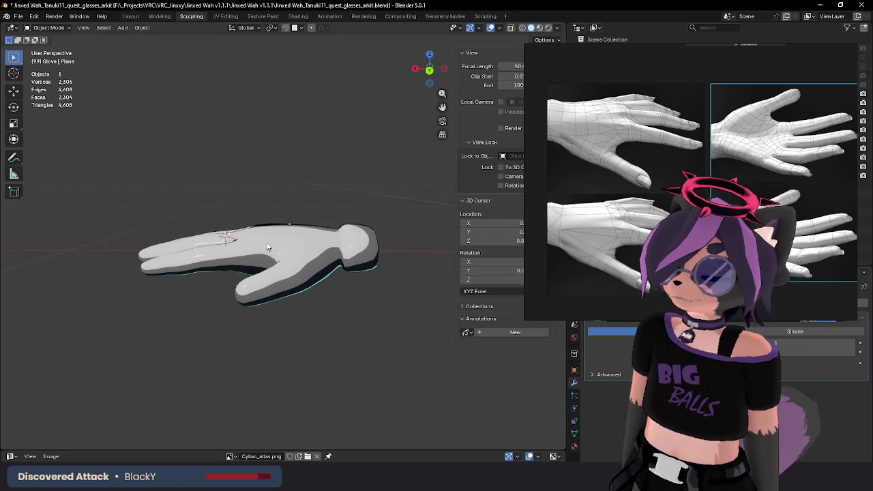
middle_drag(267, 246, 612, 322)
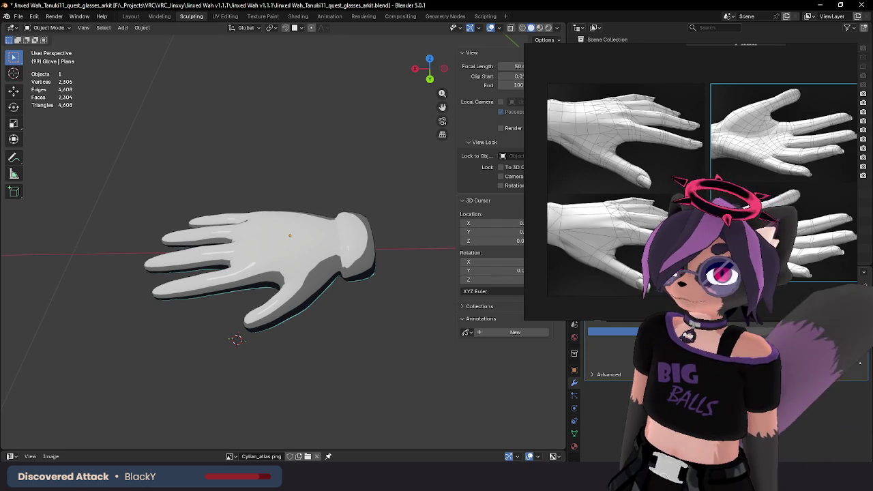
click(852, 344)
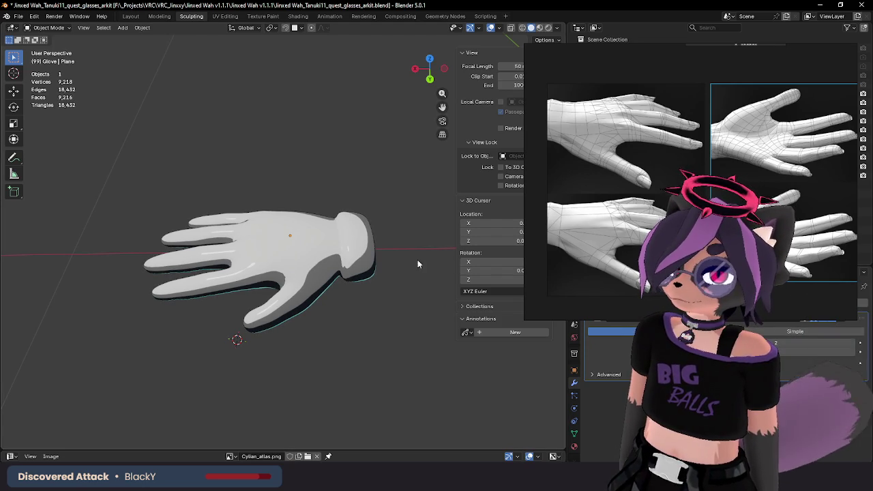
mouse_move(417, 264)
middle_down()
mouse_move(423, 312)
mouse_move(335, 190)
mouse_move(339, 163)
mouse_move(347, 192)
mouse_move(311, 222)
mouse_move(95, 193)
mouse_move(382, 260)
mouse_move(372, 259)
middle_up()
Step: Crease the wrist cuff edge loops to full strength 1.0
key(Tab)
key(l)
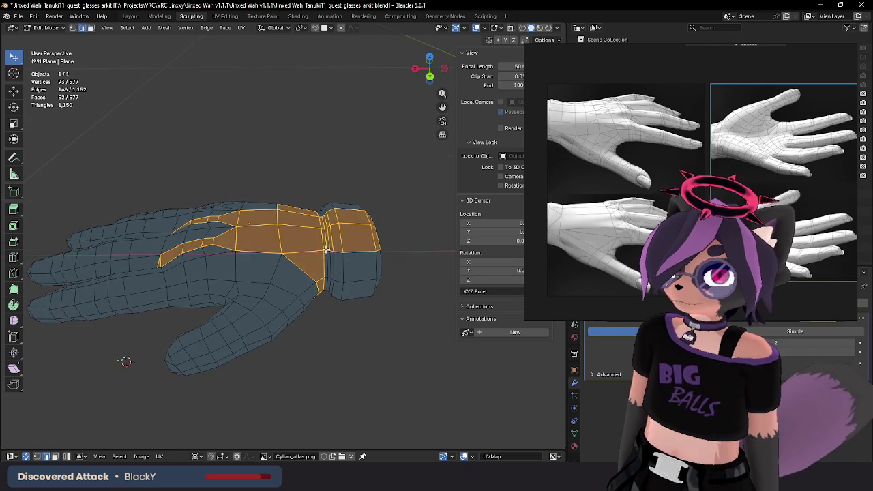
click(326, 250)
scroll(330, 246, up, 2)
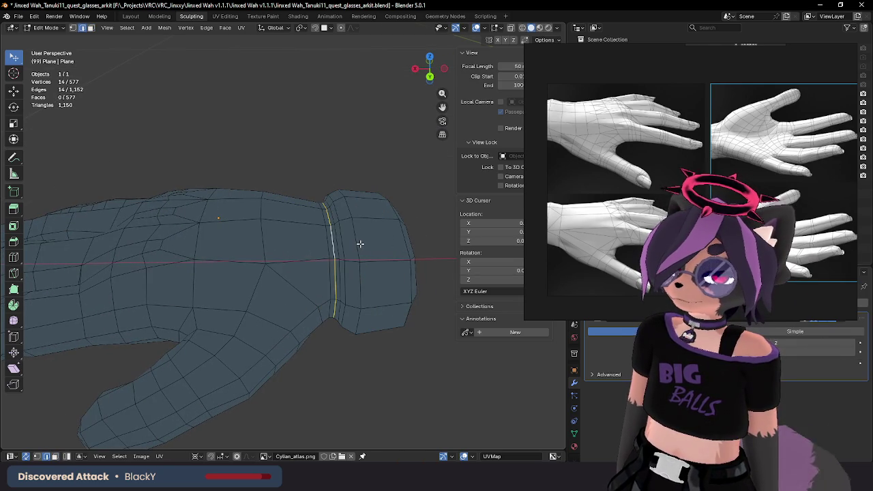
click(428, 222)
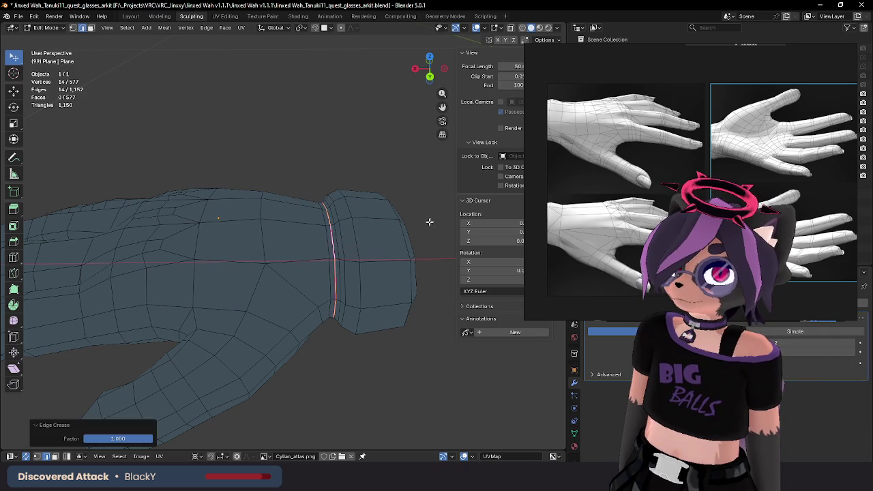
Step: Preview the smoothed glove in Object Mode with flat grey shading
key(Tab)
scroll(381, 219, up, 2)
middle_drag(382, 223, 313, 253)
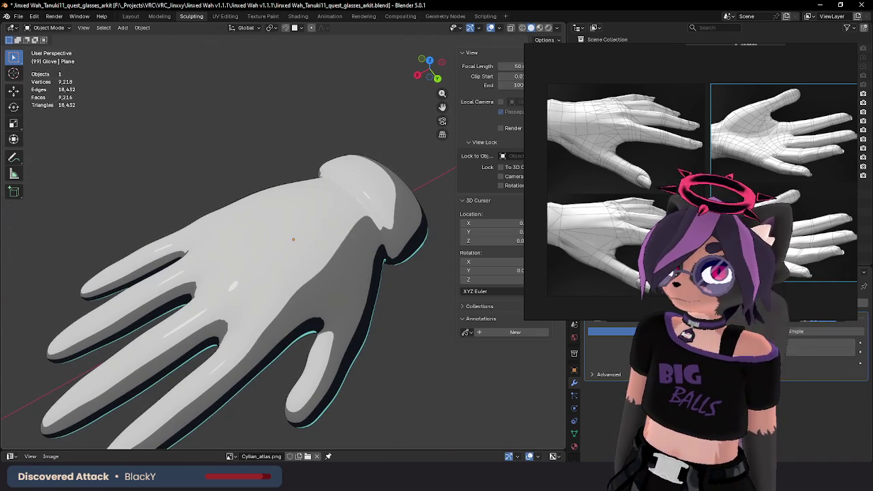
click(558, 30)
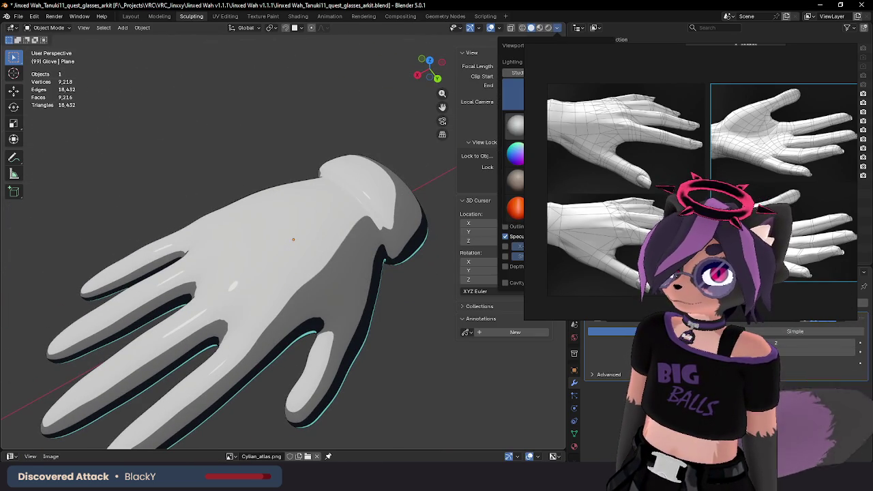
click(512, 146)
mouse_move(297, 238)
middle_down()
mouse_move(283, 234)
mouse_move(340, 285)
mouse_move(383, 247)
middle_up()
Step: Select the edges between two fingers along the shortest path and crease them to 1.0
key(Tab)
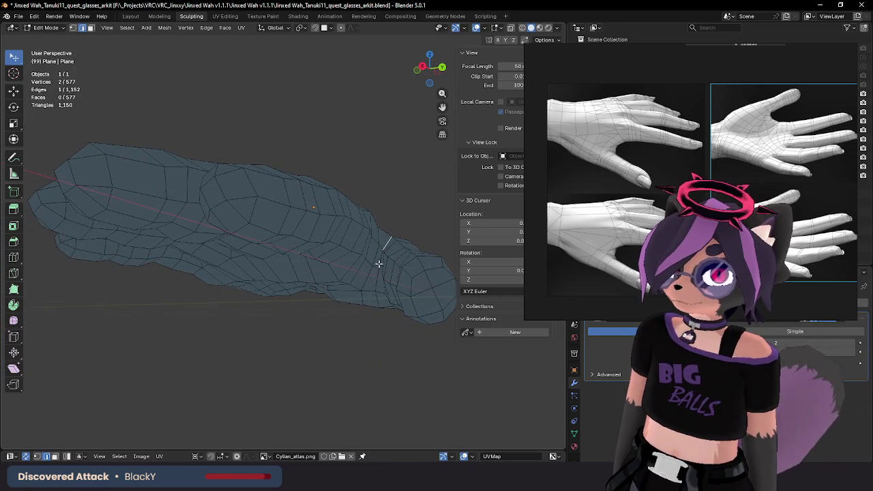
middle_drag(374, 286, 395, 250)
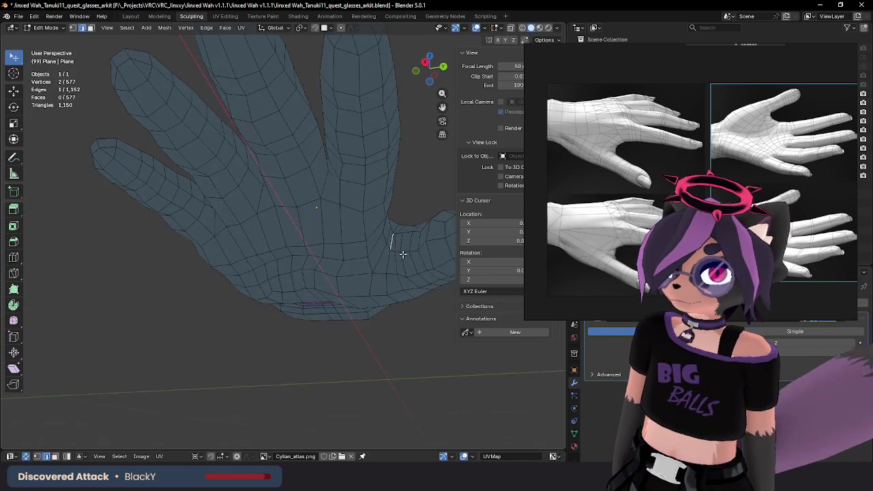
ctrl+click(385, 268)
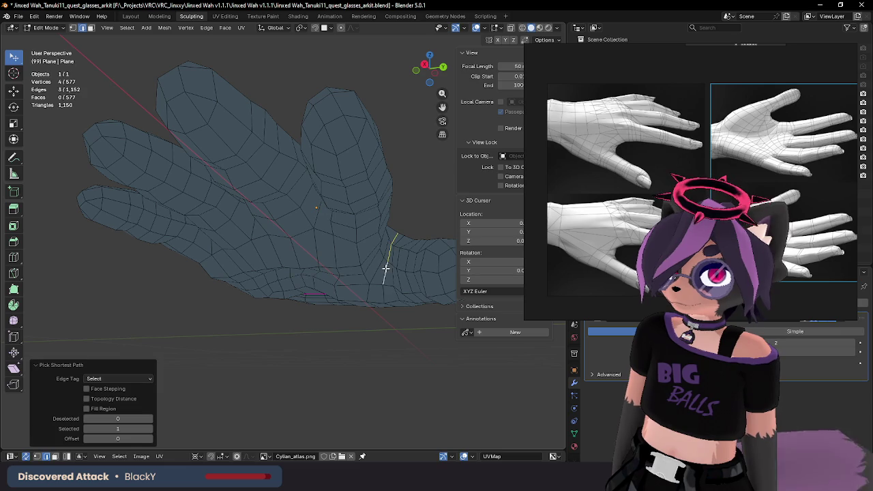
key(Tab)
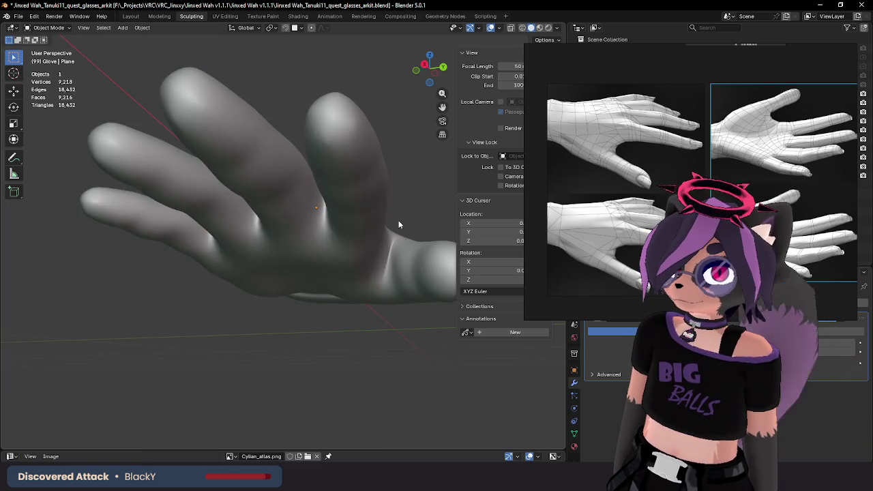
mouse_move(398, 220)
middle_down()
mouse_move(373, 264)
mouse_move(394, 275)
mouse_move(398, 249)
mouse_move(357, 256)
mouse_move(366, 242)
middle_up()
key(Tab)
middle_drag(328, 222, 372, 242)
shift+click(364, 232)
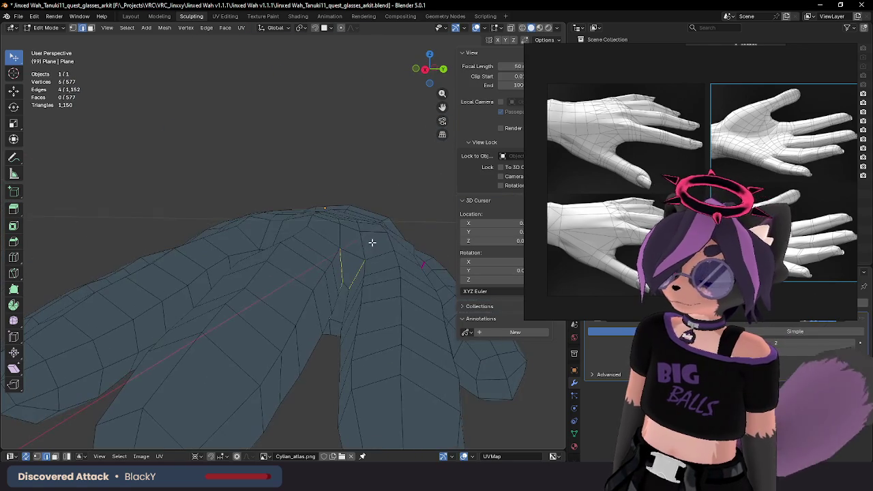
click(414, 221)
Step: Crease further seam edges between the fingers, previewing the smoothed result in between
key(Tab)
mouse_move(415, 220)
middle_down()
mouse_move(341, 252)
mouse_move(341, 284)
mouse_move(360, 287)
mouse_move(338, 270)
mouse_move(337, 287)
mouse_move(376, 306)
mouse_move(331, 322)
mouse_move(282, 306)
mouse_move(287, 295)
middle_up()
key(Tab)
key(Tab)
key(Tab)
scroll(277, 306, up, 3)
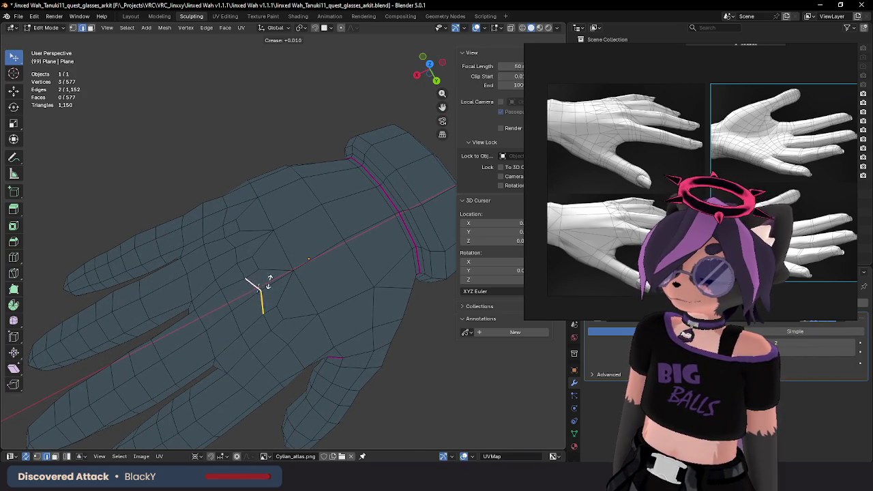
click(269, 281)
key(Tab)
mouse_move(344, 252)
middle_down()
mouse_move(347, 259)
mouse_move(368, 223)
mouse_move(303, 247)
mouse_move(327, 263)
mouse_move(277, 325)
middle_up()
key(Tab)
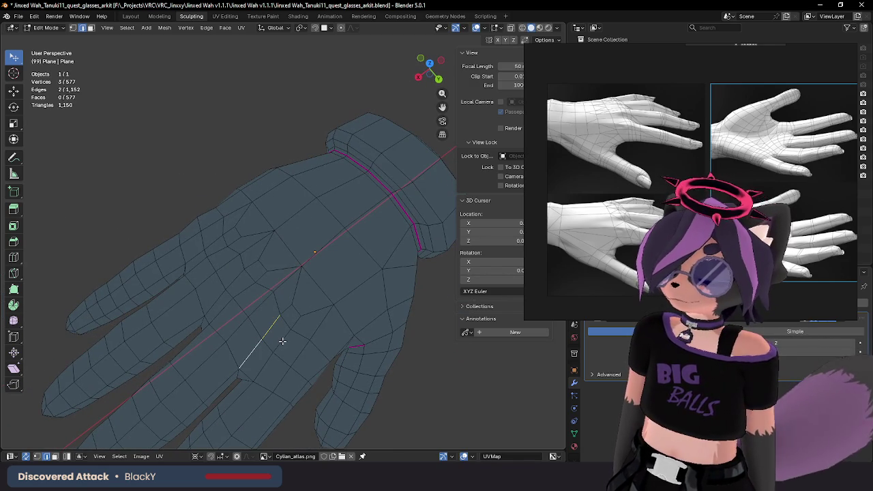
click(354, 261)
Step: Check the smoothed glove once more and return to Edit Mode
key(Tab)
mouse_move(327, 263)
middle_down()
mouse_move(362, 208)
mouse_move(372, 218)
mouse_move(288, 250)
mouse_move(233, 290)
mouse_move(189, 252)
mouse_move(230, 217)
mouse_move(231, 265)
mouse_move(209, 247)
mouse_move(272, 302)
mouse_move(247, 311)
mouse_move(302, 327)
mouse_move(292, 239)
mouse_move(300, 296)
mouse_move(292, 266)
middle_up()
scroll(230, 217, up, 3)
key(Tab)
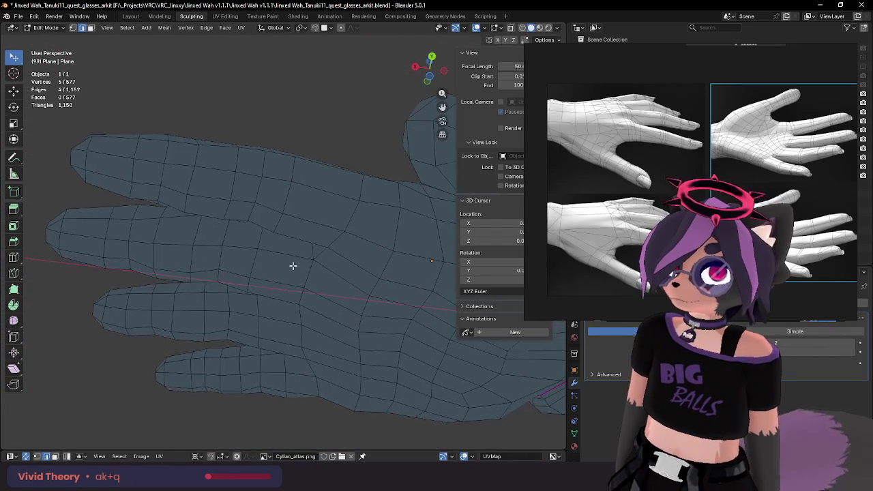
Step: Crease the top finger's joint edges and preview the smoothed hand
shift+click(247, 203)
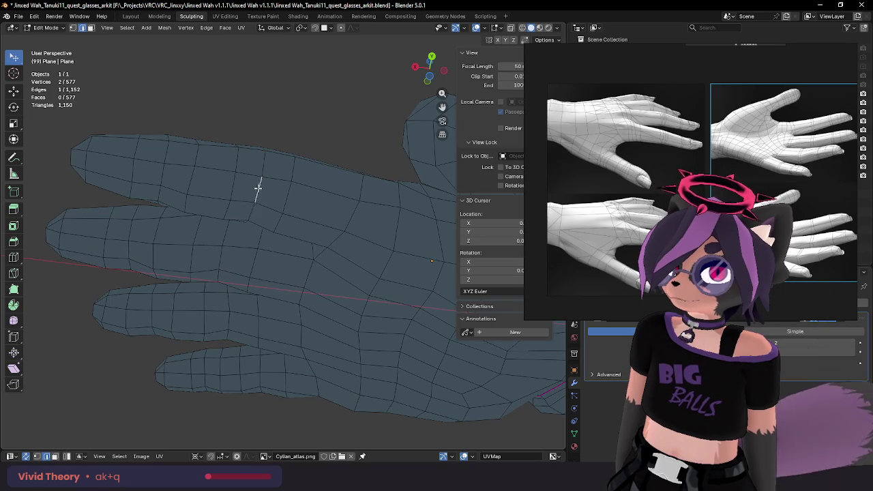
mouse_move(257, 205)
middle_down()
mouse_move(272, 189)
mouse_move(249, 98)
middle_up()
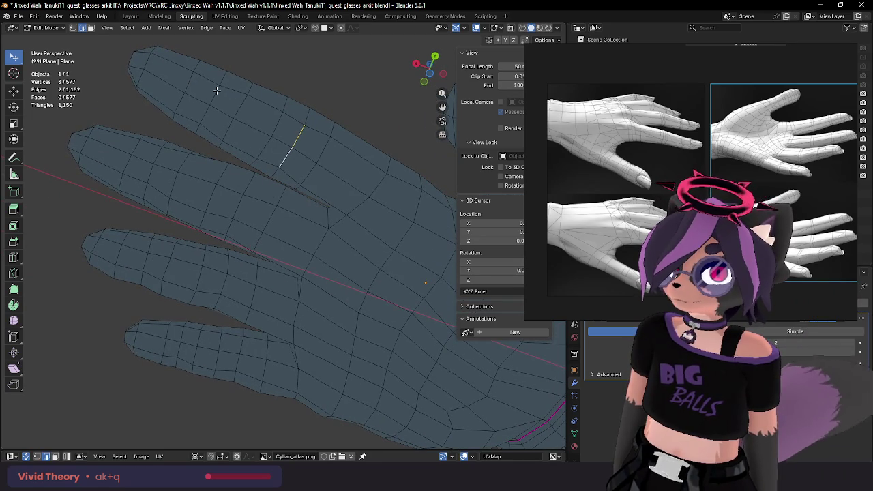
ctrl+shift+click(207, 113)
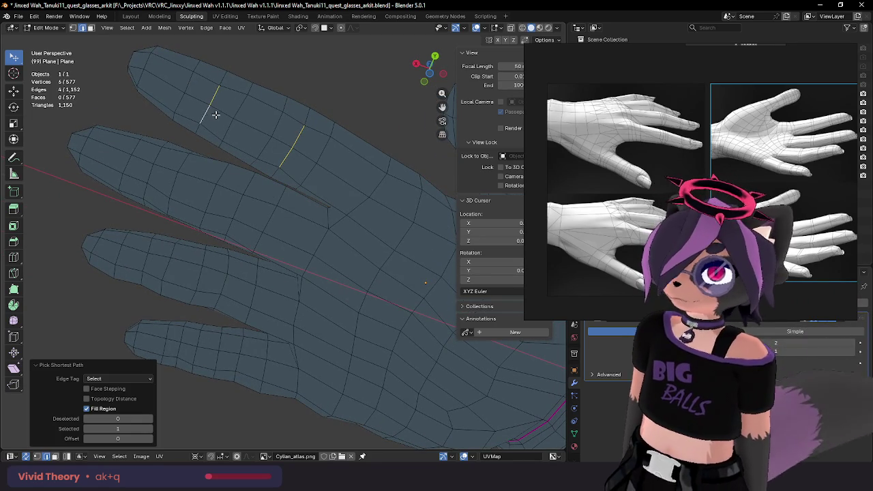
key(ctrl+z)
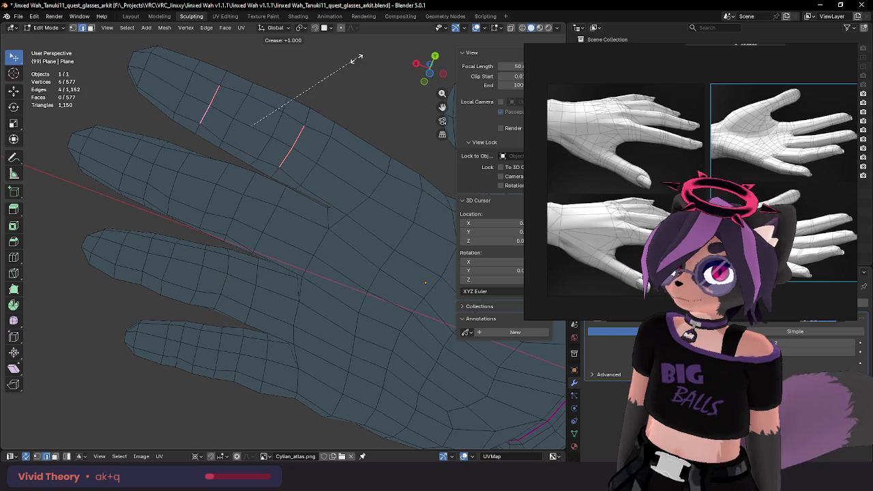
click(355, 60)
key(Tab)
mouse_move(341, 86)
middle_down()
mouse_move(289, 182)
mouse_move(351, 182)
mouse_move(351, 139)
middle_up()
key(Tab)
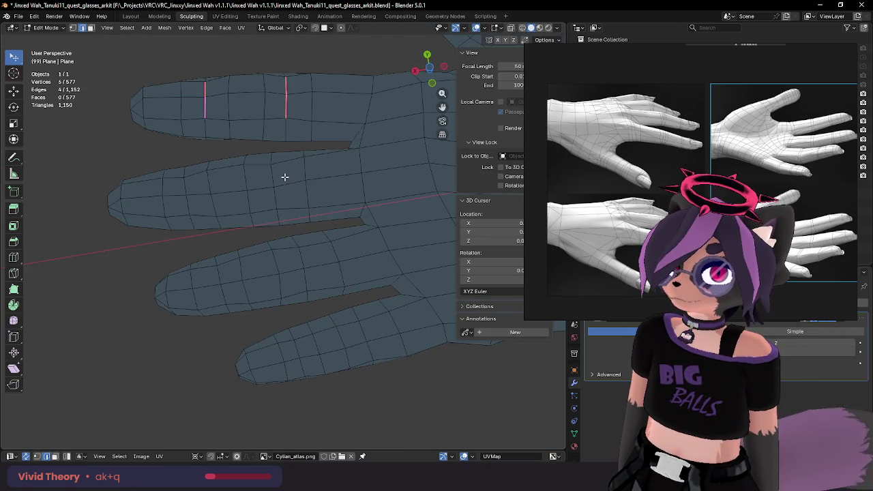
Step: Crease the joint edges on the second, third and bottom fingers
alt+shift+click(185, 191)
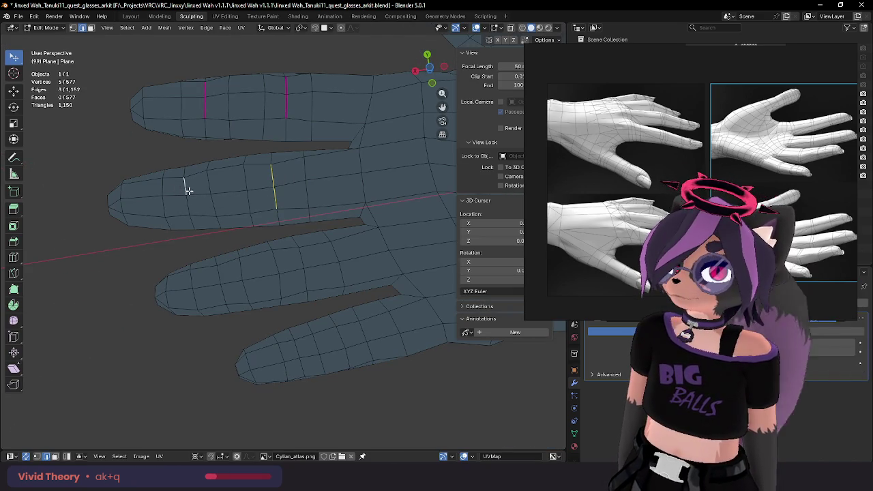
click(334, 142)
click(301, 252)
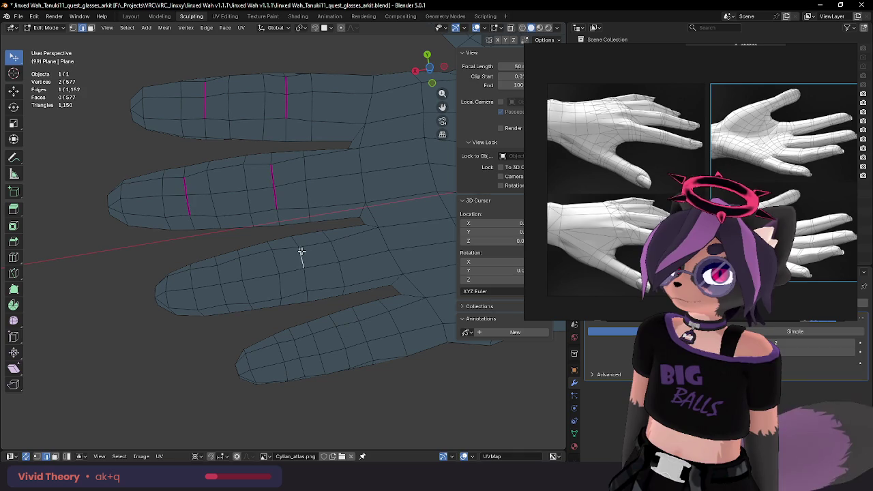
click(361, 232)
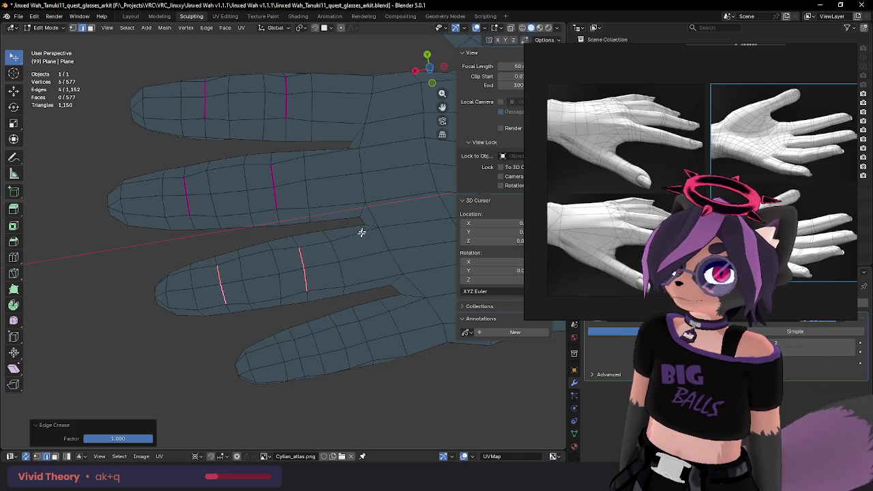
alt+click(359, 327)
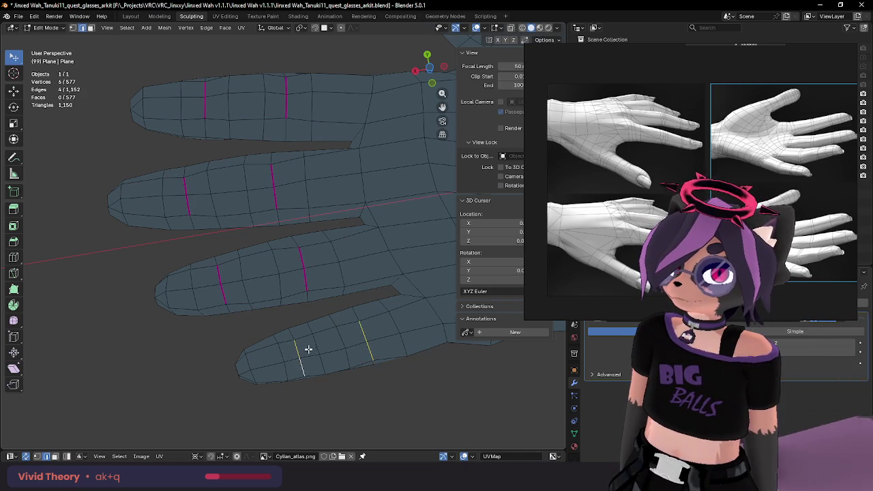
click(417, 246)
Step: Select a shortest-path loop across the palm and crease it to full strength
mouse_move(427, 206)
middle_down()
mouse_move(345, 239)
mouse_move(357, 234)
mouse_move(327, 261)
mouse_move(271, 250)
mouse_move(327, 255)
middle_up()
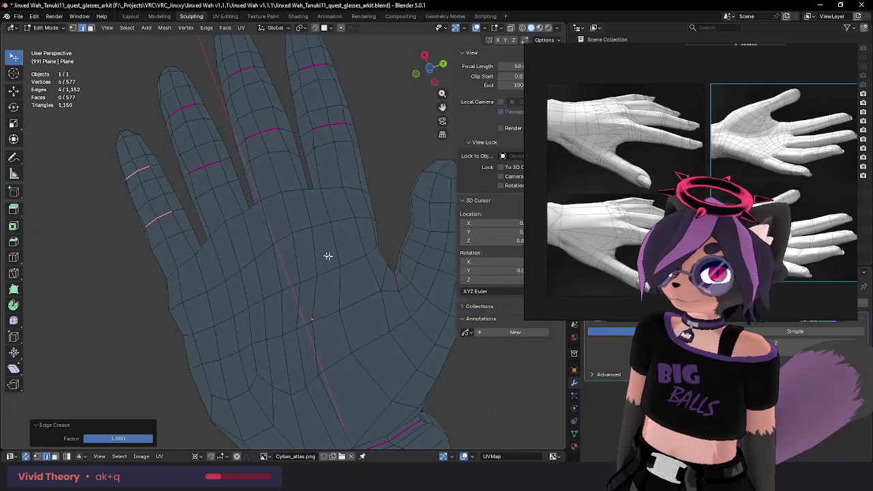
click(360, 259)
drag(360, 259, 362, 260)
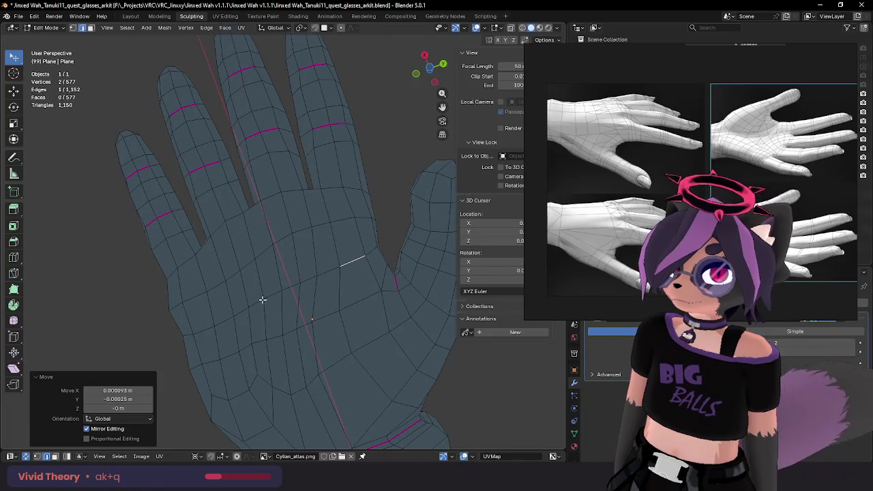
shift+click(187, 333)
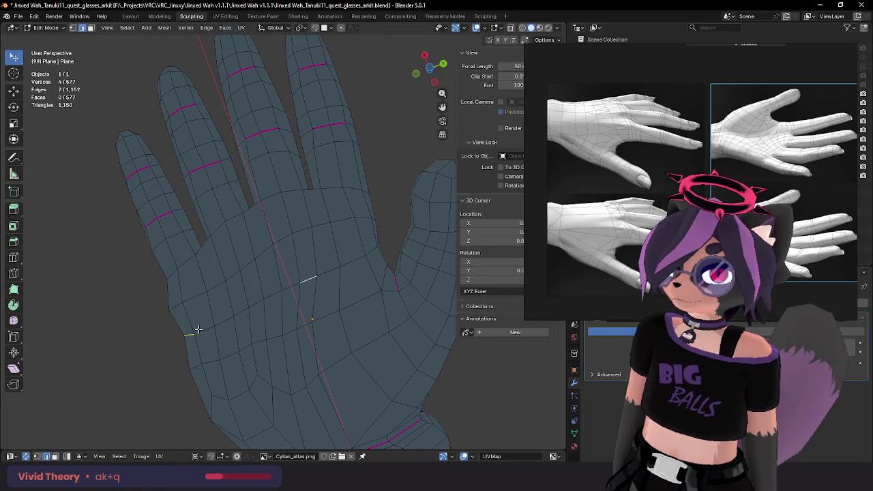
alt+click(310, 280)
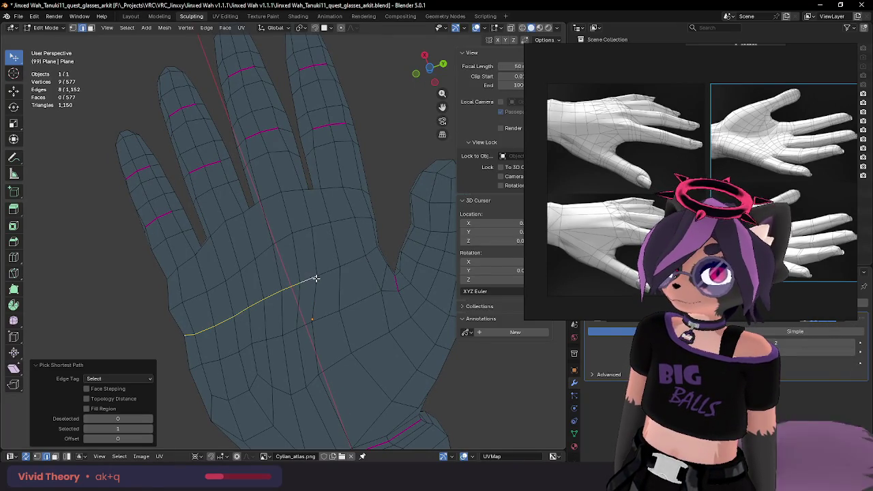
key(shift+e)
middle_drag(389, 209, 346, 212)
Step: Crease the vertical palm edges to 1.0 and view the smoothed glove's palm
click(332, 300)
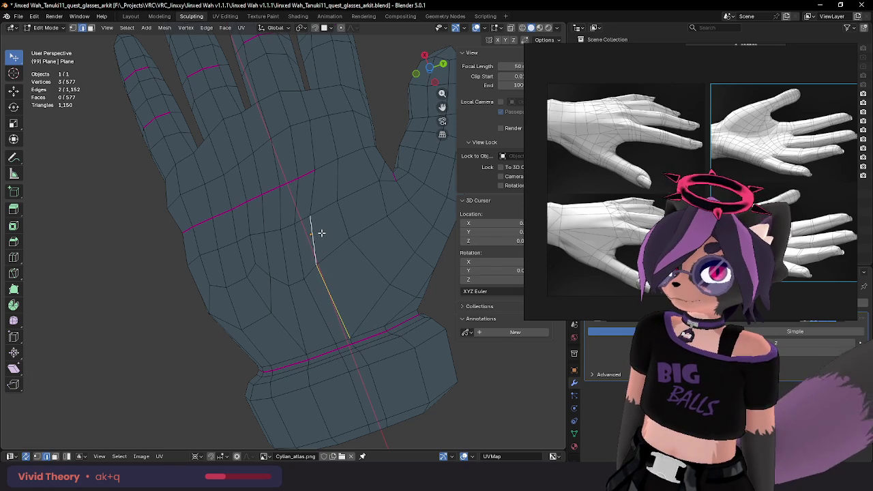
key(shift+e)
click(406, 145)
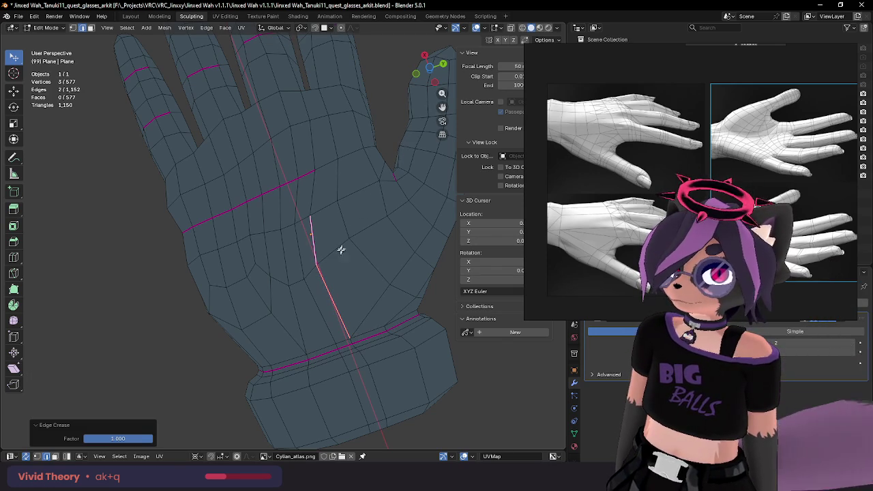
click(287, 266)
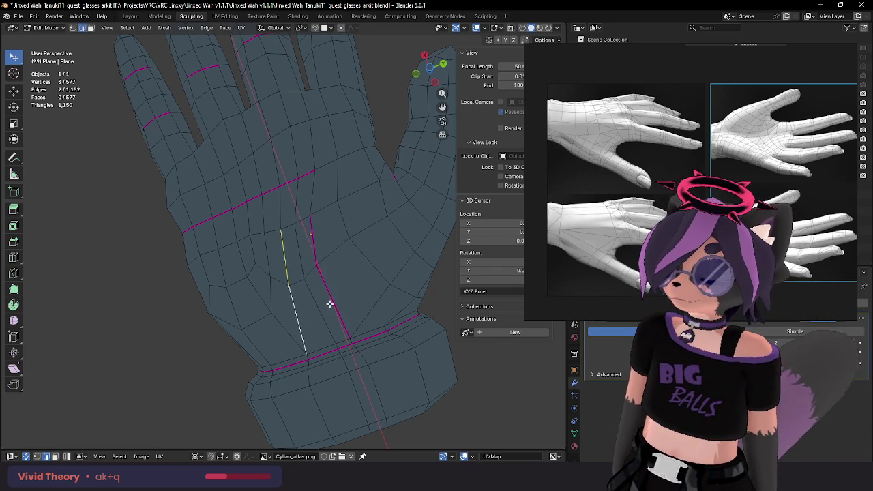
click(361, 187)
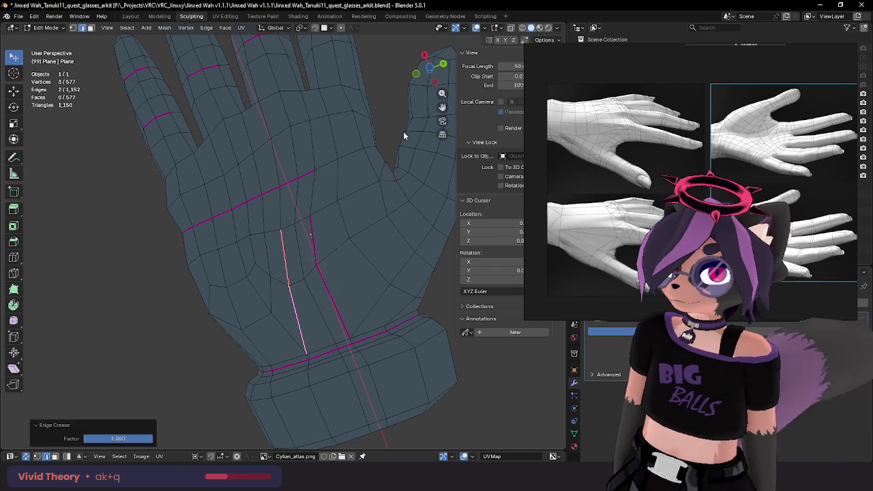
key(Tab)
middle_drag(392, 163, 381, 216)
Step: Crease the edges near the thumb base and preview the smoothed glove from the side
scroll(368, 218, up, 2)
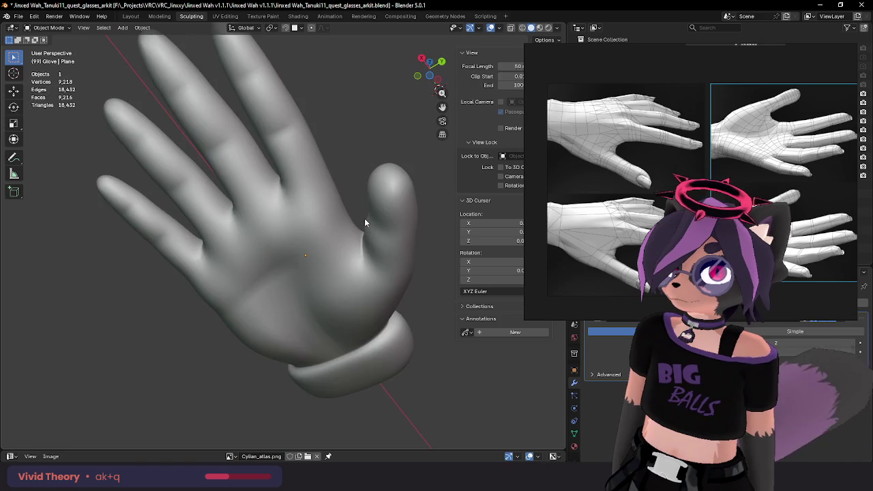
key(Tab)
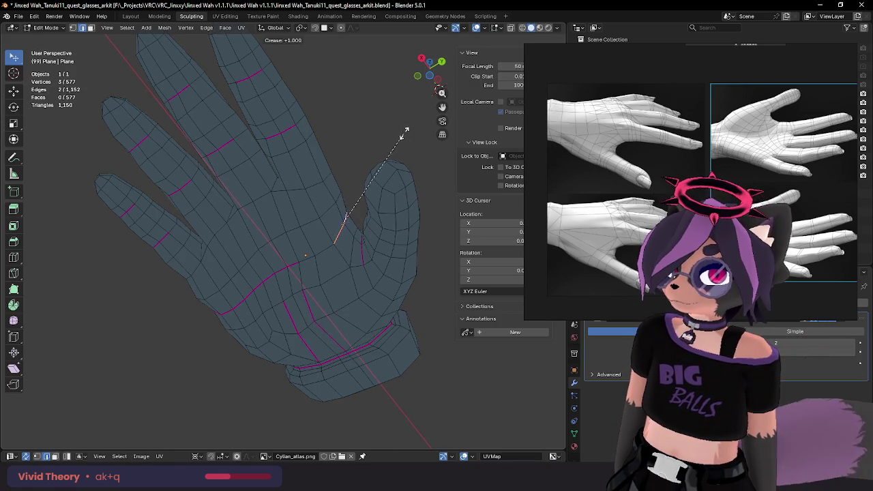
click(403, 133)
key(Tab)
scroll(391, 171, down, 3)
mouse_move(349, 234)
middle_down()
mouse_move(368, 200)
mouse_move(371, 255)
mouse_move(310, 236)
mouse_move(342, 250)
mouse_move(279, 238)
mouse_move(307, 255)
middle_up()
scroll(300, 246, up, 2)
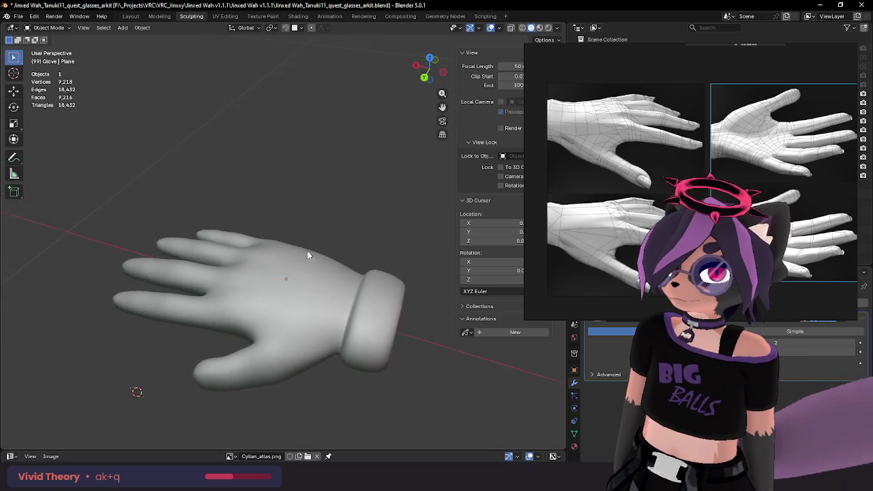
scroll(298, 302, up, 2)
Step: Compare the smoothed glove with its cage around the thumb base
key(Tab)
scroll(297, 306, up, 1)
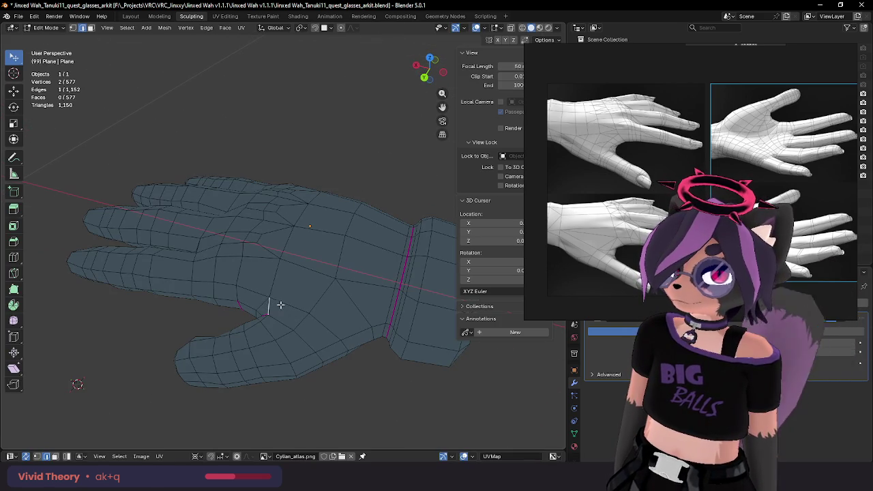
key(Tab)
mouse_move(384, 191)
middle_down()
mouse_move(368, 227)
mouse_move(333, 242)
middle_up()
key(Tab)
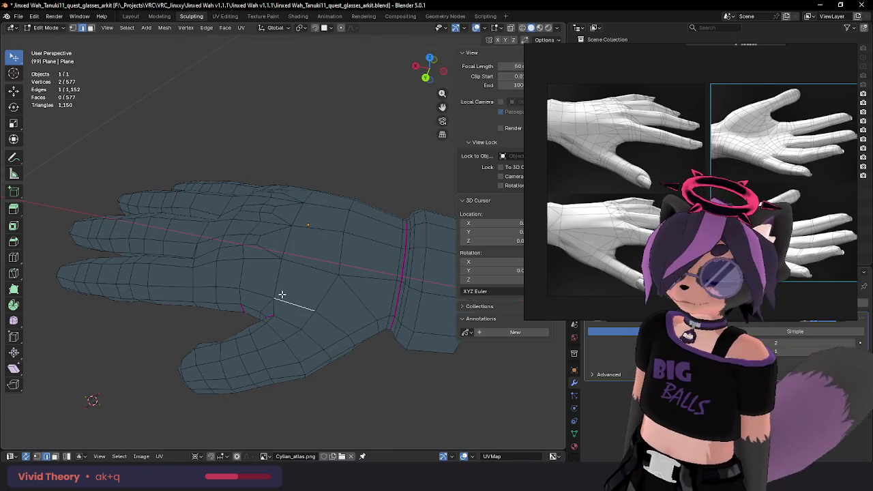
mouse_move(284, 296)
middle_down()
mouse_move(309, 292)
mouse_move(286, 302)
middle_up()
Step: Crease the diagonal edge at the thumb base and check the fold in Object Mode
click(286, 305)
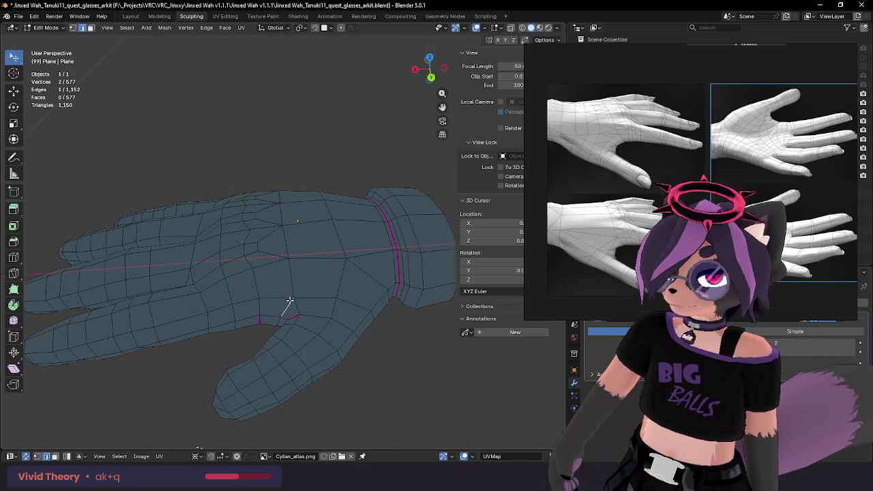
click(386, 201)
key(Tab)
mouse_move(368, 213)
middle_down()
mouse_move(296, 263)
mouse_move(290, 300)
mouse_move(357, 250)
mouse_move(382, 298)
mouse_move(362, 294)
mouse_move(400, 307)
middle_up()
key(Tab)
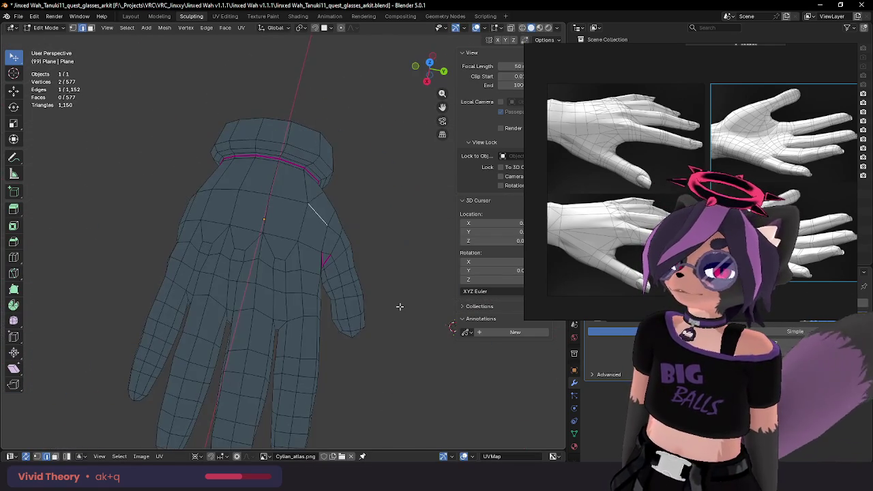
mouse_move(321, 299)
middle_down()
mouse_move(321, 272)
mouse_move(234, 286)
mouse_move(320, 247)
mouse_move(380, 273)
mouse_move(225, 335)
mouse_move(377, 290)
middle_up()
key(Tab)
scroll(321, 277, down, 5)
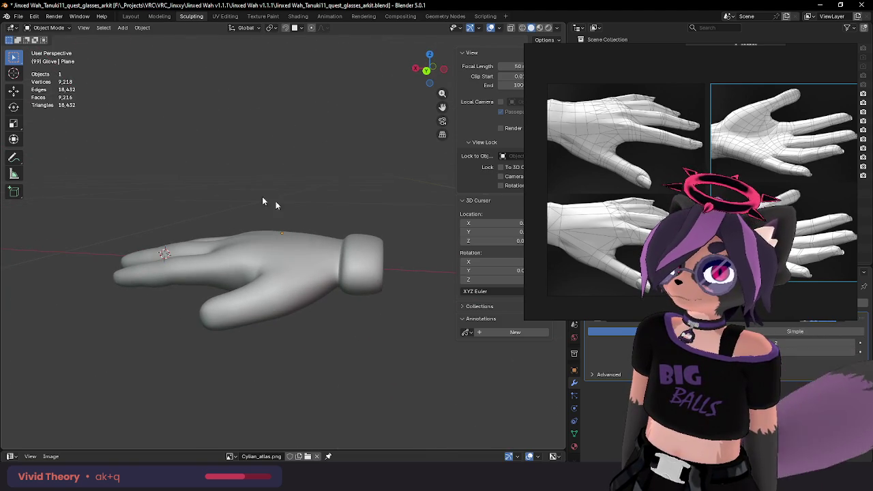
click(39, 28)
click(51, 58)
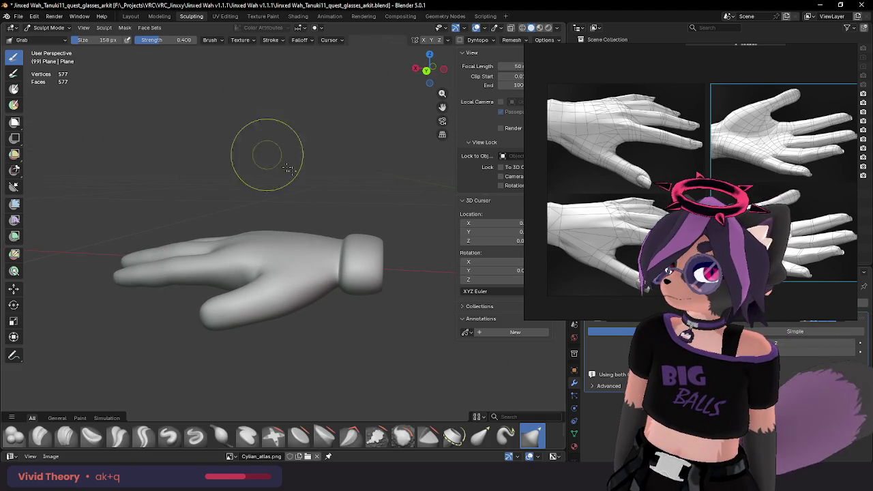
mouse_move(376, 233)
middle_down()
mouse_move(296, 204)
mouse_move(296, 227)
middle_up()
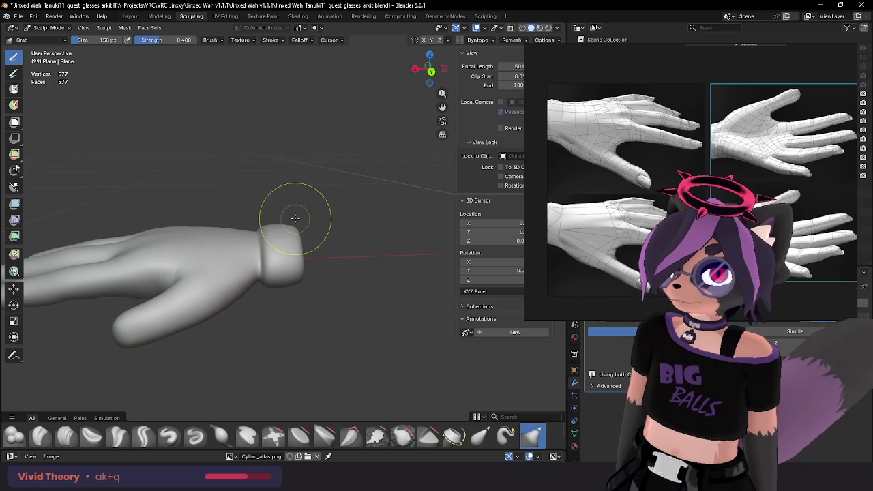
key(f)
click(291, 230)
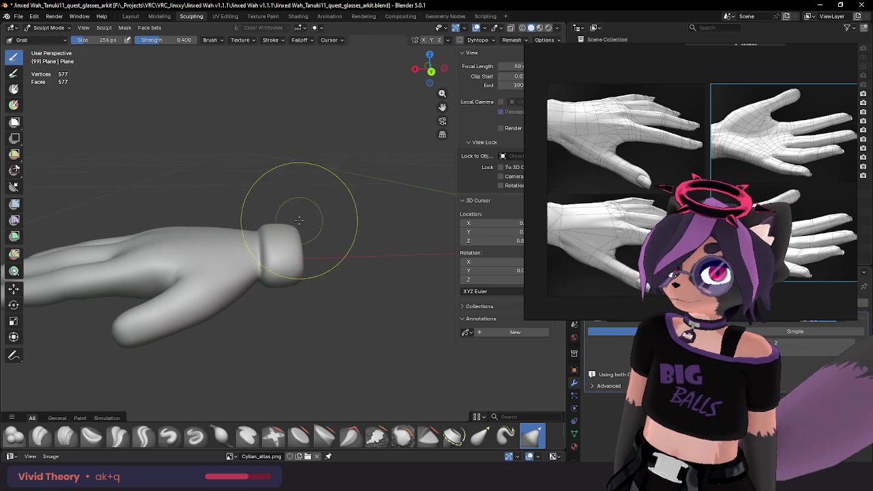
mouse_move(299, 220)
middle_down()
mouse_move(288, 209)
mouse_move(261, 230)
mouse_move(279, 224)
mouse_move(271, 241)
mouse_move(262, 215)
mouse_move(270, 233)
middle_up()
key(f)
click(252, 222)
key(Tab)
key(f)
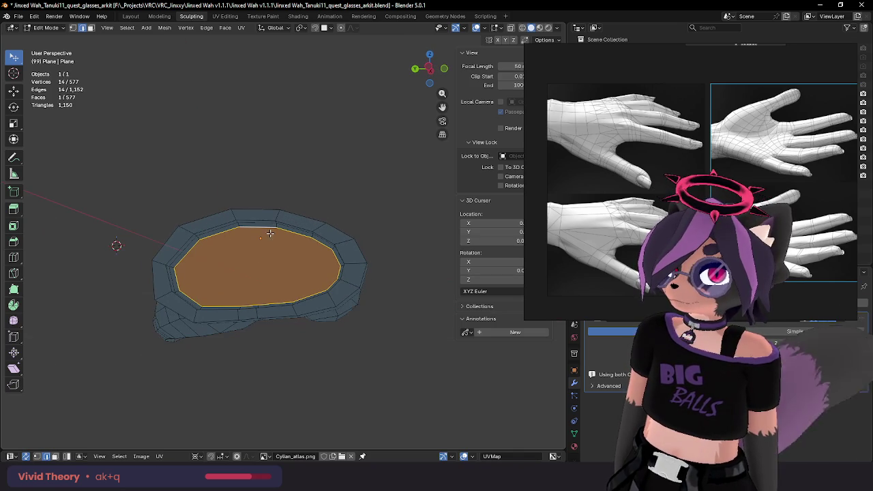
click(407, 147)
key(Tab)
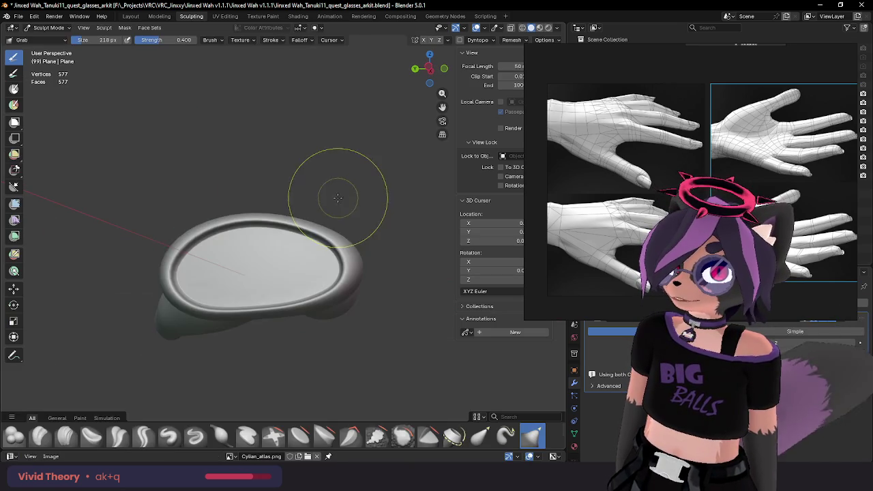
middle_drag(331, 195, 322, 233)
key(Tab)
key(alt+a)
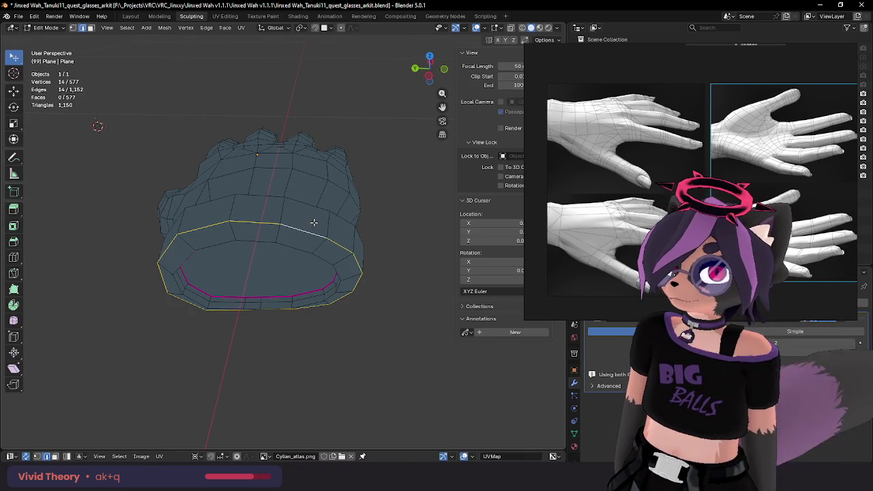
key(Tab)
mouse_move(305, 187)
middle_down()
mouse_move(263, 214)
mouse_move(296, 209)
middle_up()
key(Tab)
alt+click(270, 240)
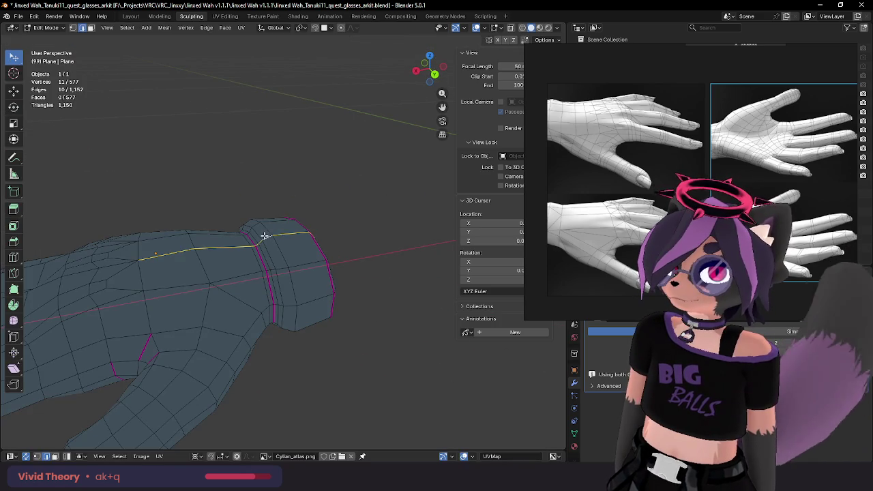
key(shift+e)
click(335, 130)
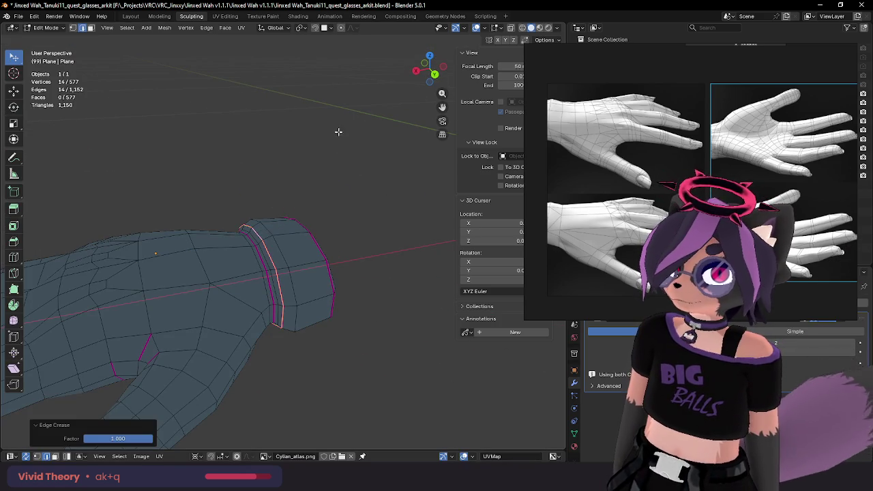
mouse_move(335, 130)
middle_down()
mouse_move(302, 187)
mouse_move(270, 213)
middle_up()
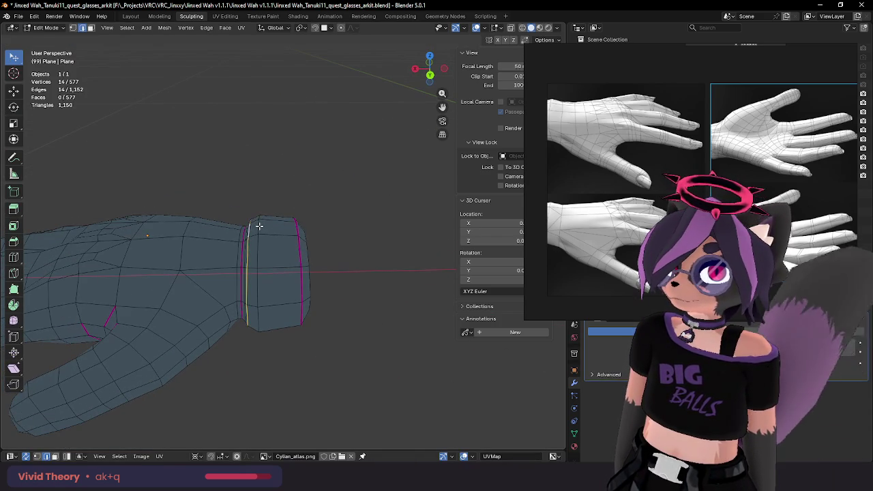
alt+click(259, 225)
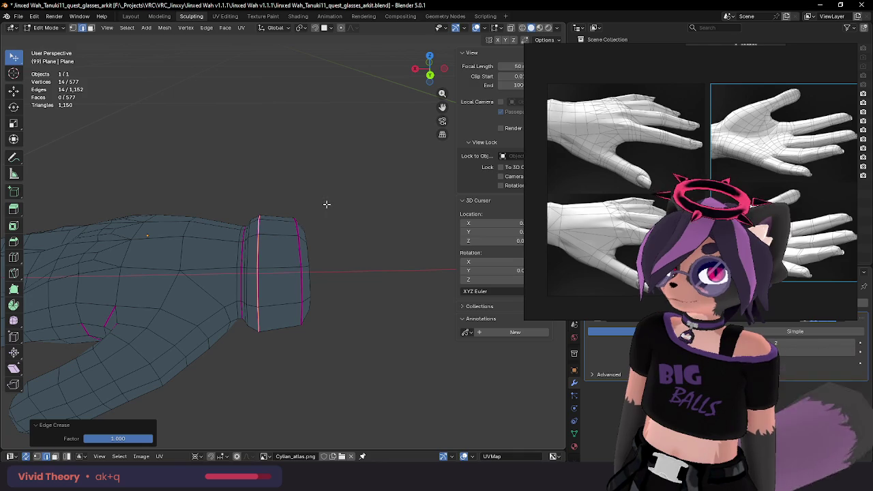
key(ctrl+Tab)
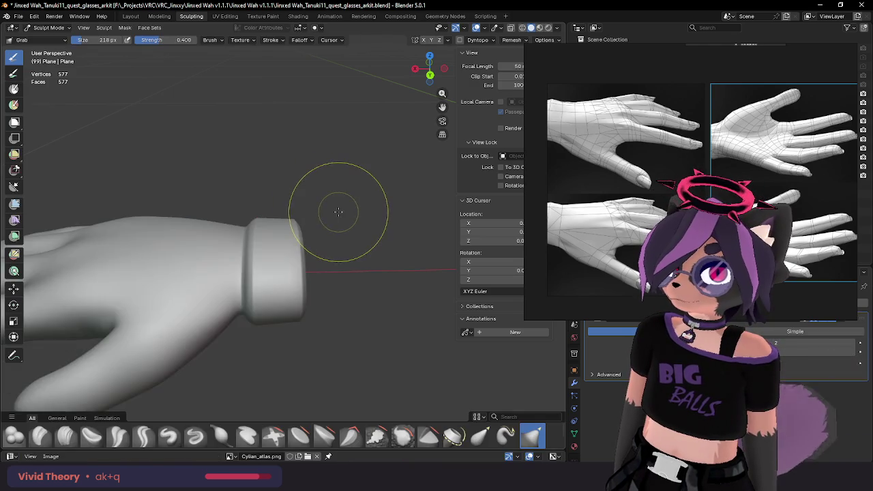
mouse_move(344, 189)
middle_down()
mouse_move(228, 141)
mouse_move(228, 192)
middle_up()
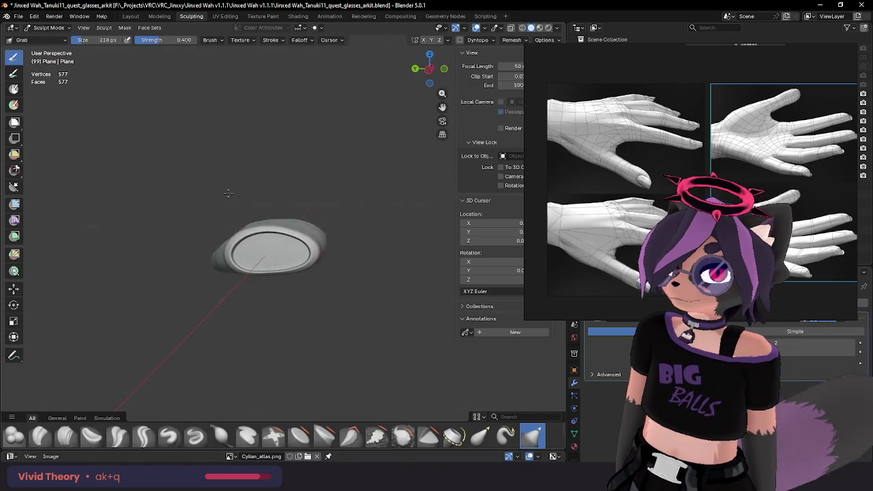
key(f)
click(293, 226)
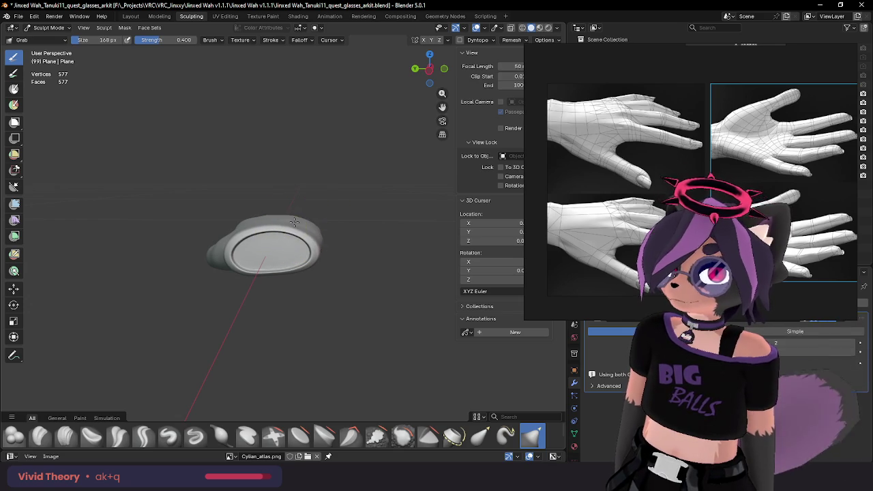
middle_drag(293, 225, 205, 214)
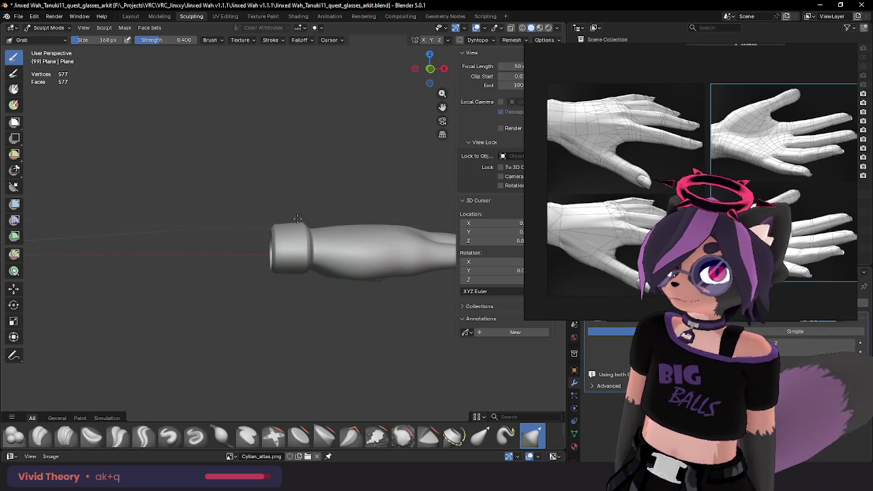
mouse_move(279, 230)
middle_down()
mouse_move(375, 240)
mouse_move(384, 220)
middle_up()
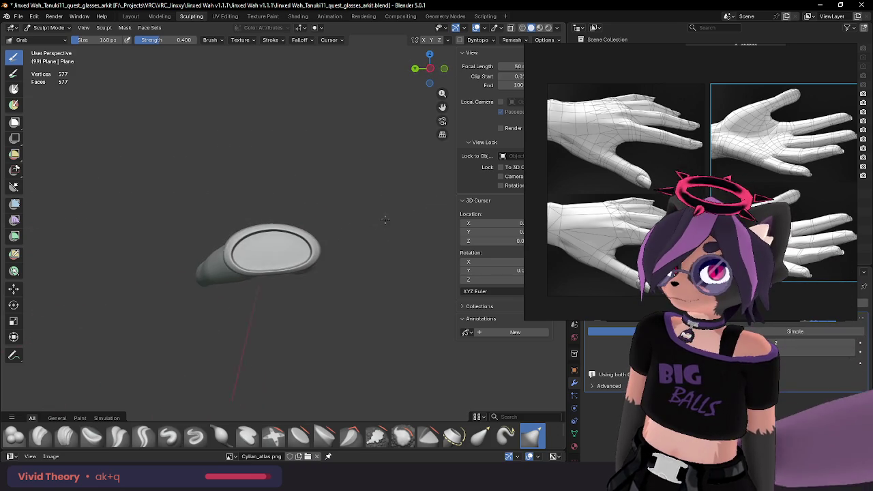
mouse_move(330, 252)
middle_down()
mouse_move(346, 248)
mouse_move(293, 273)
middle_up()
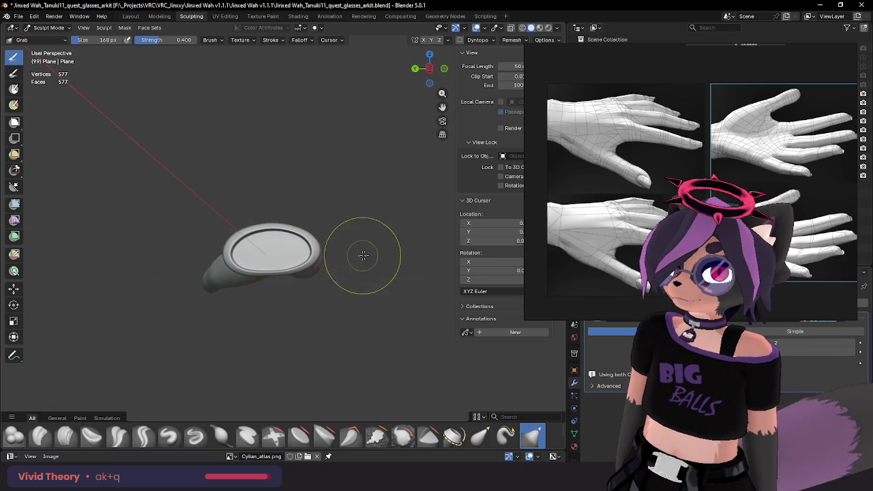
mouse_move(364, 255)
middle_down()
mouse_move(311, 263)
mouse_move(380, 264)
mouse_move(421, 295)
mouse_move(309, 218)
mouse_move(265, 291)
mouse_move(293, 295)
mouse_move(263, 230)
mouse_move(245, 244)
mouse_move(292, 225)
mouse_move(283, 232)
mouse_move(269, 216)
mouse_move(318, 195)
mouse_move(157, 219)
mouse_move(176, 211)
mouse_move(218, 217)
middle_up()
Step: Select the edge loop around the cuff opening and slide it along the glove
key(Tab)
alt+click(272, 211)
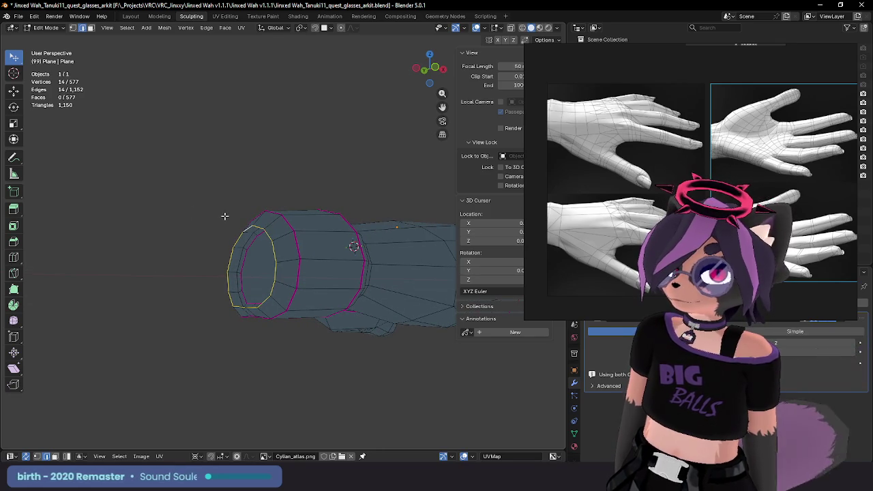
key(g)
key(g)
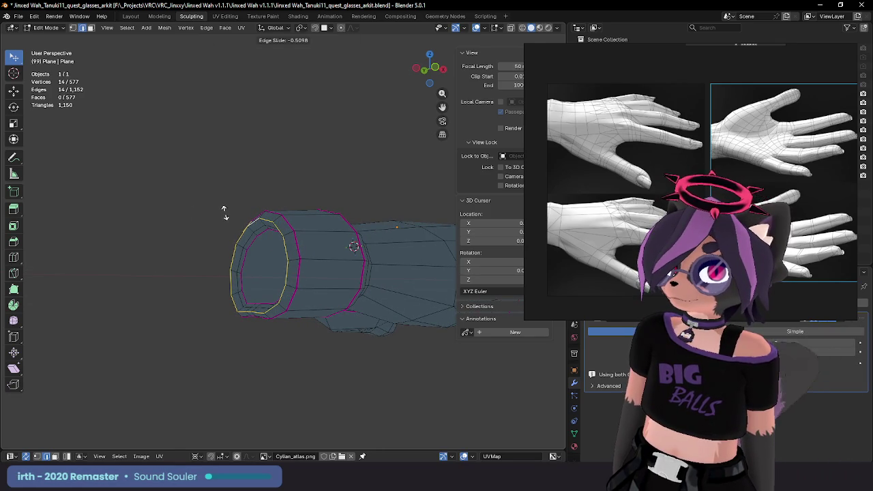
click(224, 212)
key(Tab)
mouse_move(224, 211)
middle_down()
mouse_move(321, 229)
mouse_move(247, 233)
mouse_move(332, 230)
mouse_move(212, 215)
mouse_move(370, 214)
mouse_move(361, 198)
mouse_move(409, 198)
mouse_move(317, 228)
mouse_move(384, 220)
middle_up()
Step: Scale the cuff rim loop wider and bevel it into a thicker lip
key(Tab)
key(Tab)
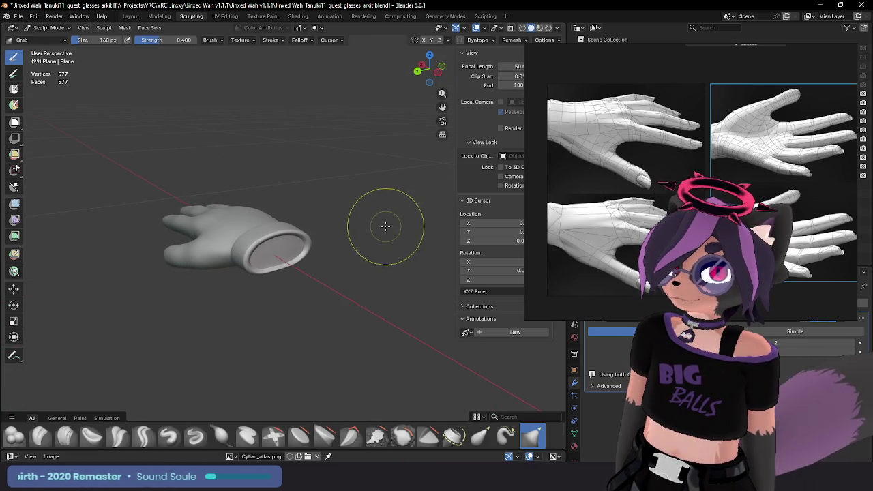
key(Tab)
key(Tab)
key(Tab)
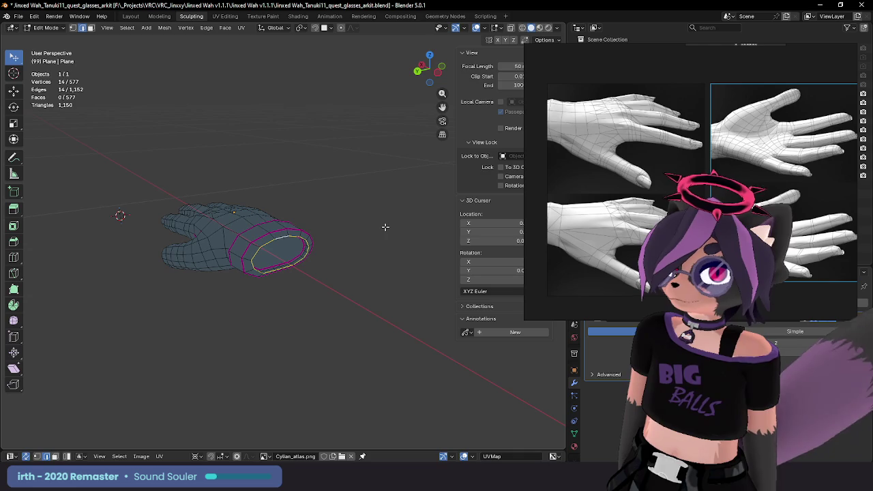
mouse_move(348, 222)
middle_down()
mouse_move(334, 209)
mouse_move(393, 228)
mouse_move(361, 235)
mouse_move(396, 243)
mouse_move(341, 259)
mouse_move(328, 223)
middle_up()
key(s)
click(344, 205)
key(Tab)
key(Tab)
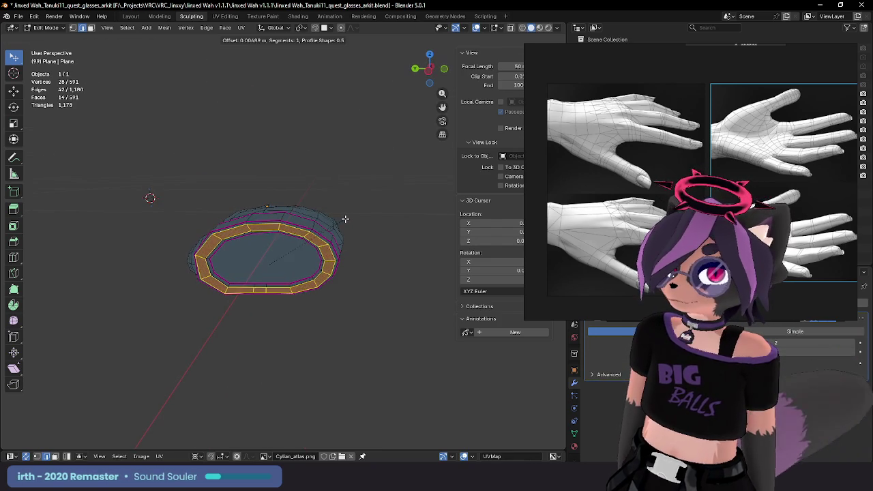
click(343, 219)
key(Tab)
mouse_move(311, 243)
middle_down()
mouse_move(381, 241)
mouse_move(408, 262)
mouse_move(253, 286)
mouse_move(255, 248)
mouse_move(376, 250)
mouse_move(384, 230)
mouse_move(339, 249)
middle_up()
Step: Slide another single cuff edge loop to refine the inset ring around the wrist opening
key(Tab)
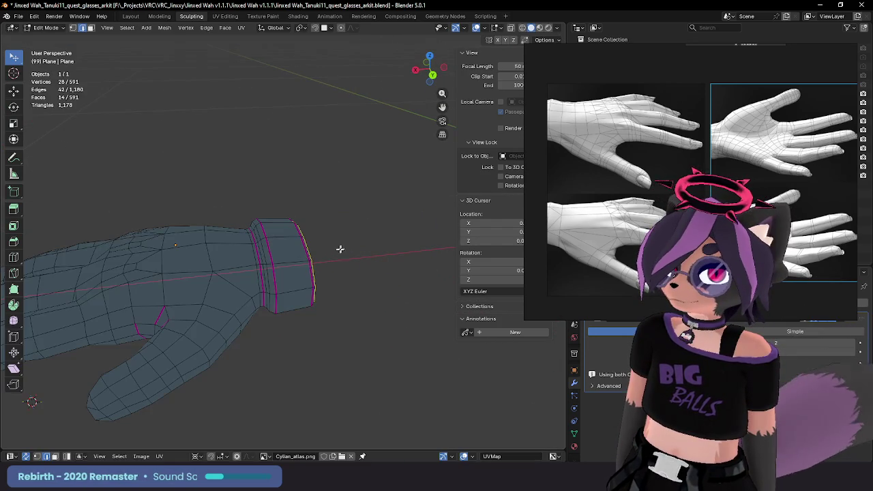
alt+click(271, 253)
mouse_move(272, 253)
middle_down()
mouse_move(276, 238)
mouse_move(310, 232)
middle_up()
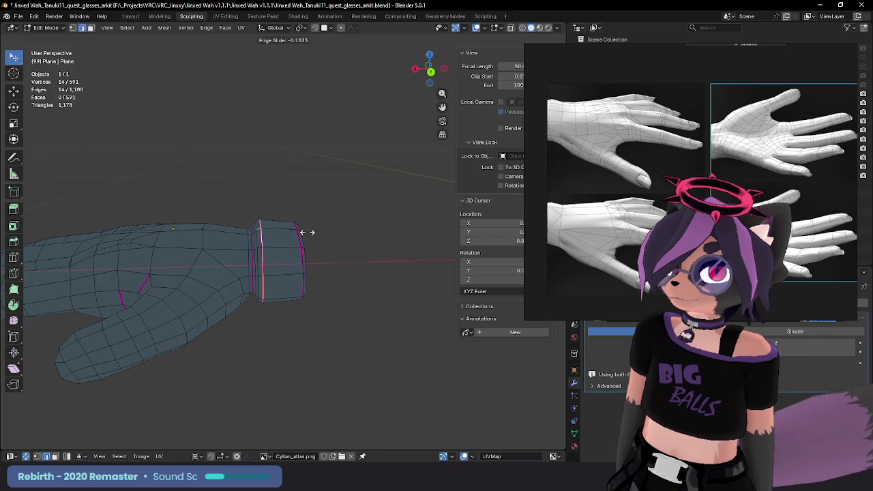
click(304, 232)
key(Tab)
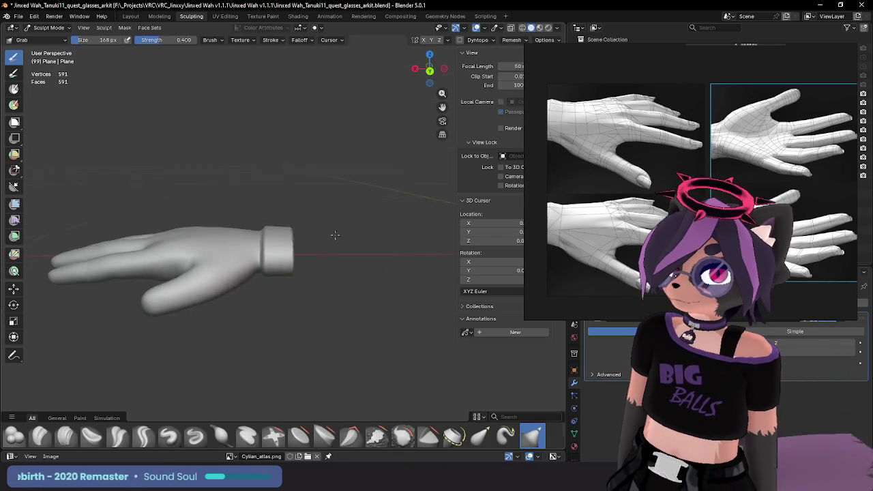
Step: Orbit and zoom around the hand, shrinking the Grab brush to 134 px
mouse_move(335, 235)
middle_down()
mouse_move(292, 224)
mouse_move(181, 238)
mouse_move(250, 224)
mouse_move(228, 225)
mouse_move(282, 248)
mouse_move(265, 296)
mouse_move(381, 259)
mouse_move(345, 259)
mouse_move(398, 260)
middle_up()
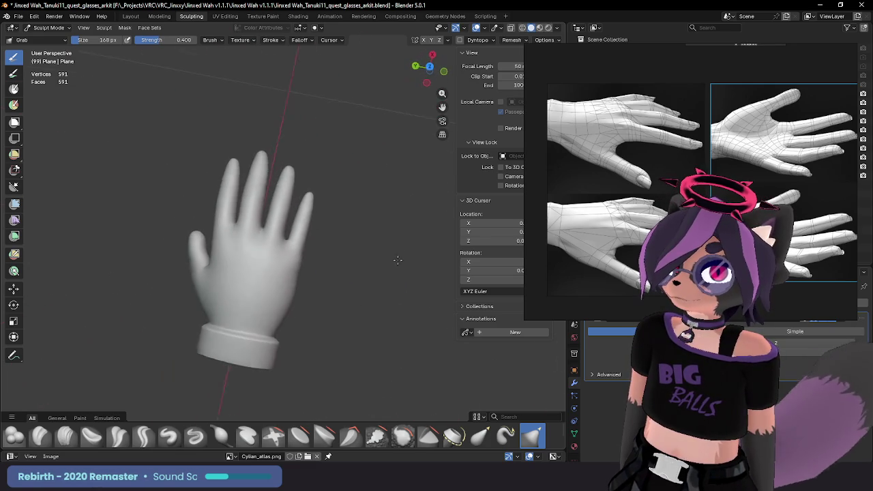
scroll(331, 243, up, 3)
scroll(341, 259, up, 2)
scroll(342, 294, up, 2)
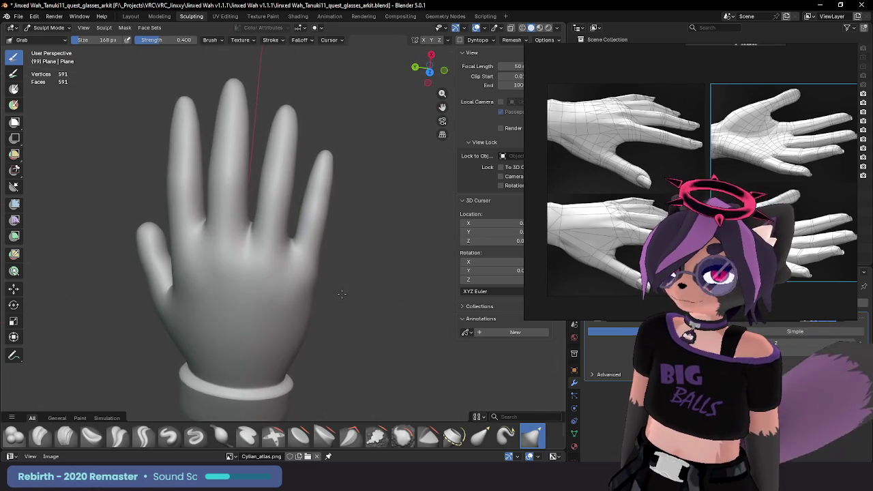
scroll(344, 286, down, 2)
mouse_move(347, 279)
middle_down()
mouse_move(297, 253)
mouse_move(312, 253)
middle_up()
scroll(312, 253, up, 1)
scroll(308, 242, up, 2)
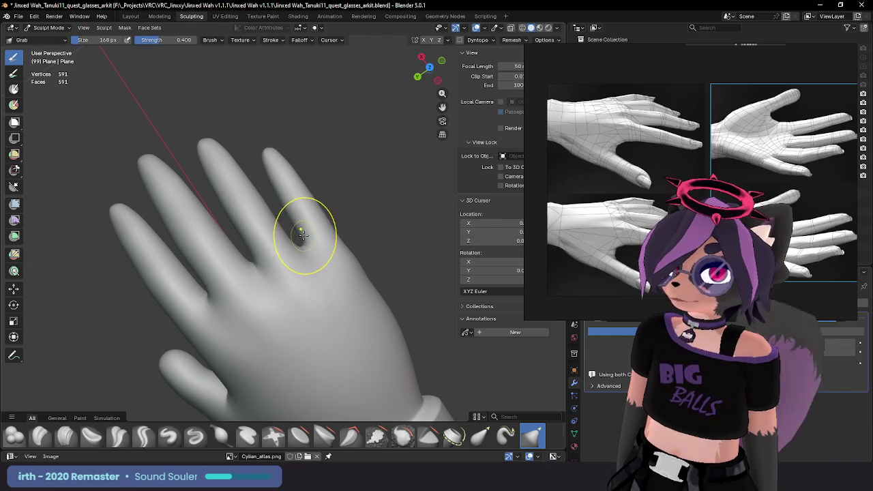
key(bracketleft)
key(bracketleft)
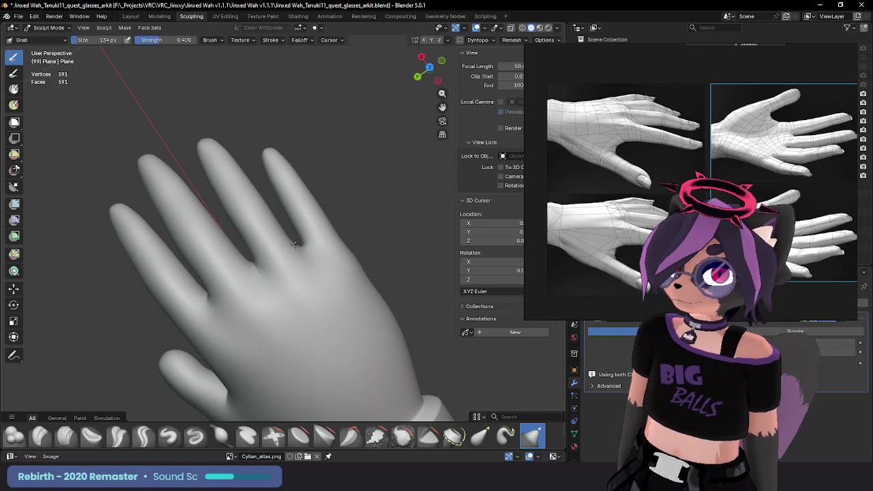
scroll(299, 243, down, 3)
mouse_move(282, 259)
middle_down()
mouse_move(306, 243)
mouse_move(262, 232)
middle_up()
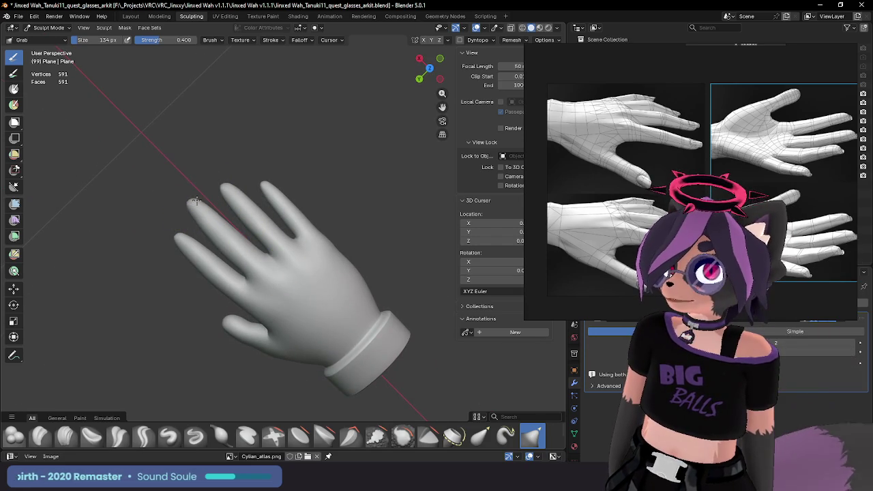
middle_drag(188, 203, 326, 315)
Step: Resize the Grab brush to 178 px and inspect the fingers from several angles
key(f)
click(330, 321)
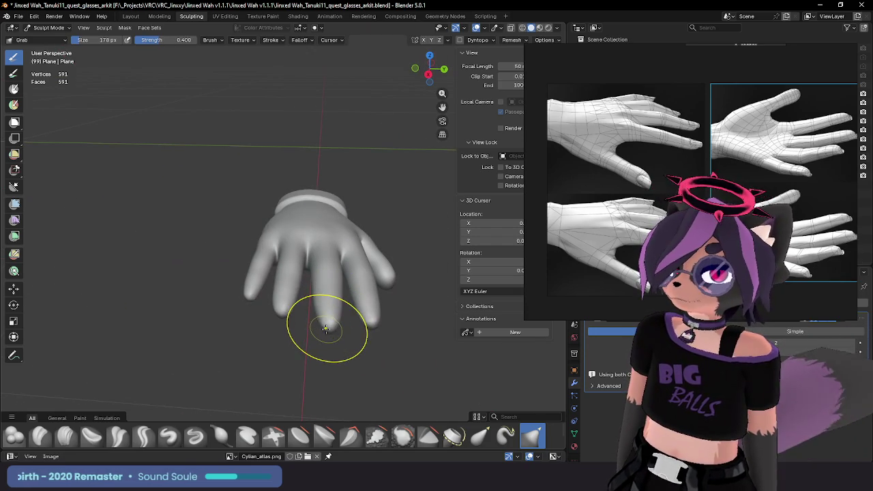
mouse_move(312, 327)
middle_down()
mouse_move(320, 368)
mouse_move(347, 302)
mouse_move(291, 311)
middle_up()
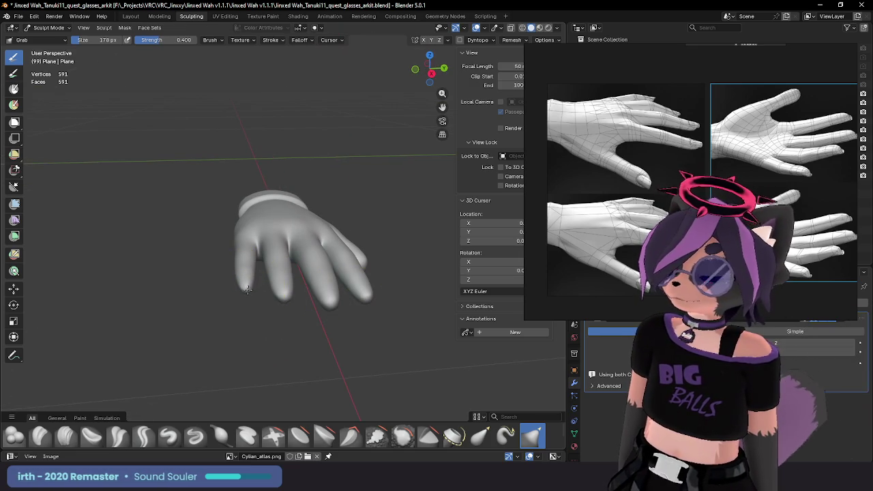
scroll(247, 290, up, 2)
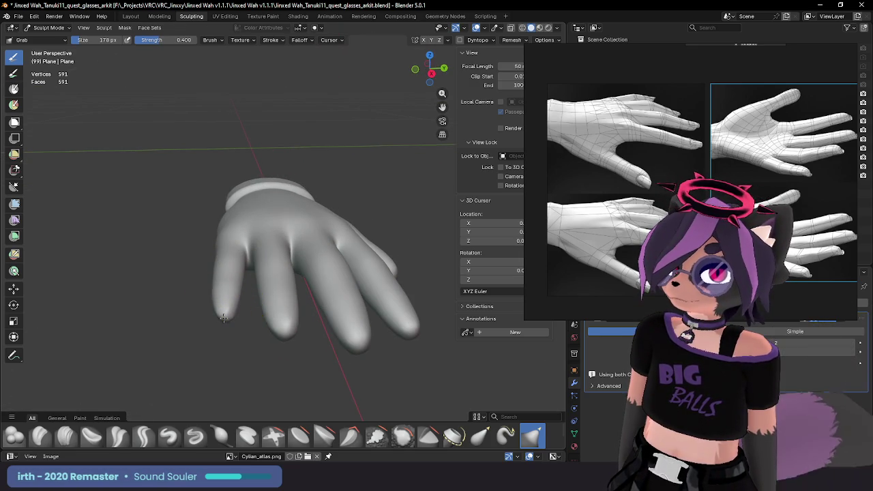
middle_drag(238, 286, 233, 312)
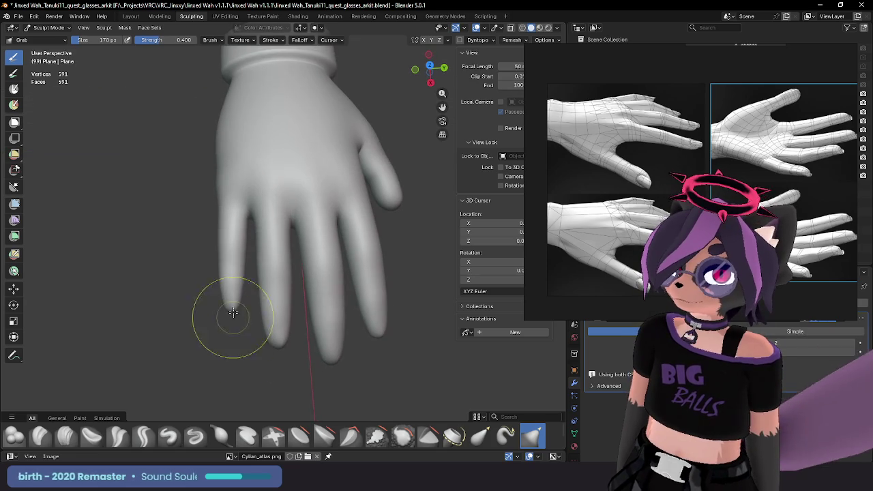
mouse_move(222, 274)
middle_down()
mouse_move(241, 292)
mouse_move(291, 302)
mouse_move(177, 246)
mouse_move(331, 282)
mouse_move(286, 245)
mouse_move(189, 199)
mouse_move(352, 152)
mouse_move(331, 195)
mouse_move(172, 287)
mouse_move(361, 259)
mouse_move(370, 224)
middle_up()
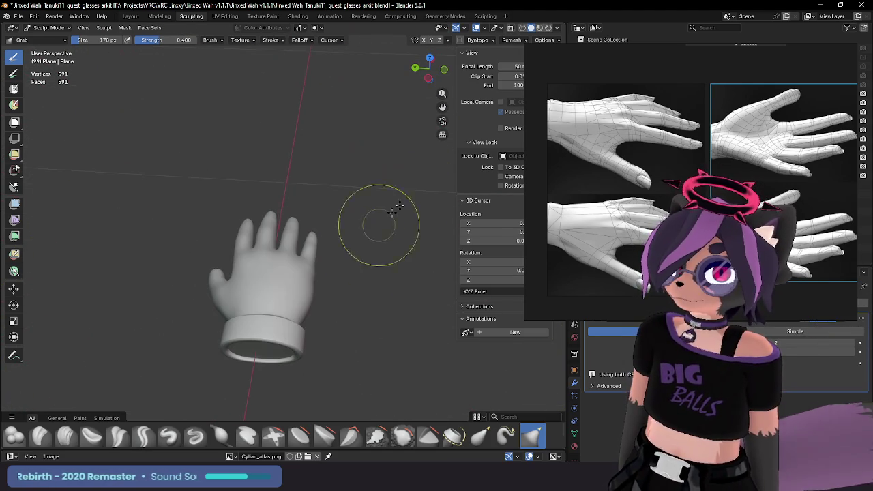
Step: Switch the glove's viewport shading to a shiny matcap
click(555, 28)
click(580, 72)
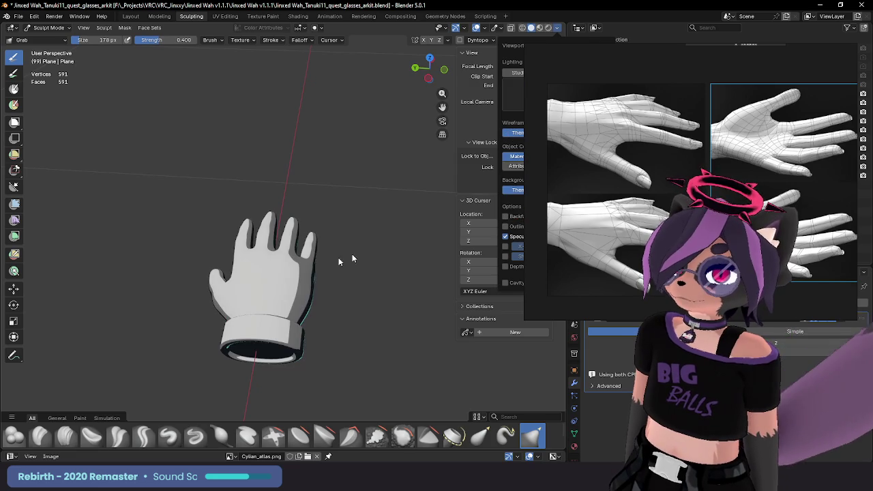
mouse_move(288, 273)
middle_down()
mouse_move(259, 306)
mouse_move(296, 324)
mouse_move(311, 312)
mouse_move(321, 152)
mouse_move(307, 172)
middle_up()
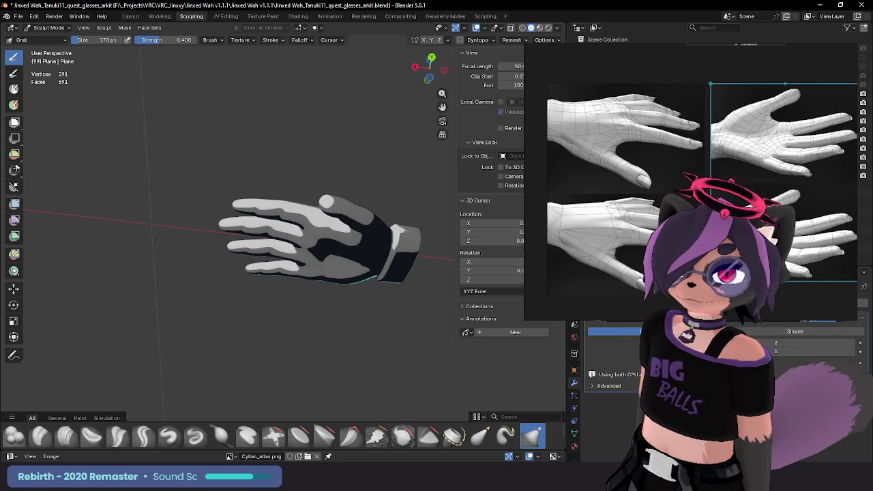
Step: Write 'BRB' beside the hand with the Annotate tool and save the file
click(14, 355)
drag(140, 193, 134, 138)
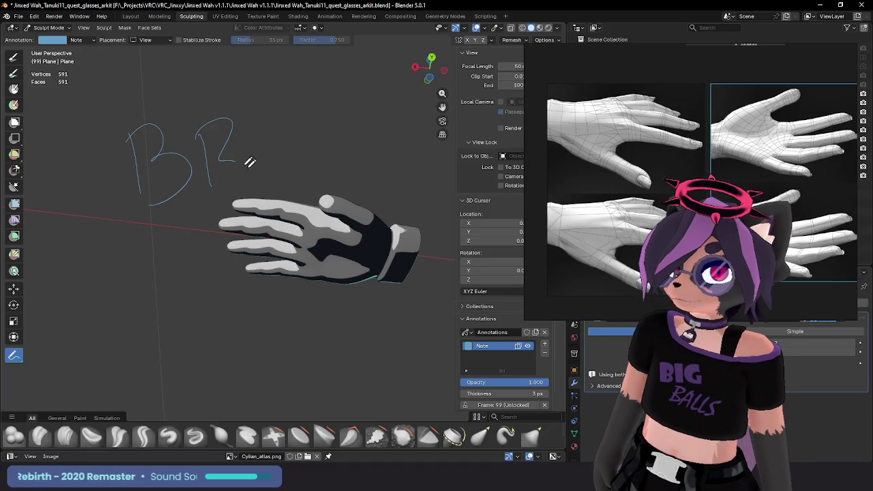
mouse_move(262, 115)
mouse_down()
mouse_move(304, 140)
mouse_move(294, 176)
mouse_up()
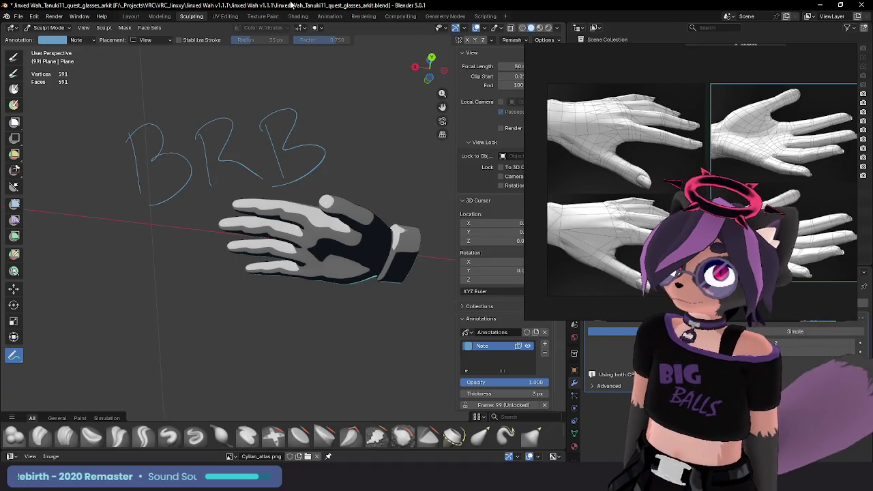
key(ctrl+s)
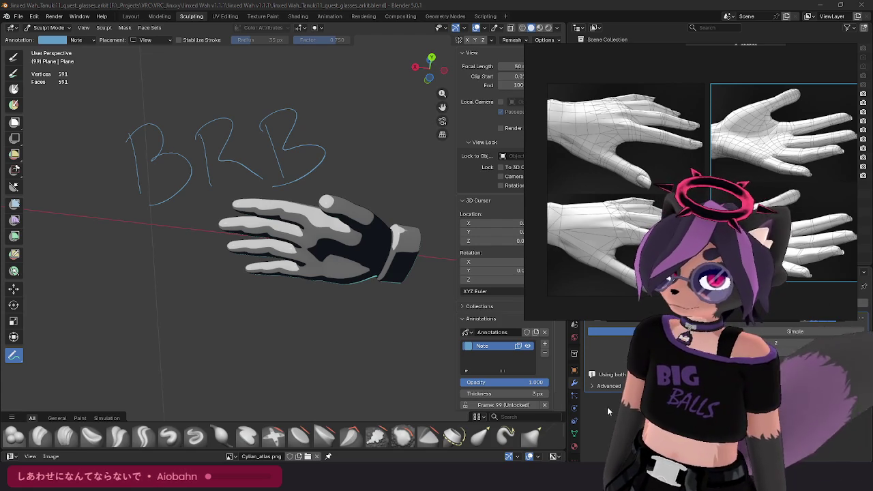
Step: Delete the Note annotation layer holding the handwritten BRB
click(544, 332)
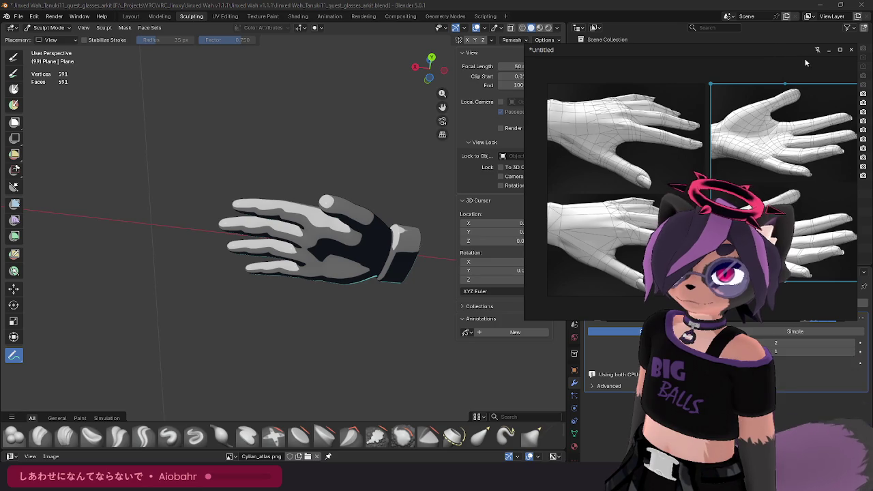
Step: Minimize the floating hand reference image window and orbit around the glove
click(828, 50)
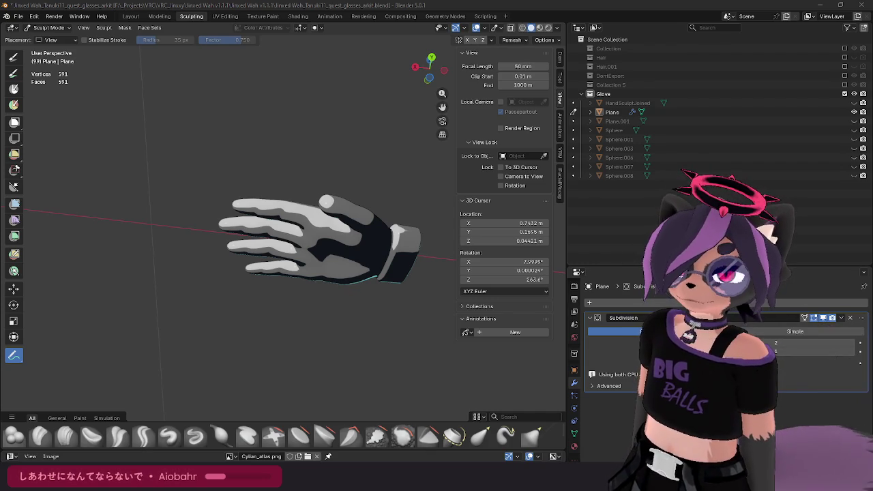
mouse_move(417, 205)
middle_down()
mouse_move(357, 244)
mouse_move(306, 234)
mouse_move(369, 222)
mouse_move(358, 221)
mouse_move(377, 198)
mouse_move(383, 202)
mouse_move(334, 230)
middle_up()
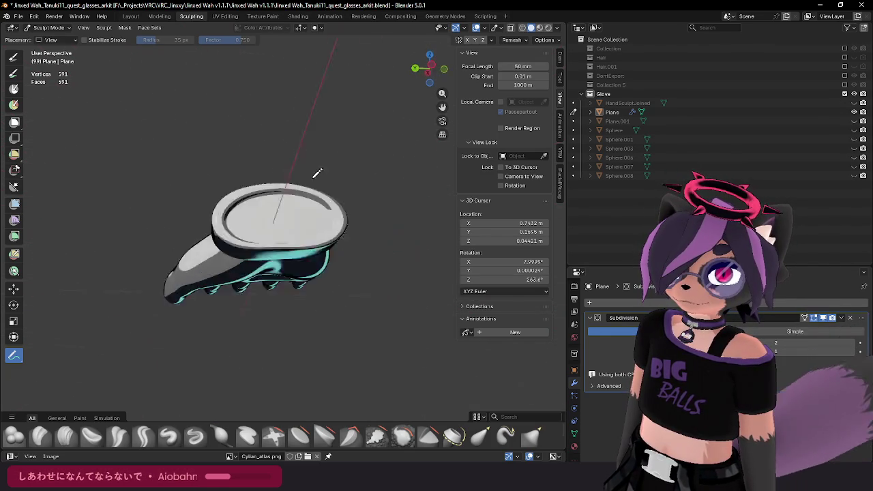
scroll(334, 230, up, 2)
scroll(310, 208, up, 1)
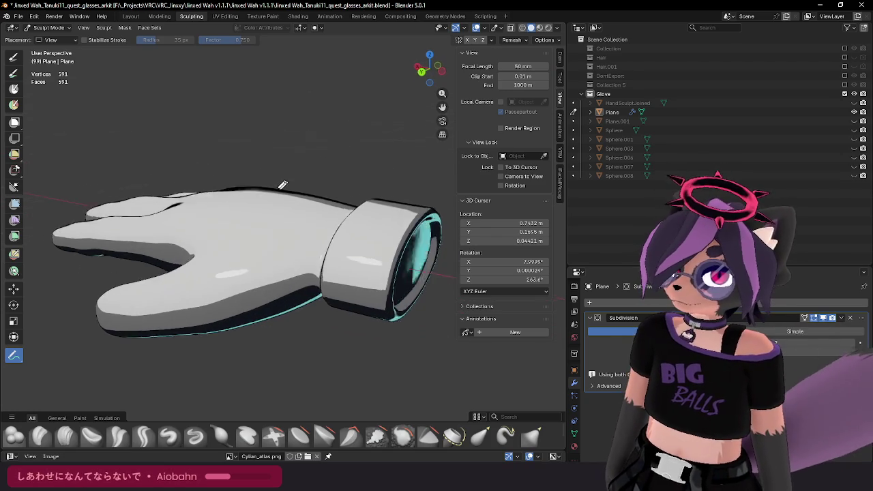
mouse_move(287, 184)
middle_down()
mouse_move(311, 186)
mouse_move(283, 200)
middle_up()
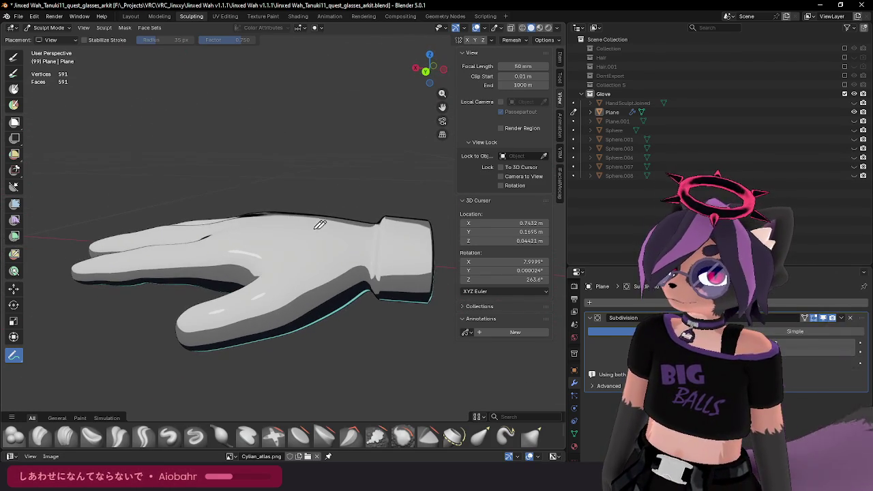
middle_drag(295, 215, 355, 204)
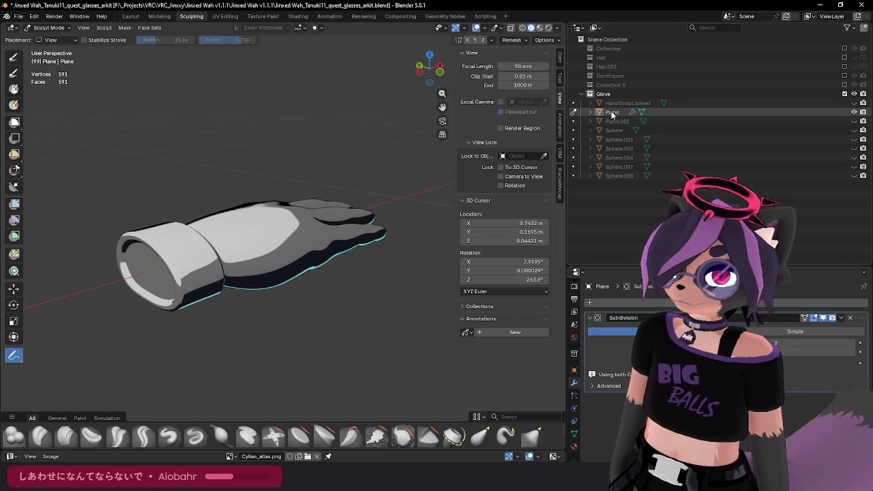
middle_drag(293, 218, 381, 221)
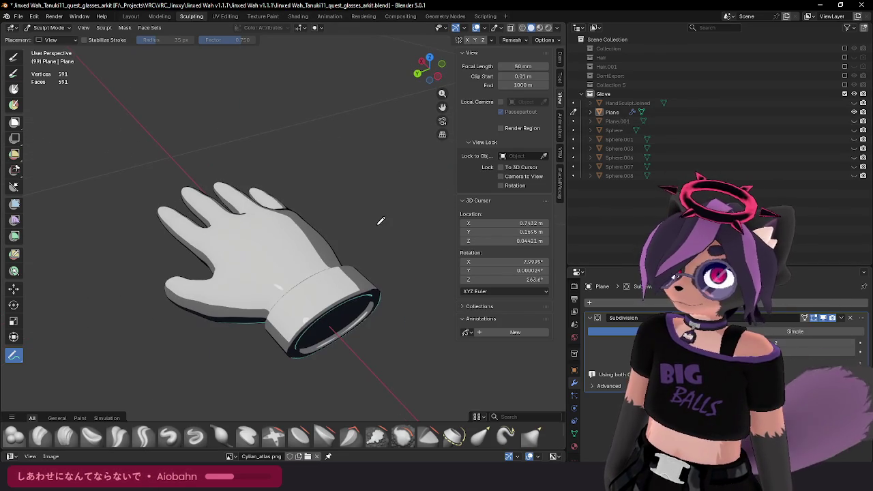
Step: Pick the Grab sculpt brush and save the blend file
click(11, 60)
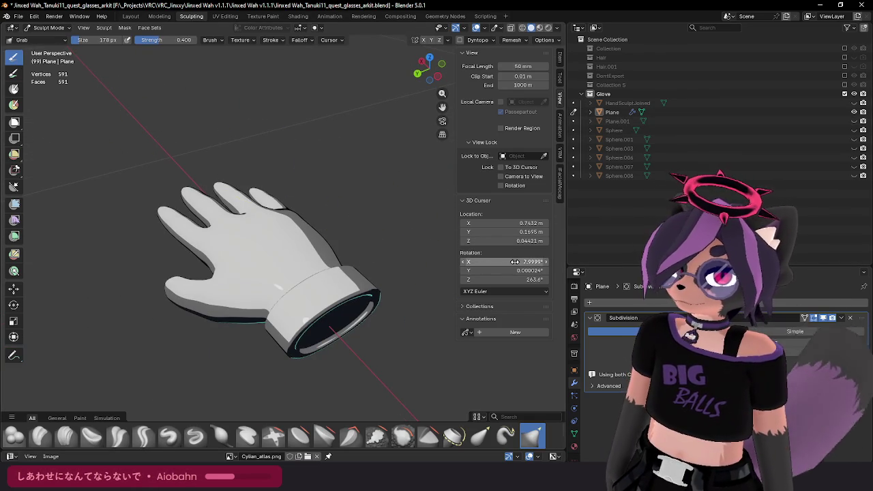
mouse_move(390, 257)
middle_down()
mouse_move(294, 240)
mouse_move(325, 233)
middle_up()
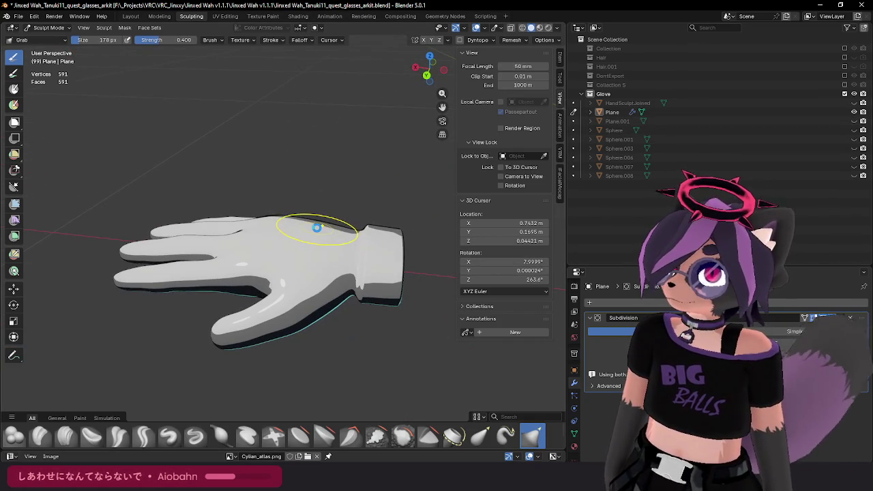
key(ctrl+s)
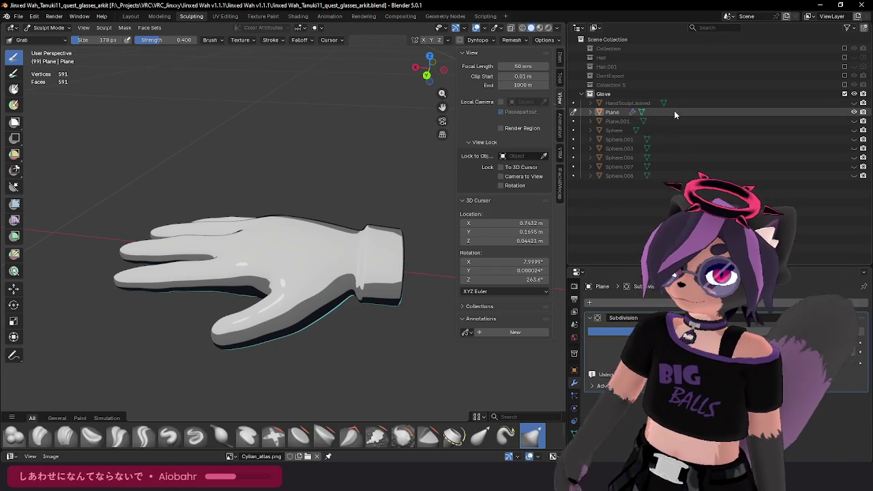
Step: Select the Plane glove object and switch from Sculpt Mode to Object Mode
click(675, 115)
click(853, 111)
click(853, 111)
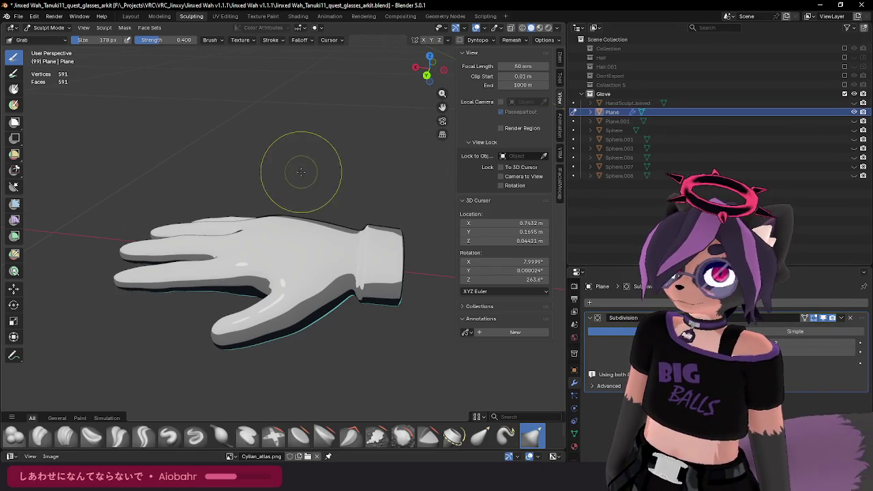
middle_drag(301, 171, 312, 179)
click(49, 27)
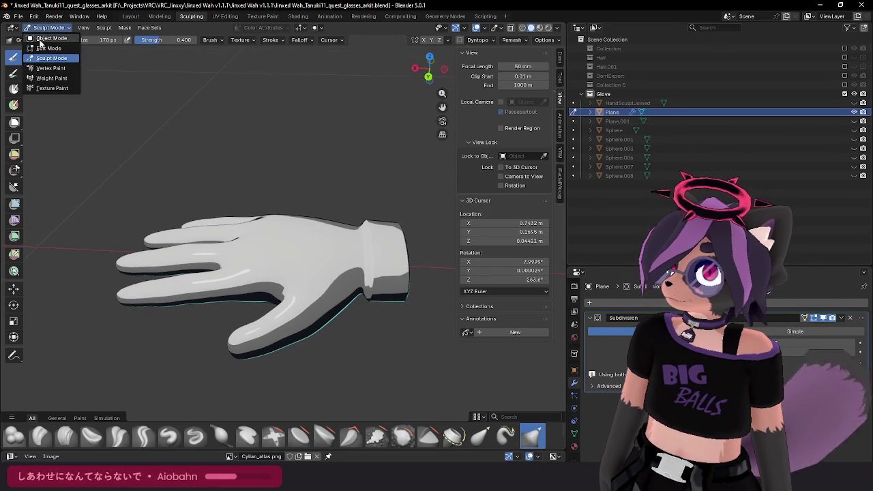
click(48, 40)
click(316, 263)
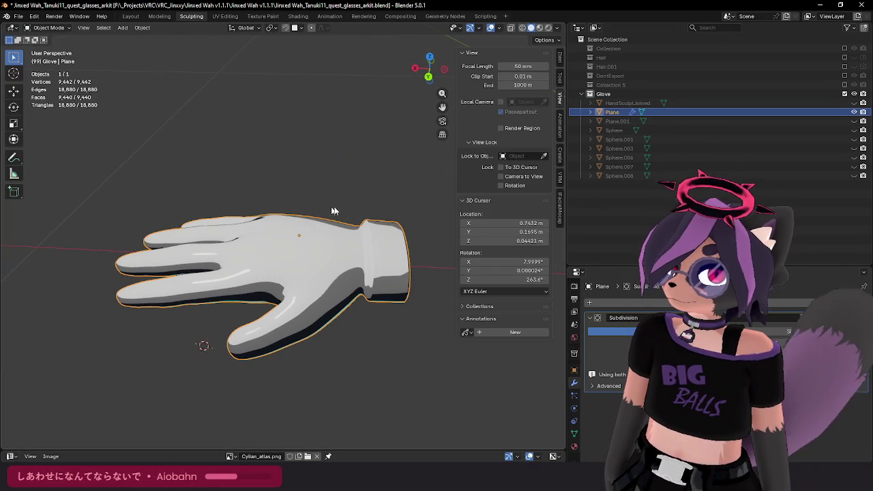
Step: Duplicate the Plane glove mesh in place, undoing a trial vertical move of the copy
click(616, 113)
key(shift+d)
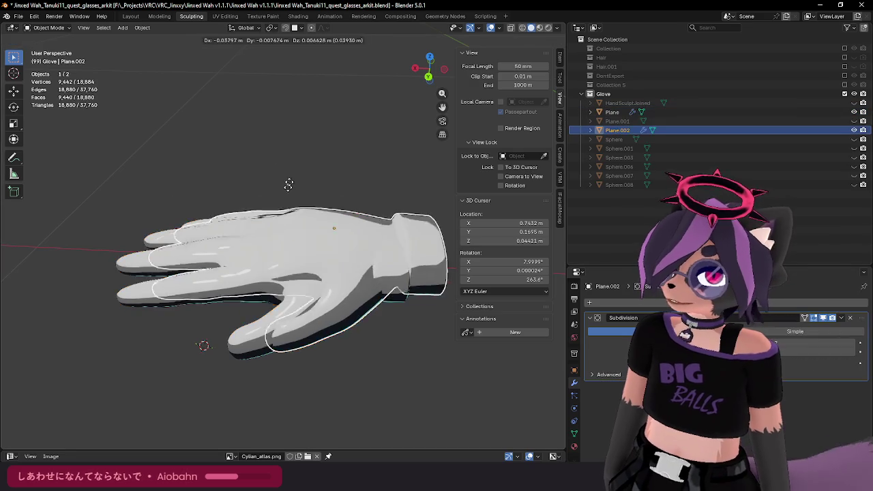
right_click(289, 182)
middle_drag(289, 183, 281, 170)
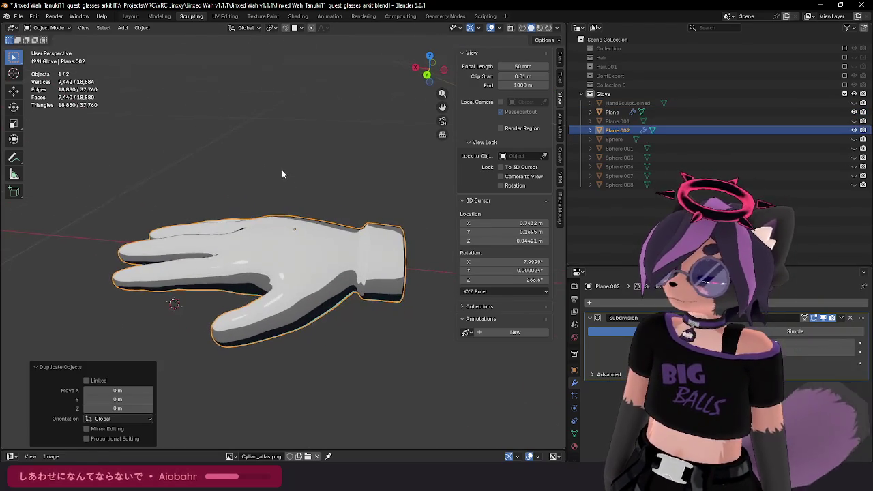
key(g)
key(z)
click(312, 116)
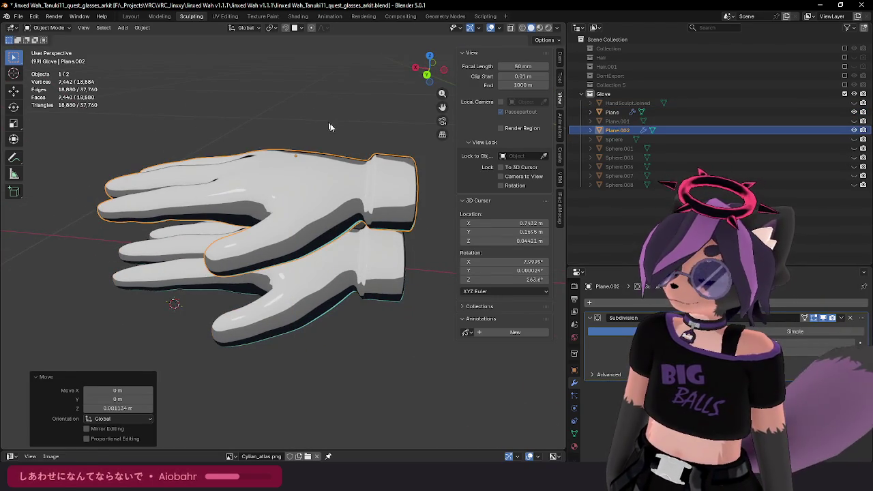
middle_drag(330, 127, 314, 104)
key(ctrl+z)
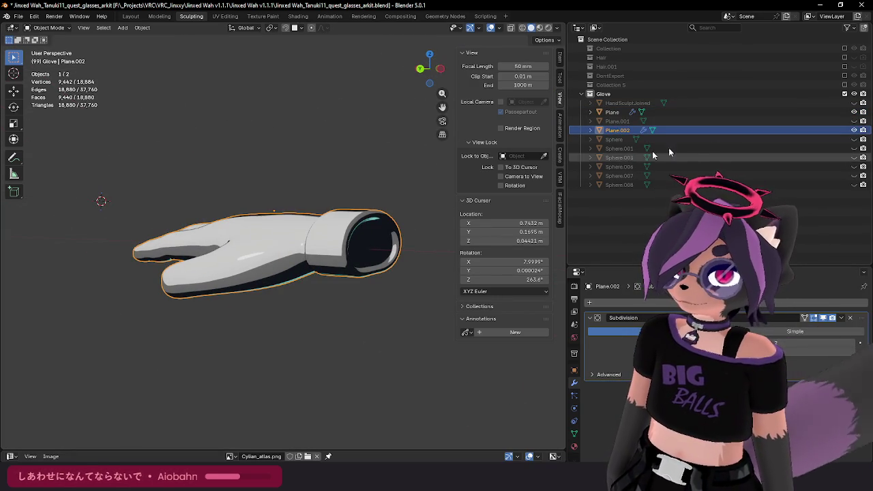
Step: Hide the original Plane and rename the copy Plane.002 to 'Hand'
click(854, 112)
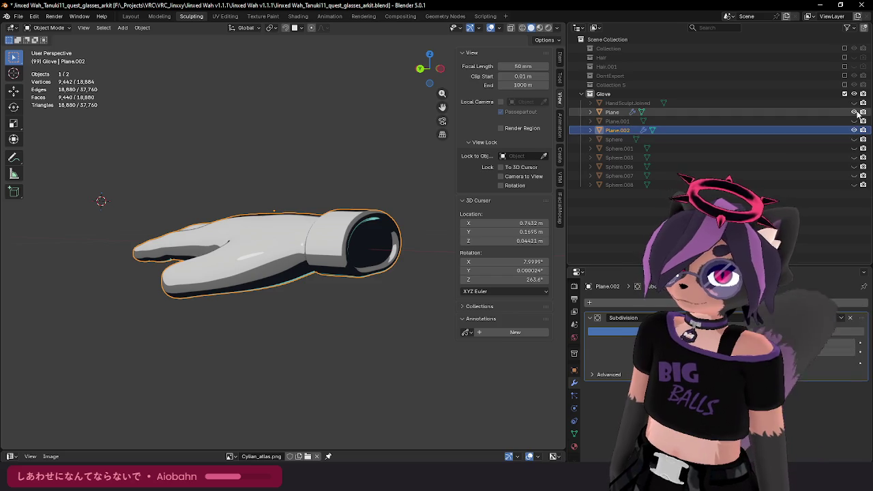
double_click(617, 130)
text(and)
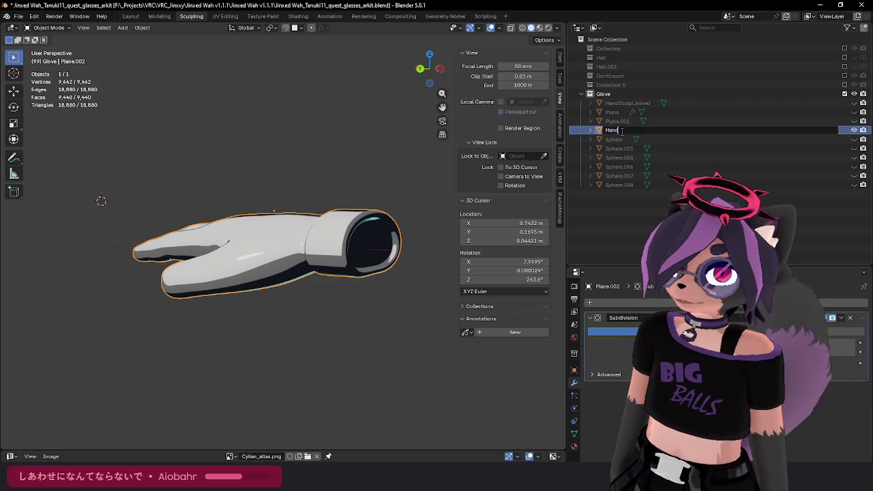
key(Return)
scroll(213, 178, down, 4)
middle_drag(213, 178, 247, 205)
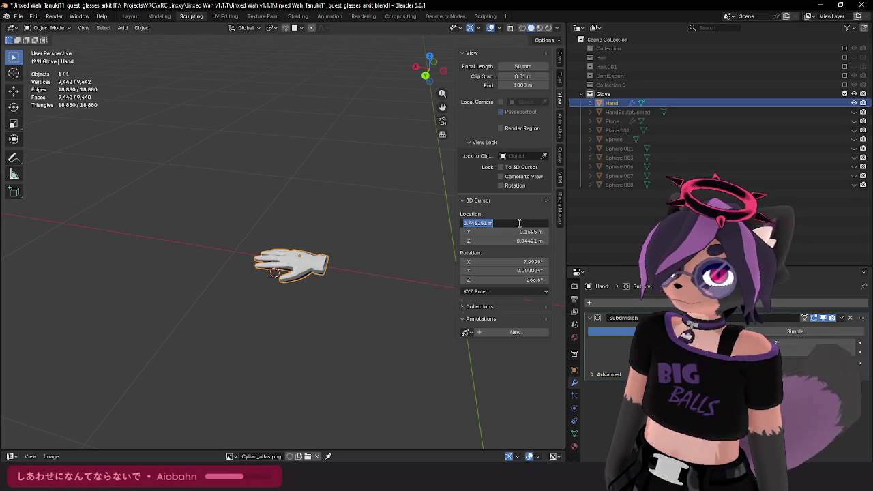
Step: Set the 3D cursor location to 0 on every axis
text(0)
key(Tab)
text(0)
key(Tab)
text(0)
key(Return)
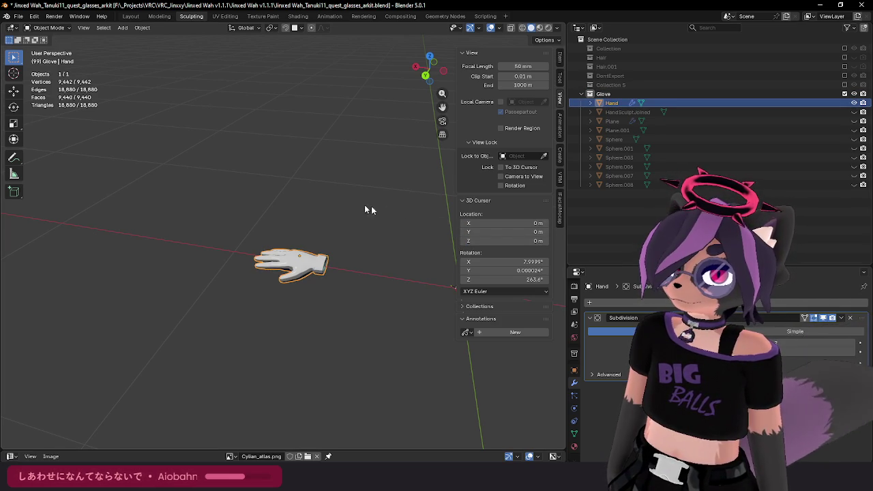
Step: Set the Hand object's location X, Y and Z to 0 m
click(560, 58)
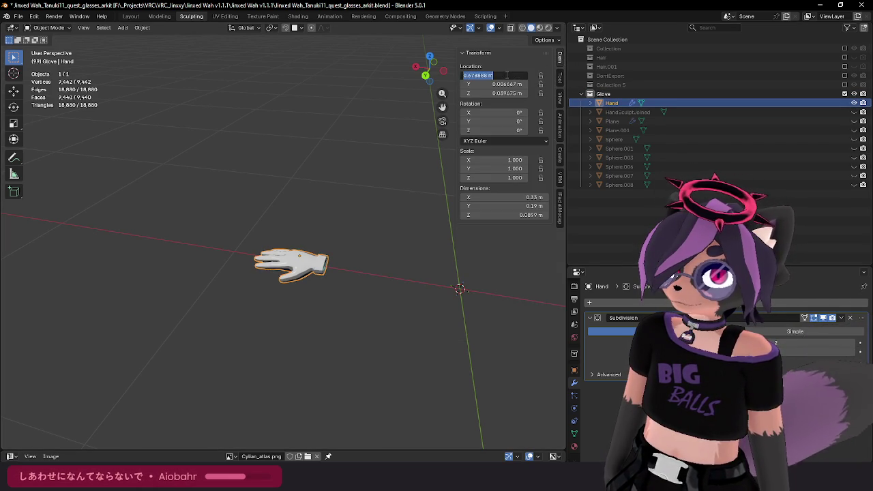
text(0)
key(Tab)
text(0)
key(Tab)
text(0)
key(Return)
shift+middle_drag(358, 230, 223, 182)
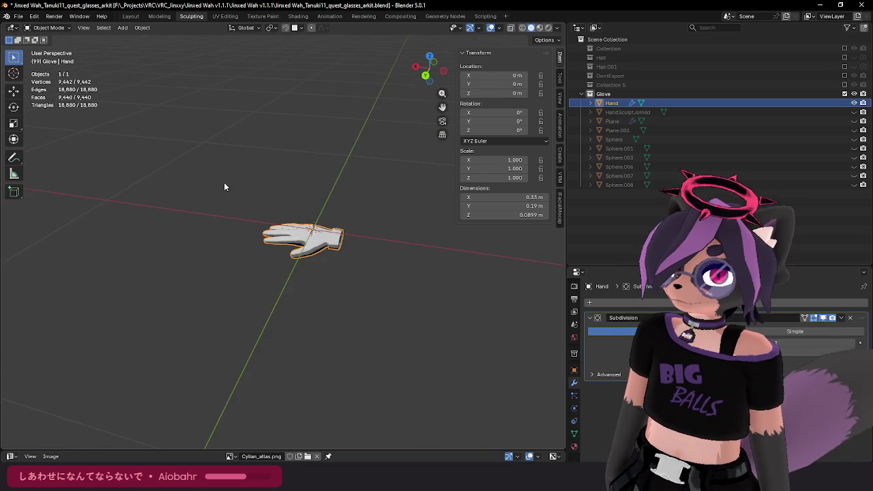
scroll(332, 220, up, 2)
scroll(332, 220, up, 2)
scroll(332, 220, up, 3)
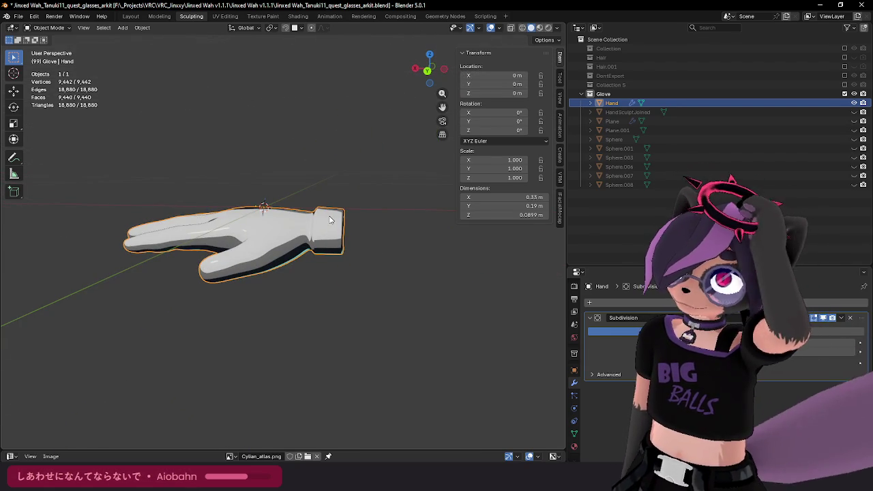
Step: Select the whole Hand mesh in Edit Mode and raise it along Z
middle_drag(317, 194, 337, 210)
key(Tab)
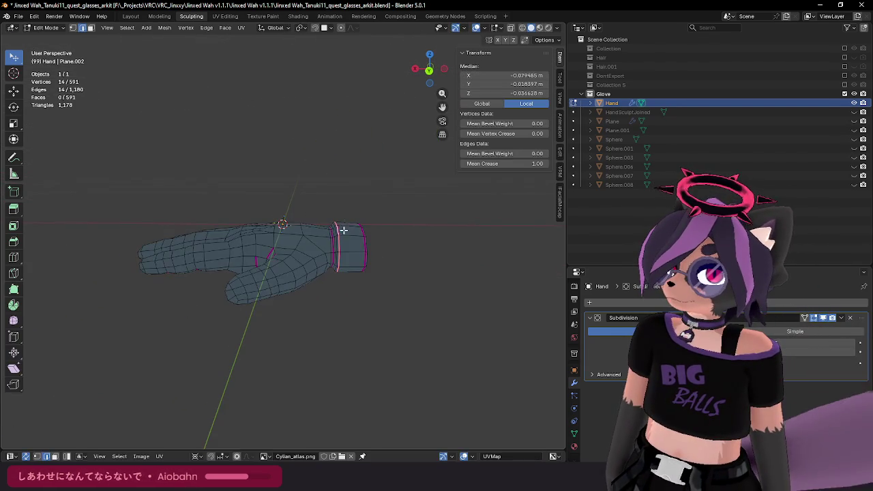
key(a)
key(g)
key(z)
key(Return)
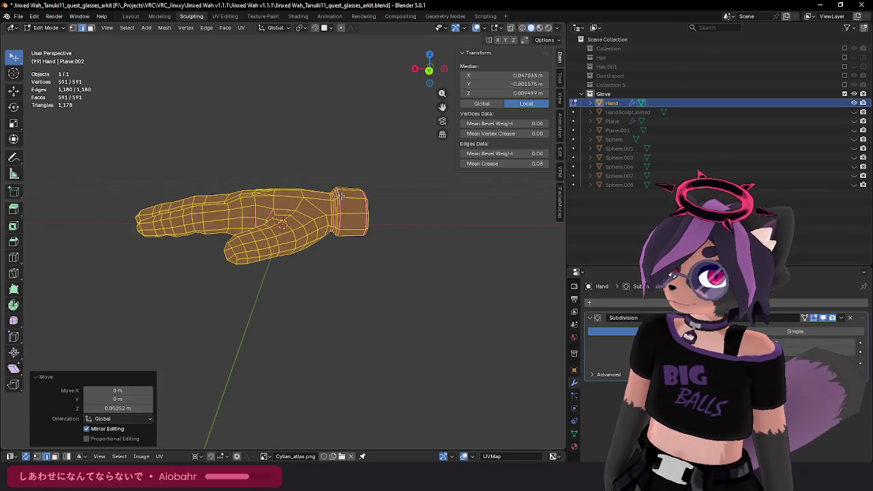
mouse_move(345, 198)
middle_down()
mouse_move(367, 167)
mouse_move(437, 177)
middle_up()
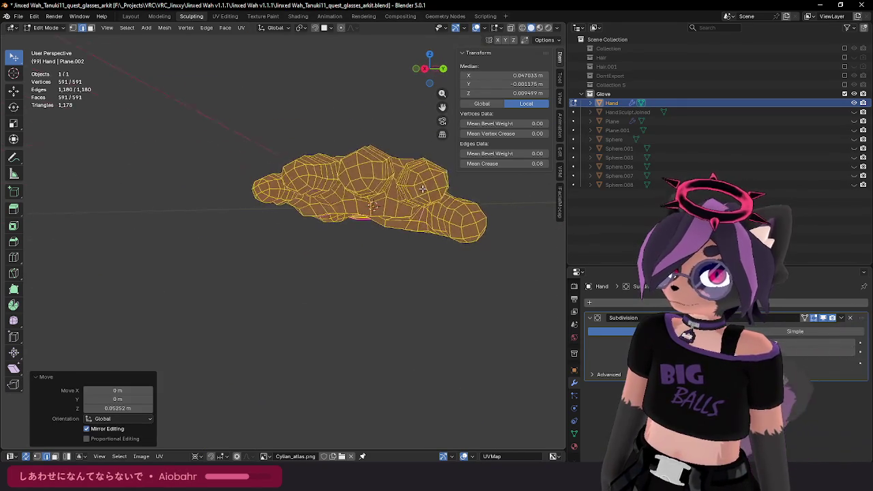
key(g)
key(z)
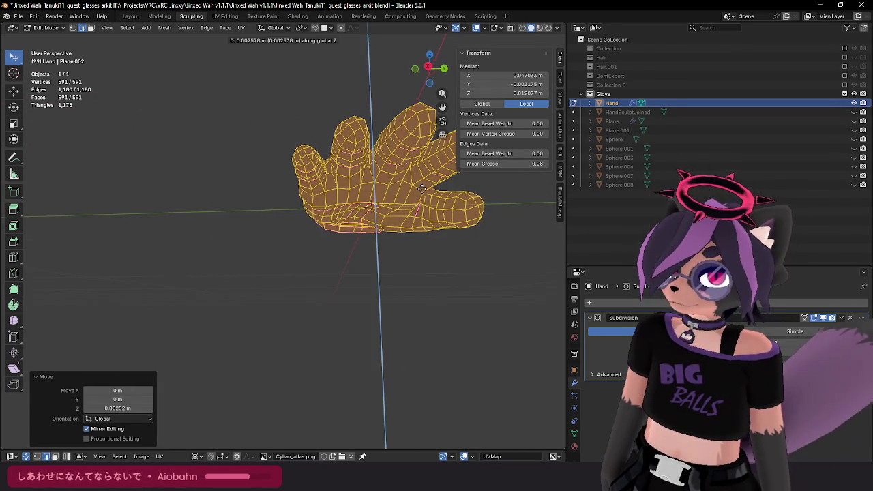
key(Return)
mouse_move(437, 176)
middle_down()
mouse_move(525, 177)
mouse_move(336, 227)
mouse_move(332, 242)
middle_up()
scroll(526, 176, up, 5)
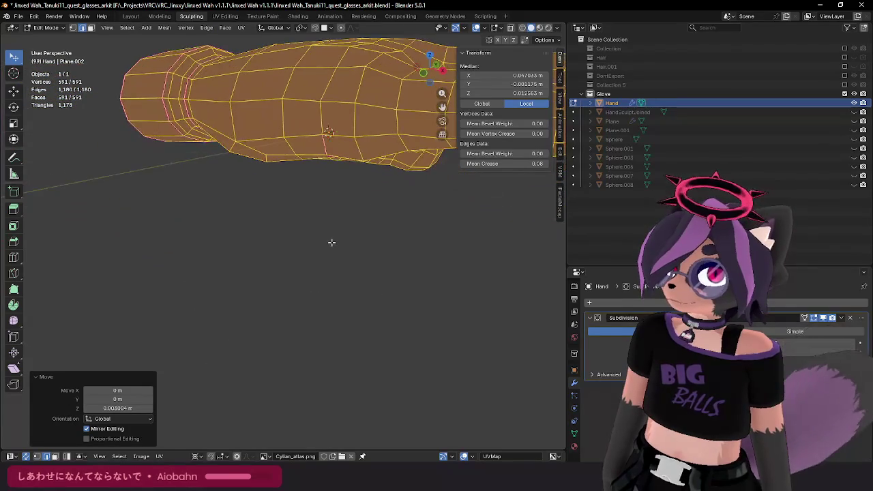
mouse_move(413, 209)
middle_down()
mouse_move(210, 182)
mouse_move(307, 170)
mouse_move(282, 169)
middle_up()
Step: In front and right orthographic views, fine-tune the mesh along Z and shift it along X
key(KP_3)
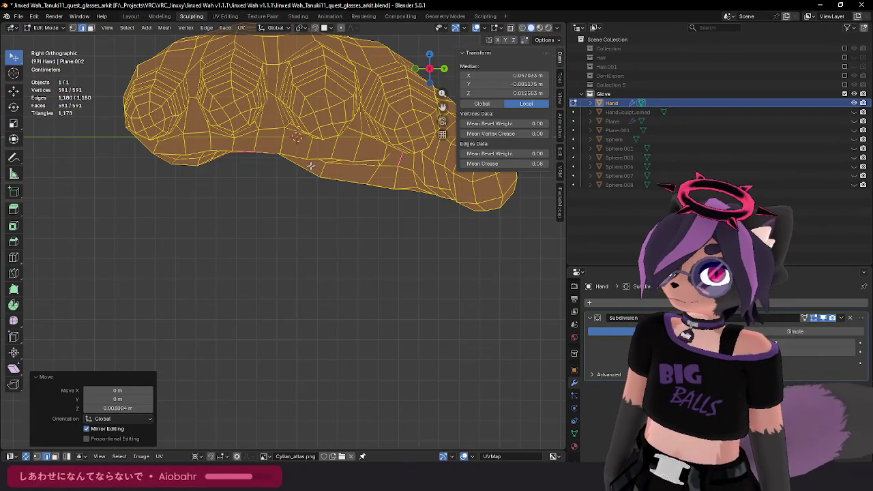
key(KP_1)
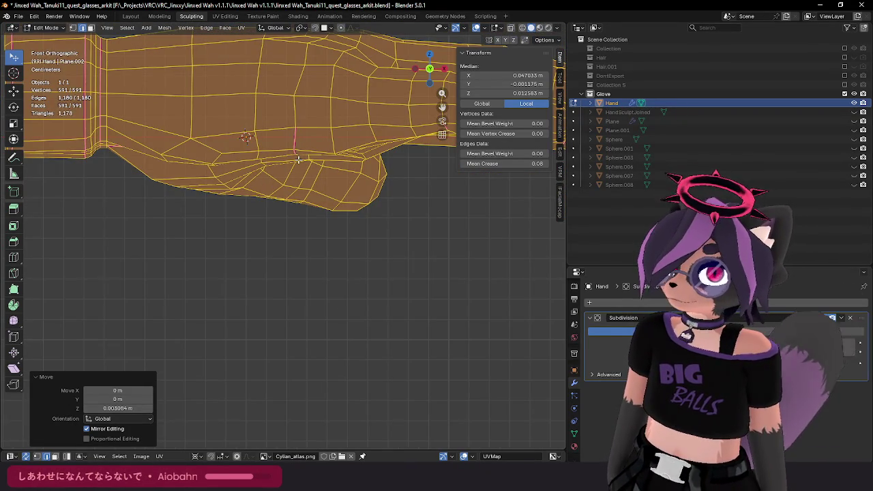
key(g)
key(z)
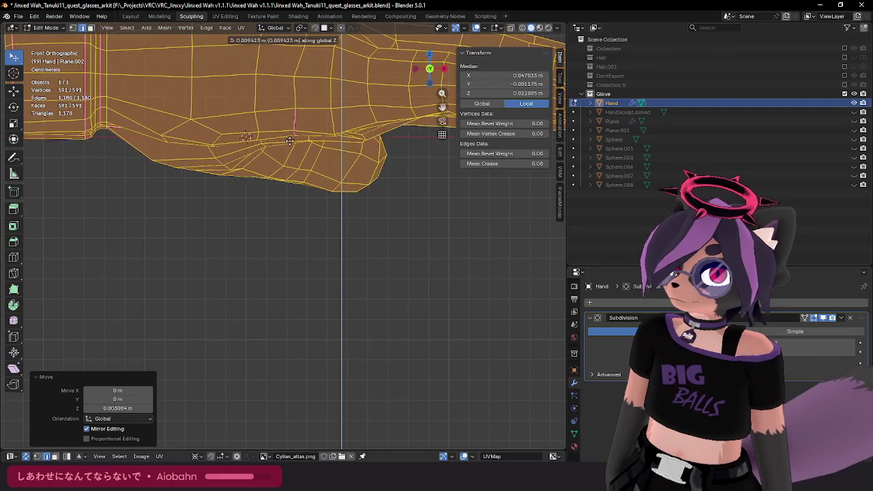
click(286, 152)
key(KP_Decimal)
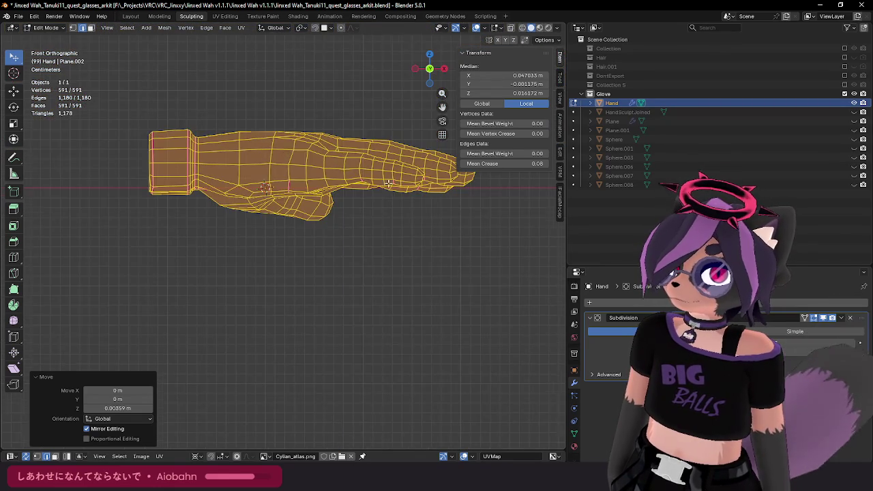
key(g)
key(x)
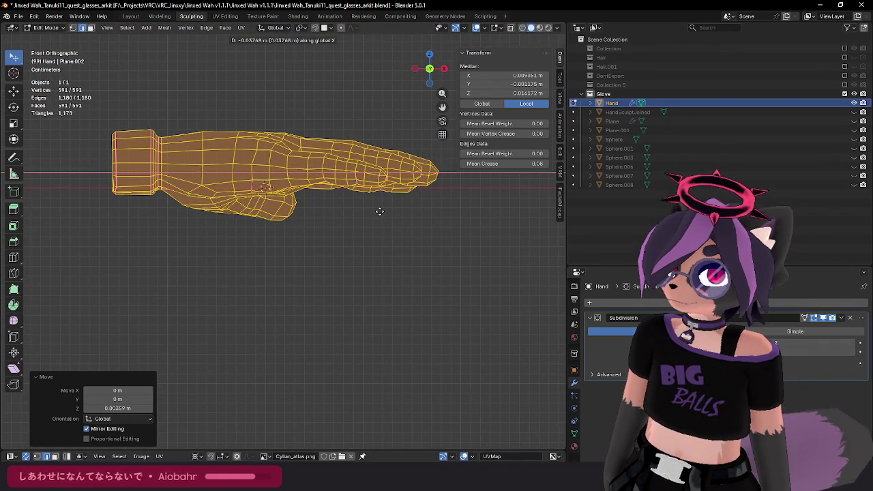
click(383, 213)
mouse_move(407, 207)
middle_down()
mouse_move(301, 196)
mouse_move(301, 207)
middle_up()
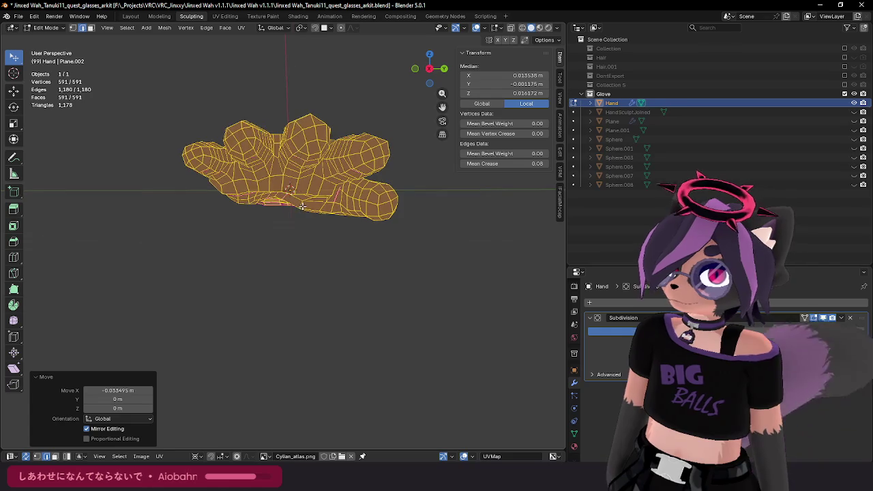
key(KP_3)
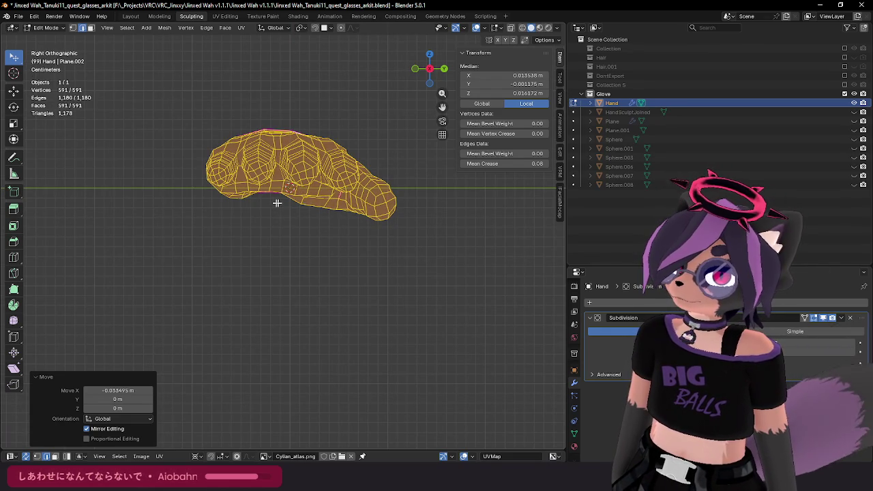
mouse_move(211, 201)
middle_down()
mouse_move(384, 289)
mouse_move(318, 220)
mouse_move(379, 240)
middle_up()
Step: Return the Hand to Object Mode and move the 3D cursor to an empty spot
key(Tab)
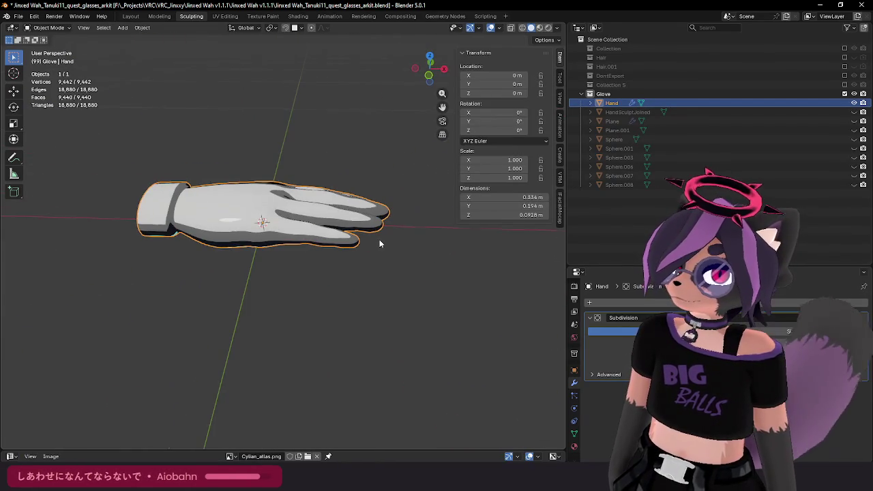
shift+right_click(521, 302)
mouse_move(439, 319)
middle_down()
mouse_move(395, 349)
mouse_move(396, 259)
middle_up()
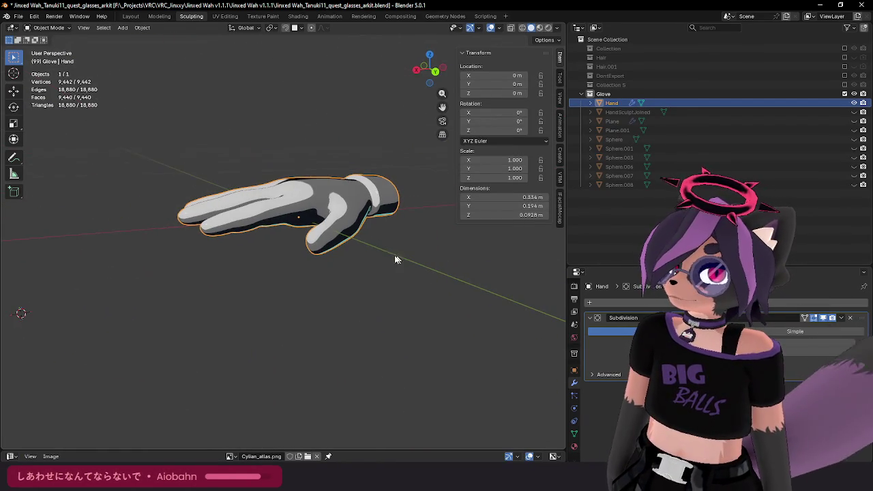
Step: Shade the Hand with a dark glossy matcap in the viewport shading options
click(557, 28)
click(522, 96)
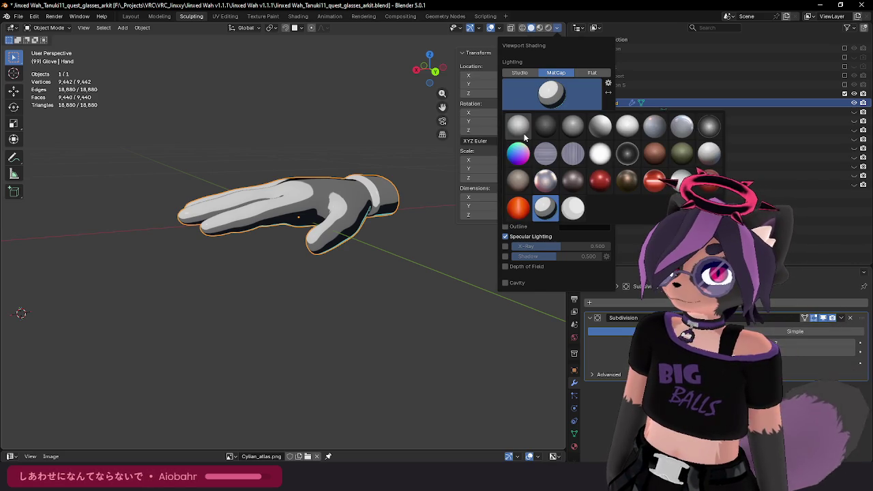
click(631, 162)
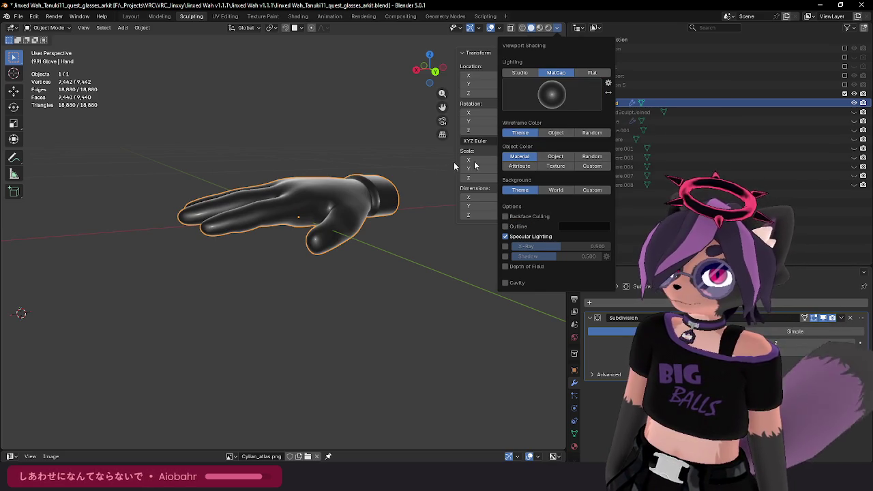
mouse_move(390, 165)
middle_down()
mouse_move(368, 218)
mouse_move(360, 98)
mouse_move(351, 133)
mouse_move(354, 175)
mouse_move(372, 184)
mouse_move(347, 224)
mouse_move(335, 195)
mouse_move(291, 183)
mouse_move(323, 208)
mouse_move(305, 204)
middle_up()
Step: Add a Single Bone armature through the Add menu's 'armat' search
key(shift+a)
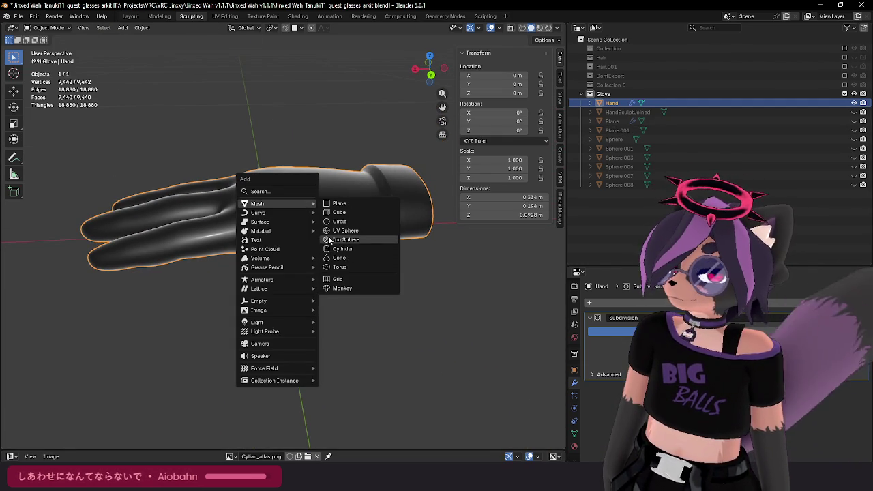
text(a)
key(BackSpace)
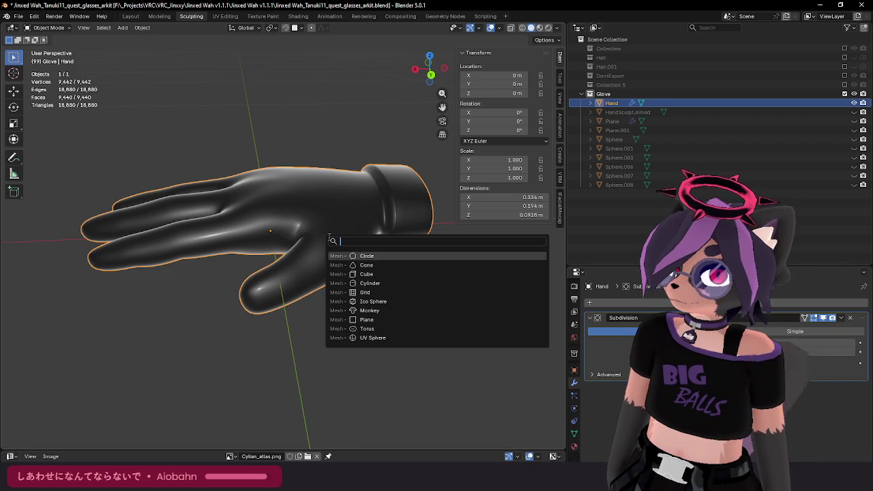
key(Escape)
key(shift+a)
text(ar)
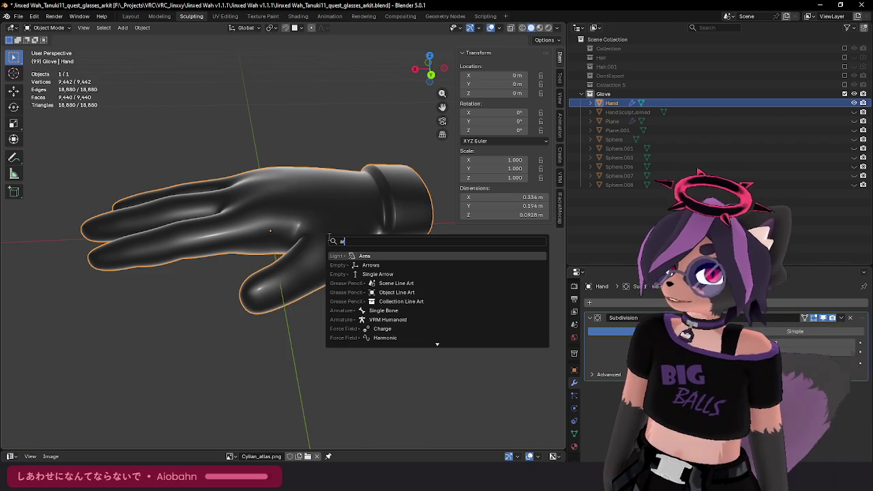
text(mat)
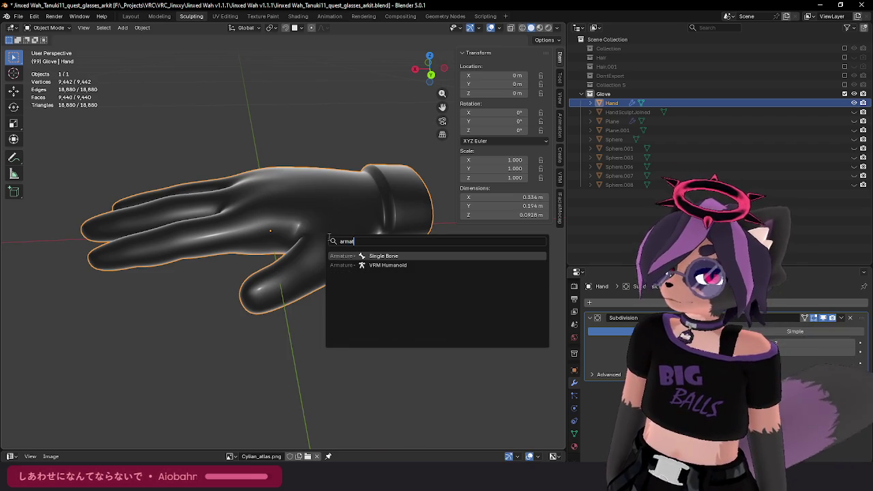
key(Return)
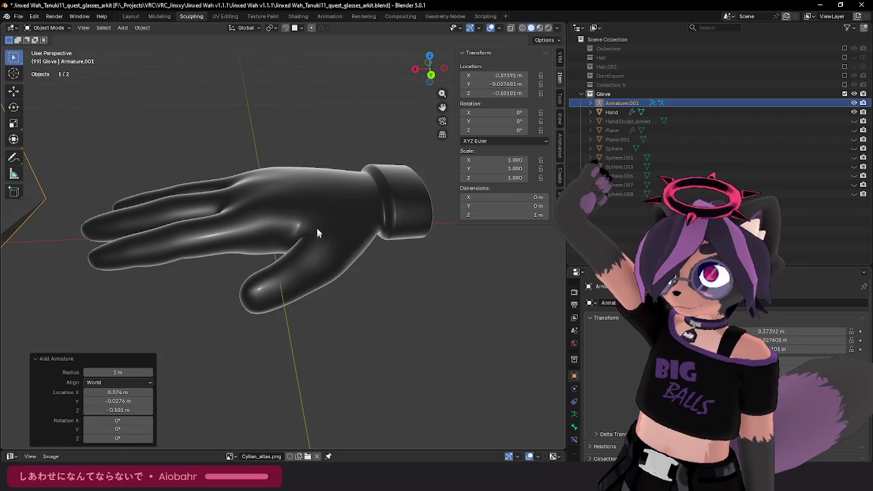
Step: Set the armature's Location X, Y and Z all to 0
scroll(314, 230, down, 5)
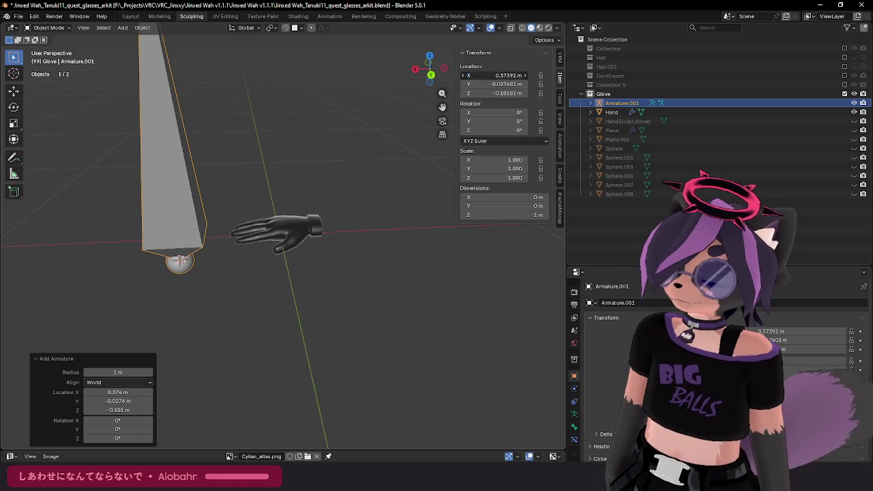
drag(504, 75, 505, 93)
text(0)
key(Return)
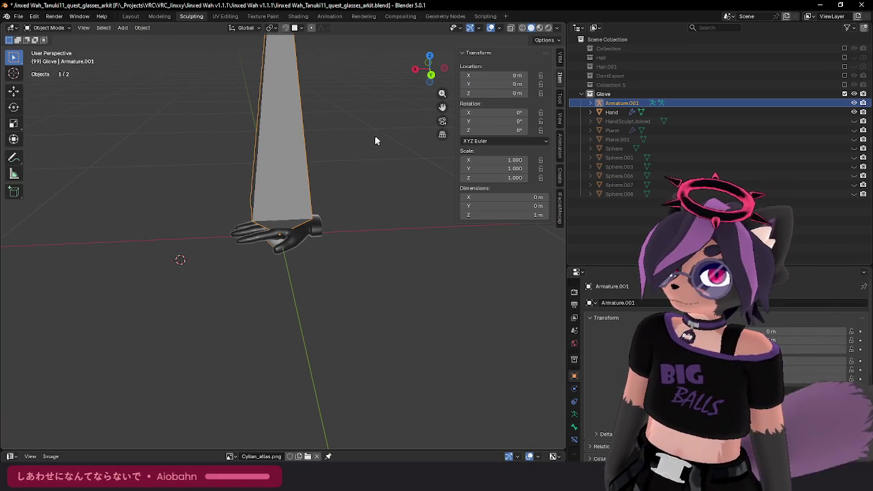
Step: Enter Edit Mode on the armature and select its bone
key(Tab)
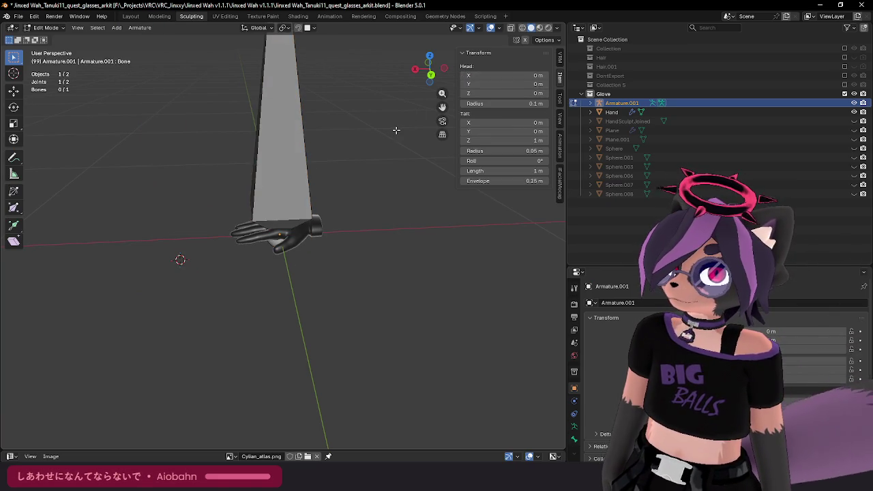
key(a)
key(s)
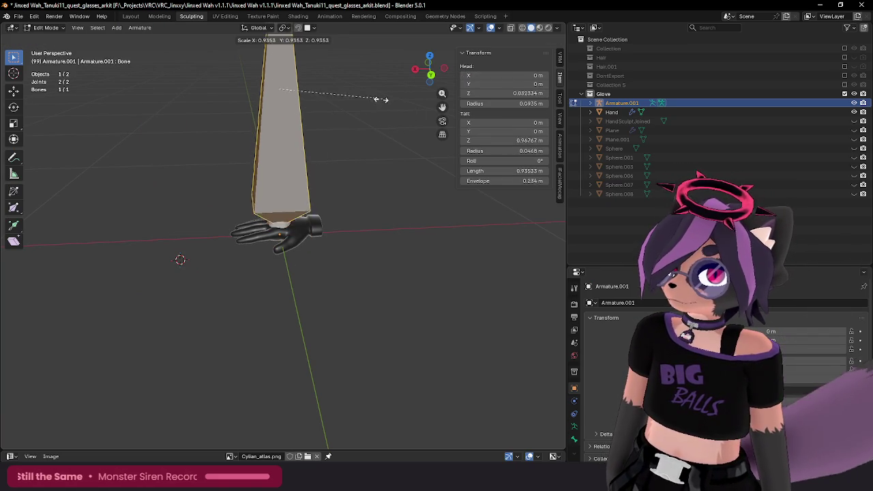
key(Escape)
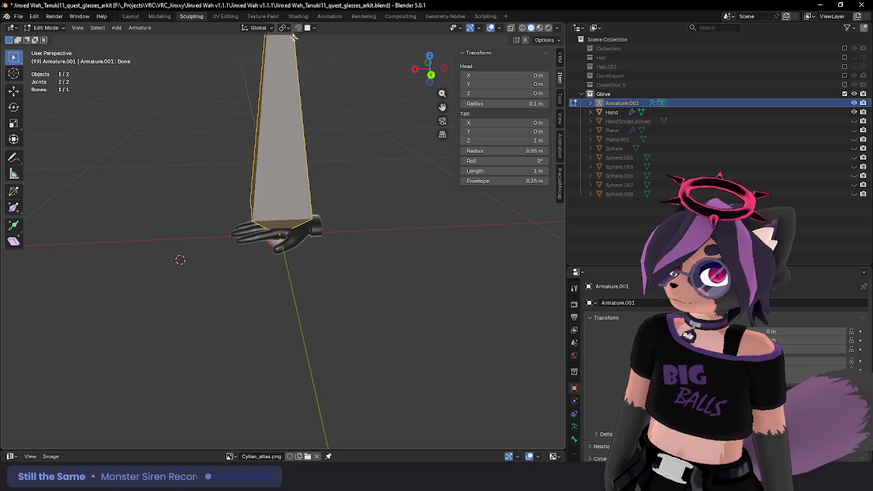
click(285, 28)
scroll(333, 123, down, 3)
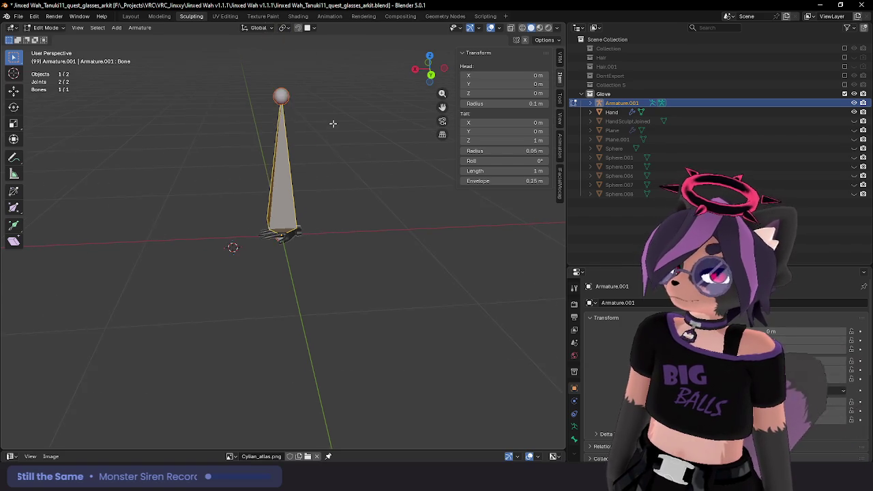
key(s)
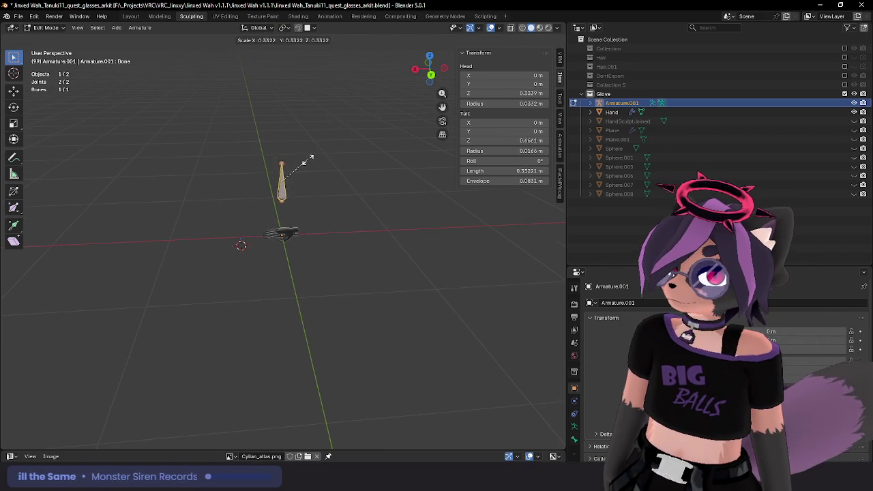
key(Escape)
Step: Change the pivot point and scale the bone down to 0.141
shift+middle_drag(351, 137, 344, 111)
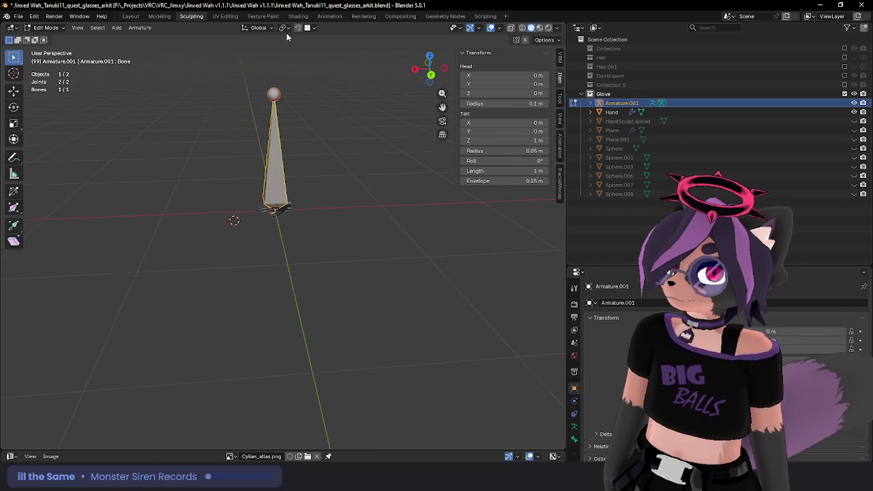
click(283, 27)
click(294, 70)
key(s)
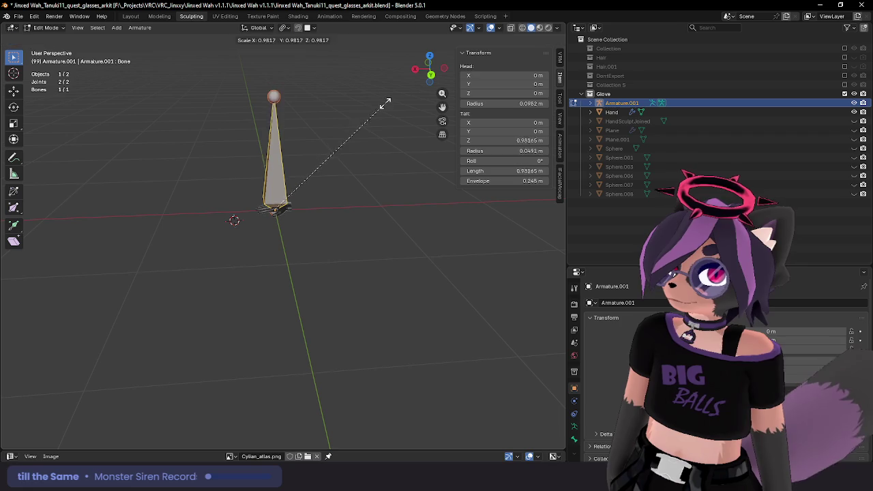
click(286, 193)
Step: View the hand in Front Orthographic with wireframe shading
scroll(296, 189, up, 3)
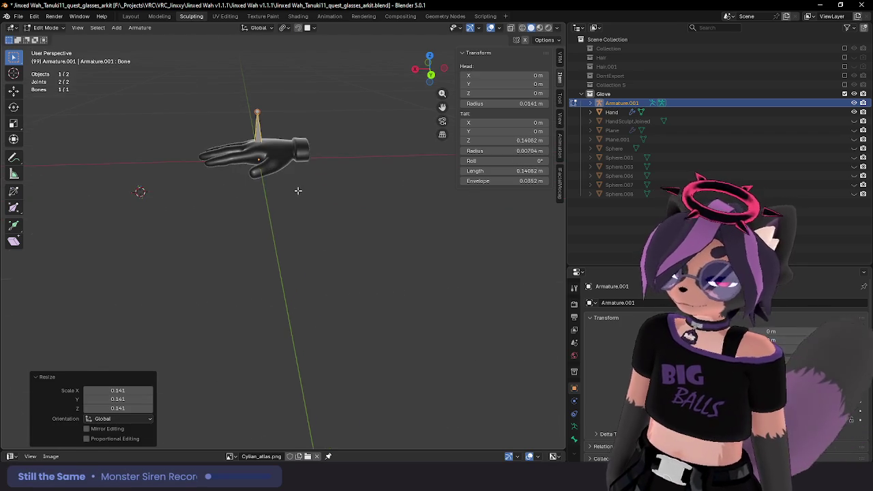
key(KP_3)
scroll(269, 161, up, 5)
mouse_move(270, 162)
shift+middle_down()
mouse_move(278, 245)
mouse_move(237, 254)
mouse_move(336, 272)
mouse_move(332, 256)
mouse_move(299, 250)
shift+middle_up()
key(KP_1)
key(z)
click(298, 250)
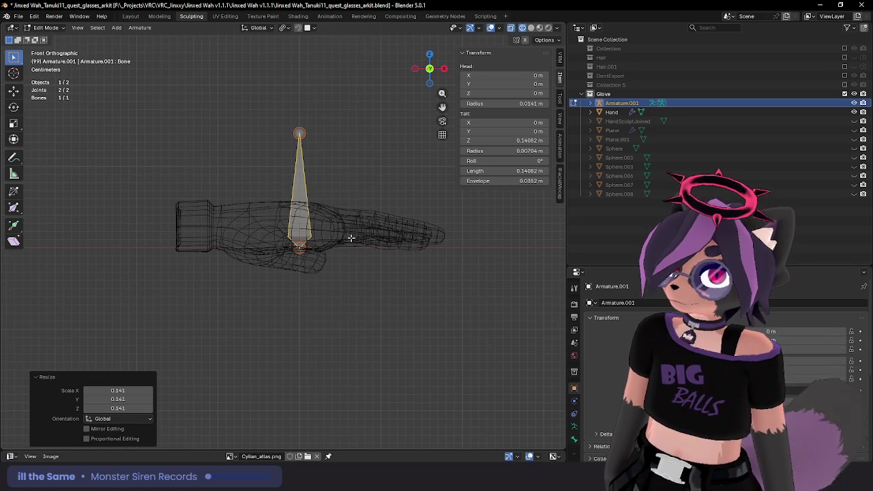
Step: Exit Edit Mode, select the Hand mesh, then reselect the armature
key(g)
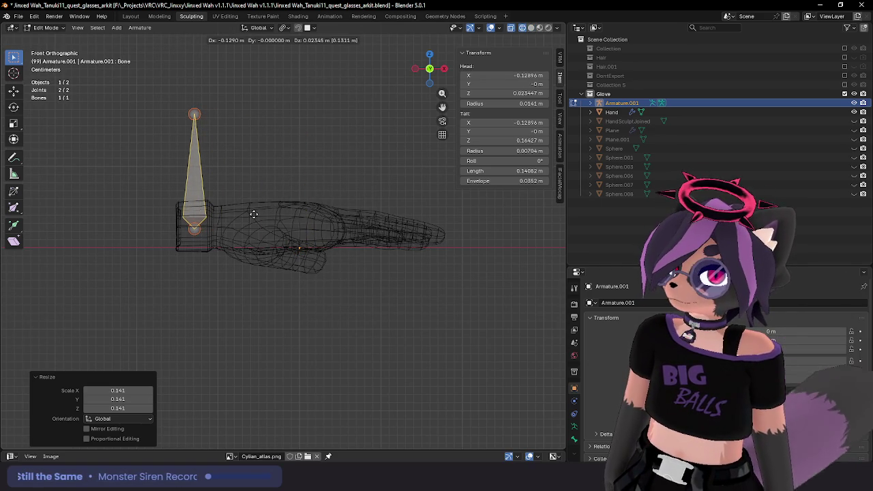
key(Escape)
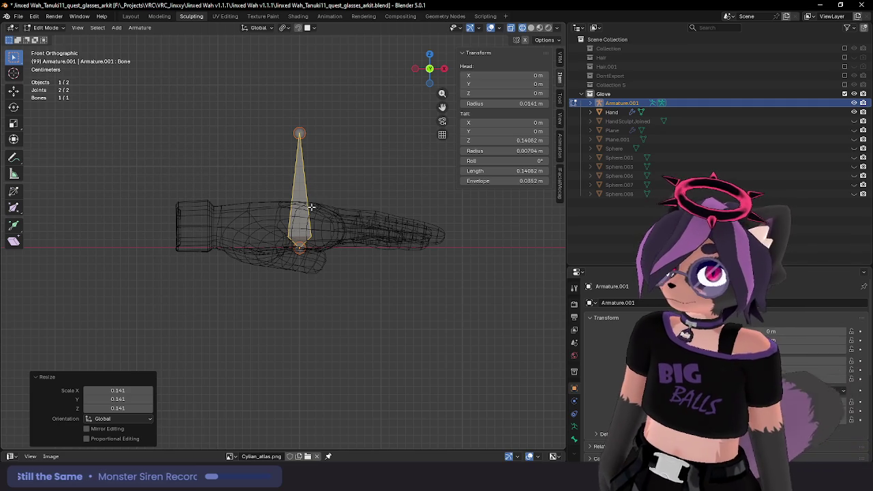
key(Tab)
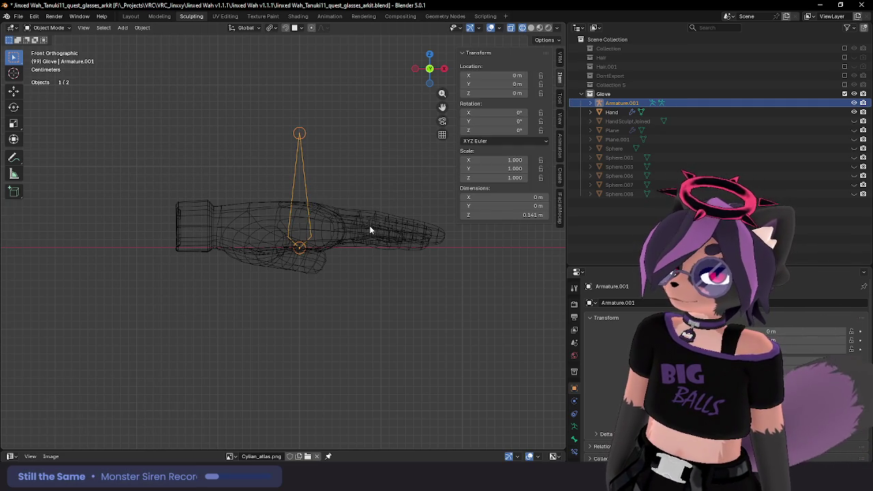
click(359, 227)
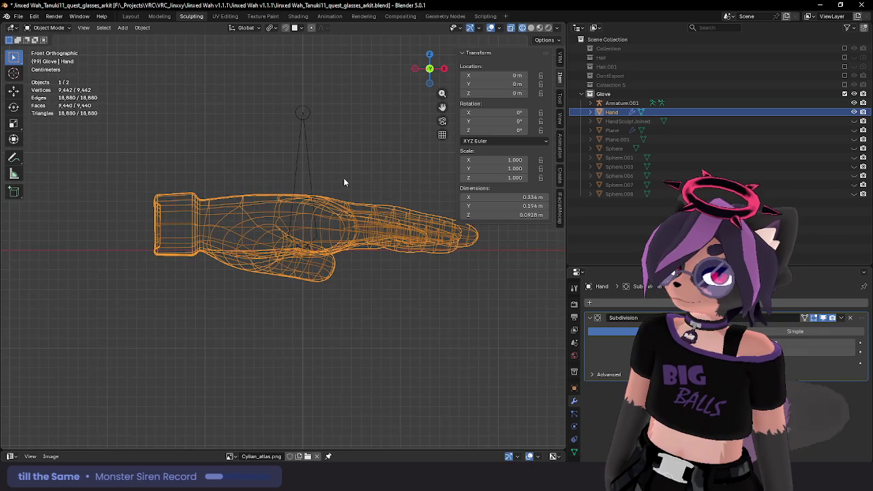
scroll(307, 173, up, 1)
click(307, 182)
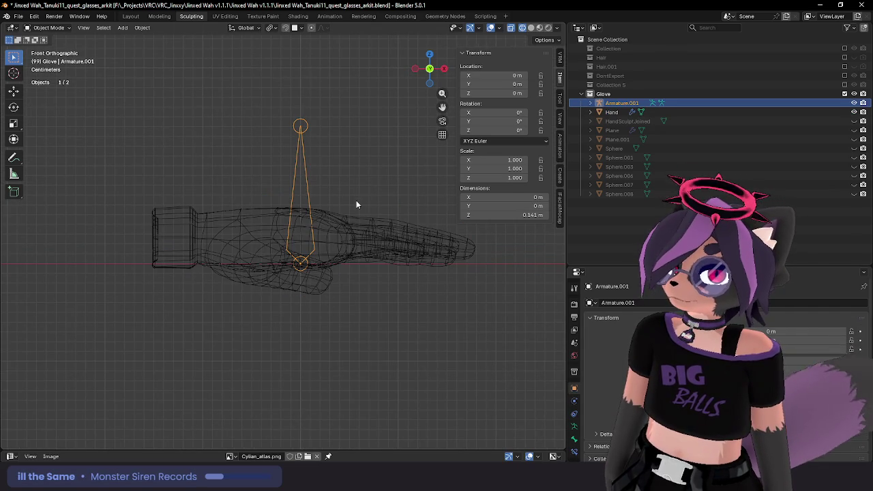
Step: Move the bone to the glove's wrist cuff and rotate it 90° along the hand
key(Tab)
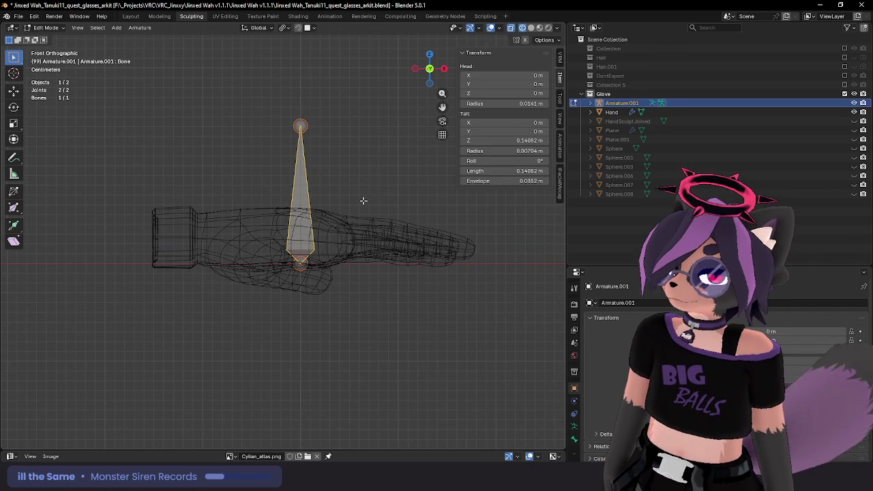
key(g)
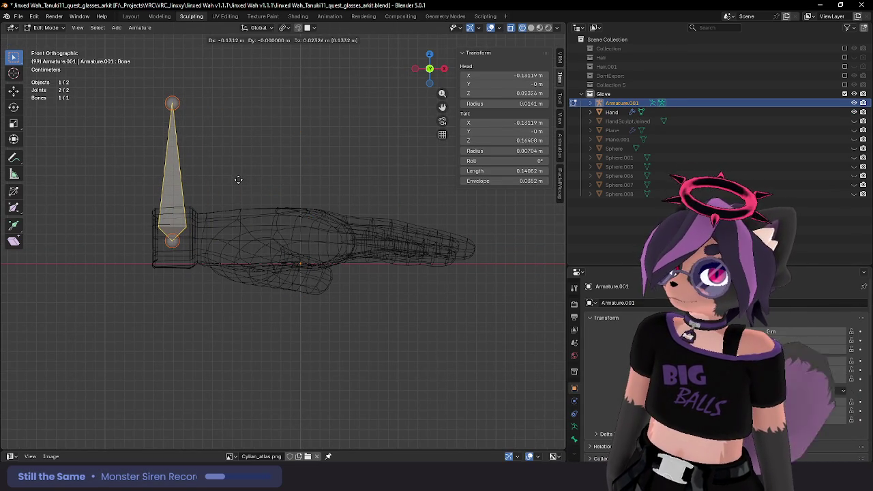
click(238, 180)
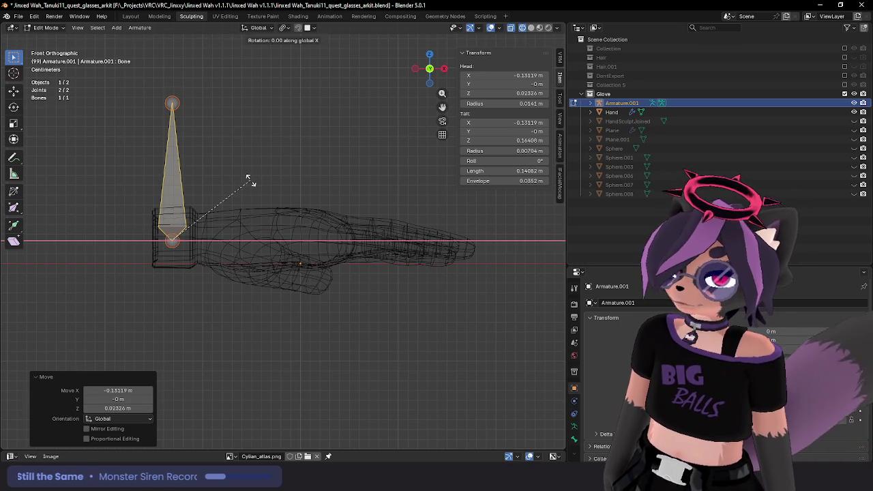
key(h)
key(ctrl+z)
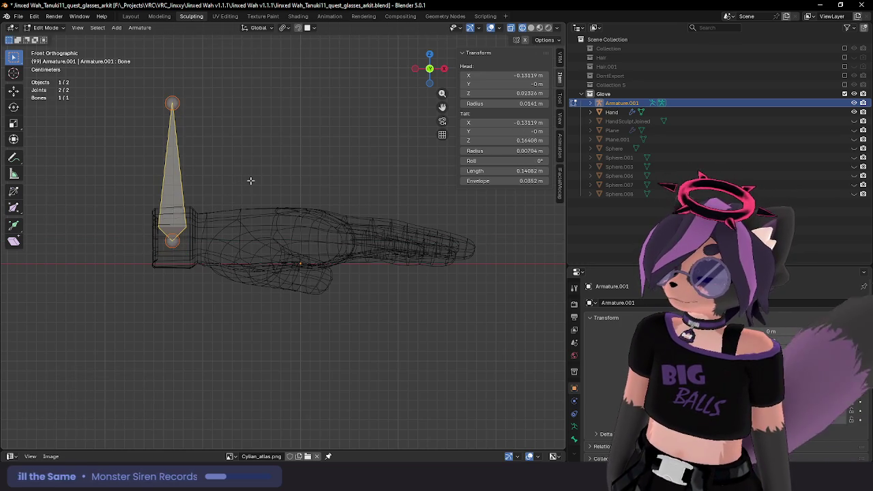
text(r90)
key(Return)
Step: Shrink the wrist bone to about a third (0.36) and view it in Top Orthographic
scroll(246, 185, up, 1)
shift+middle_drag(244, 187, 319, 187)
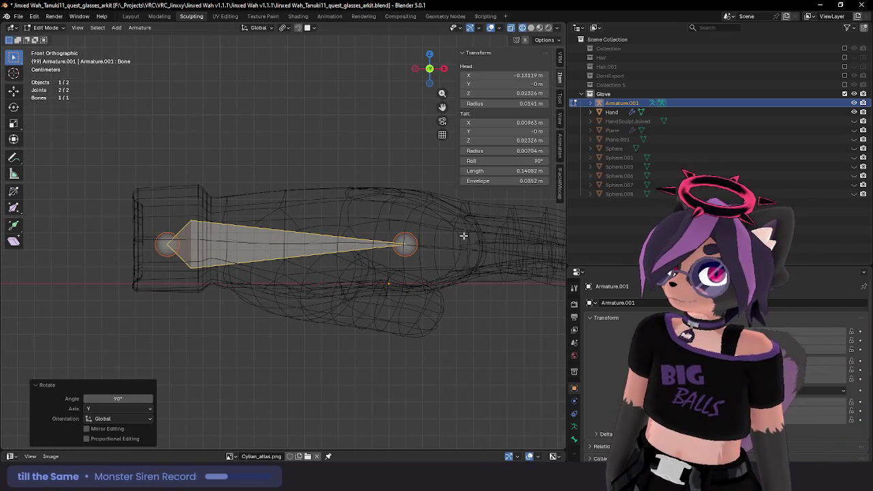
shift+middle_drag(485, 234, 379, 237)
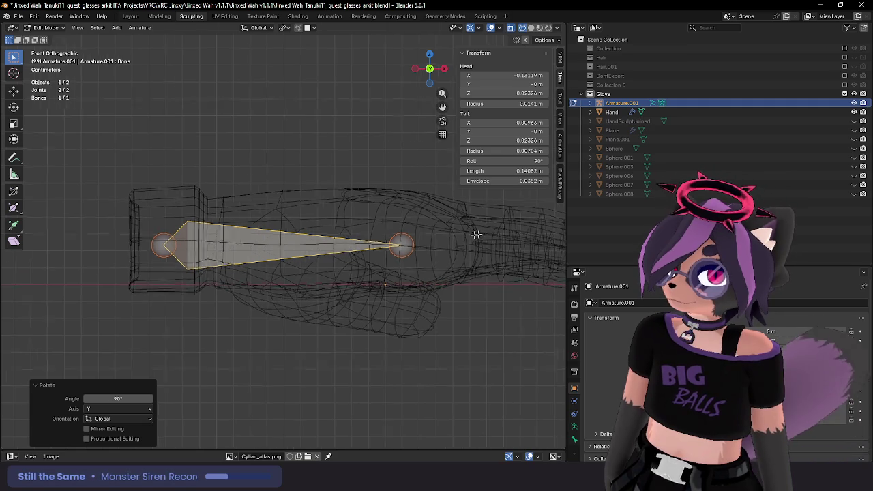
scroll(379, 237, down, 1)
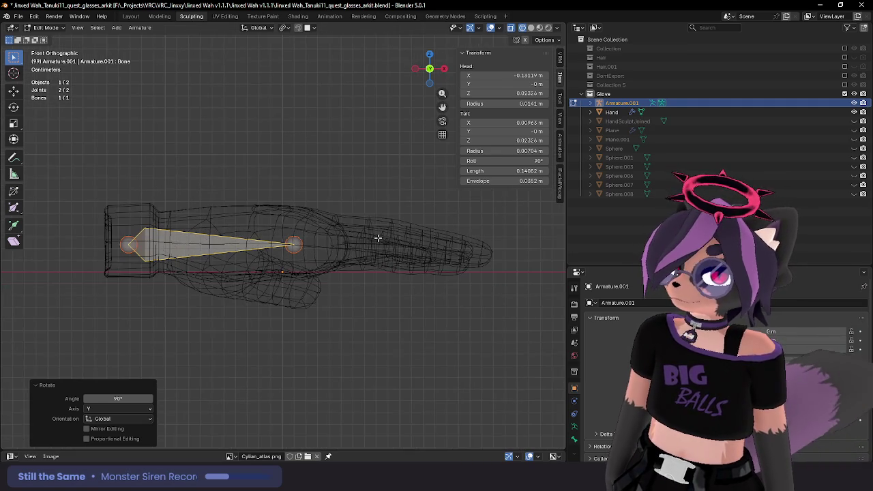
scroll(372, 237, down, 1)
key(s)
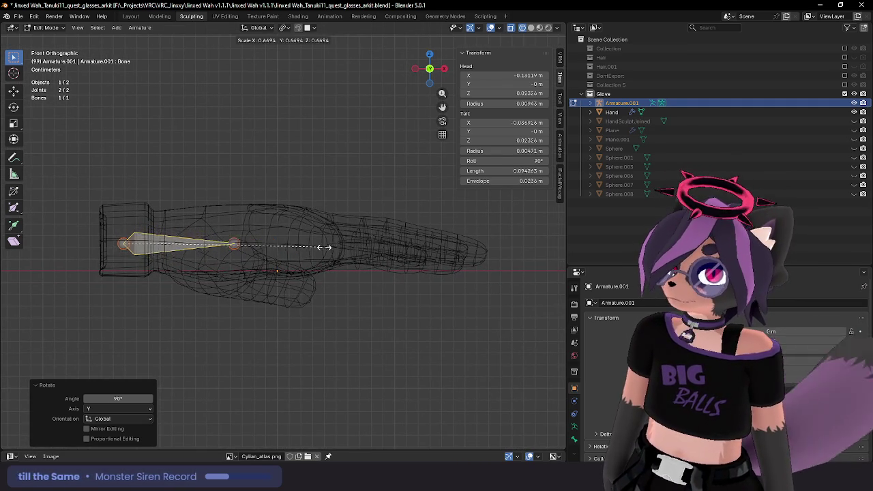
click(231, 246)
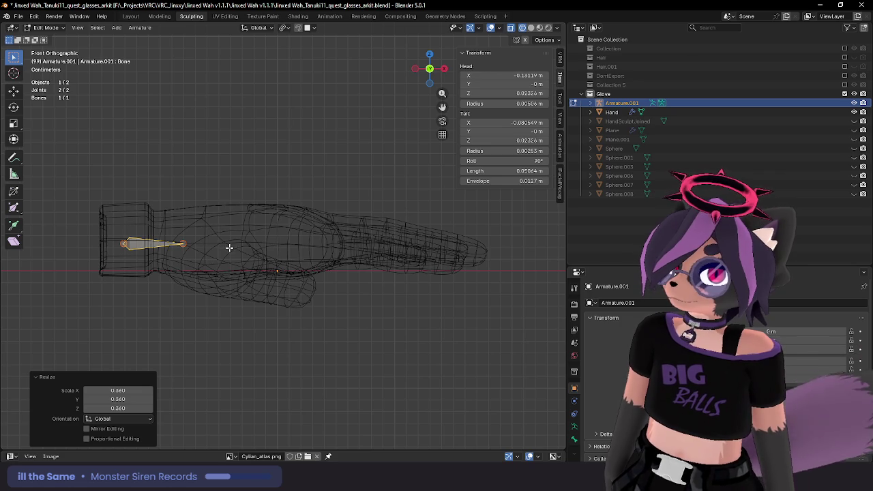
middle_drag(229, 248, 335, 315)
key(KP_7)
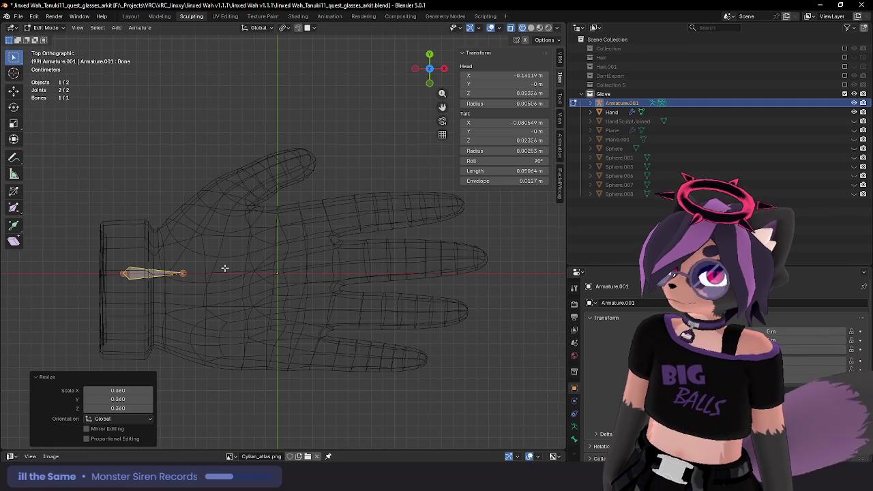
Step: Extrude a three-bone chain from the wrist into the thumb
key(e)
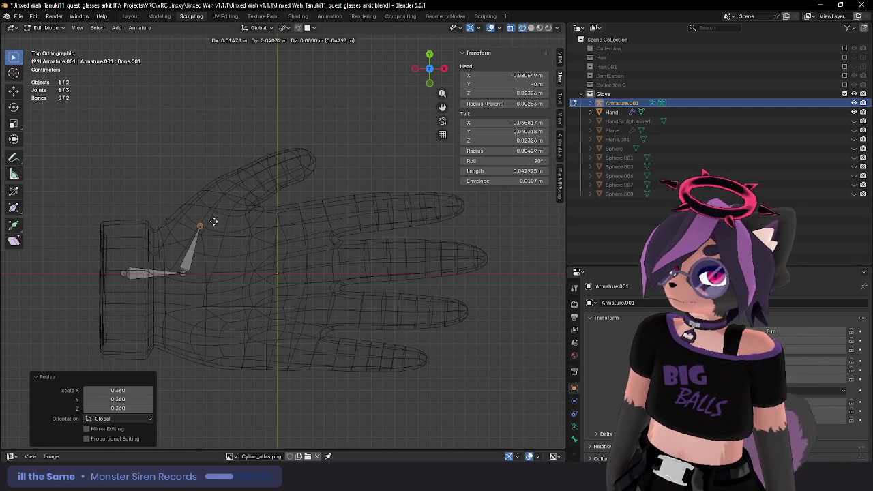
click(213, 220)
key(e)
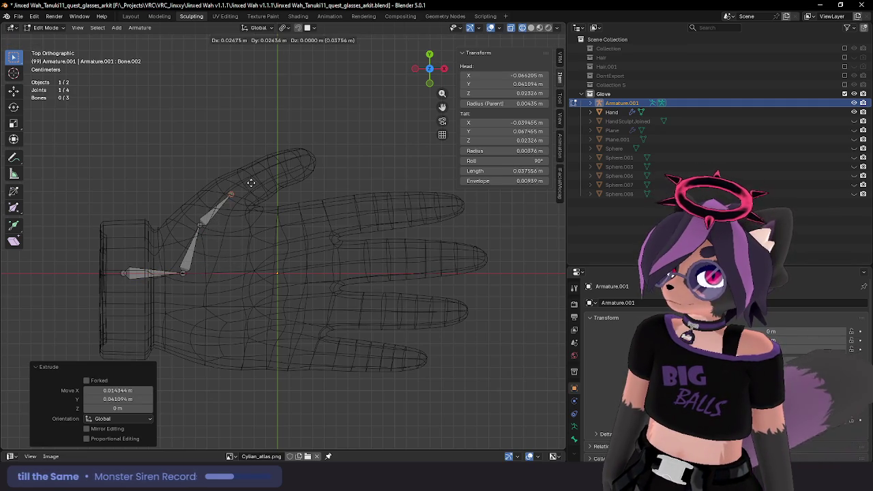
click(249, 184)
key(e)
click(327, 150)
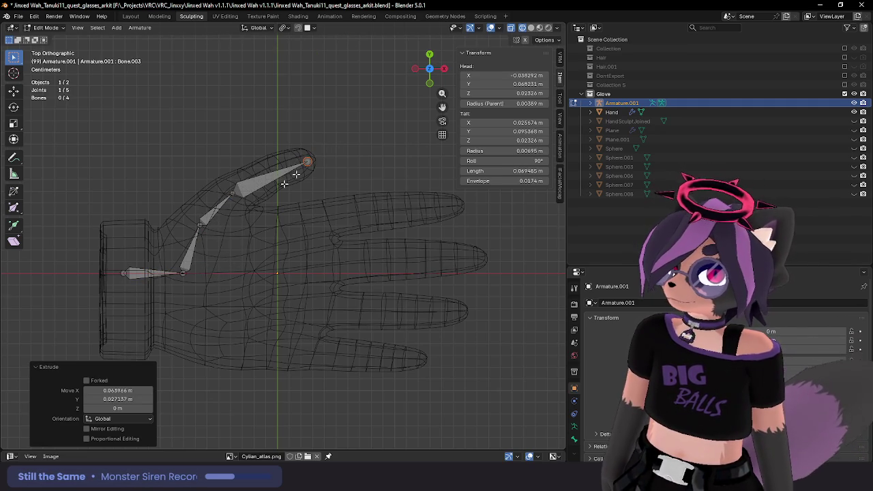
Step: Extrude a four-bone chain from the wrist joint into the index finger
click(183, 274)
key(e)
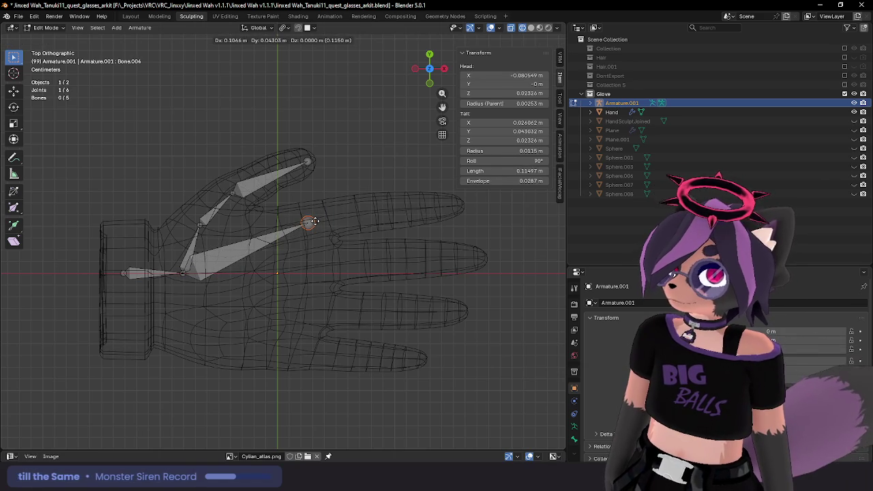
click(308, 221)
key(e)
click(362, 212)
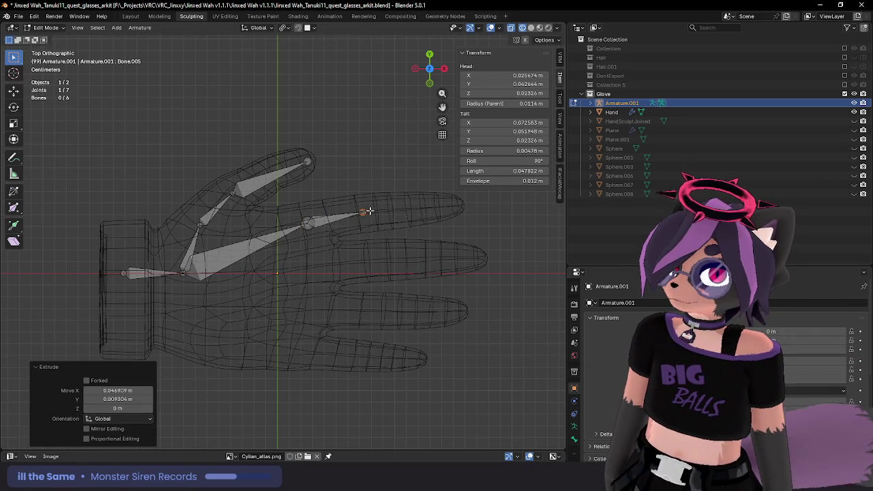
key(e)
click(417, 209)
key(e)
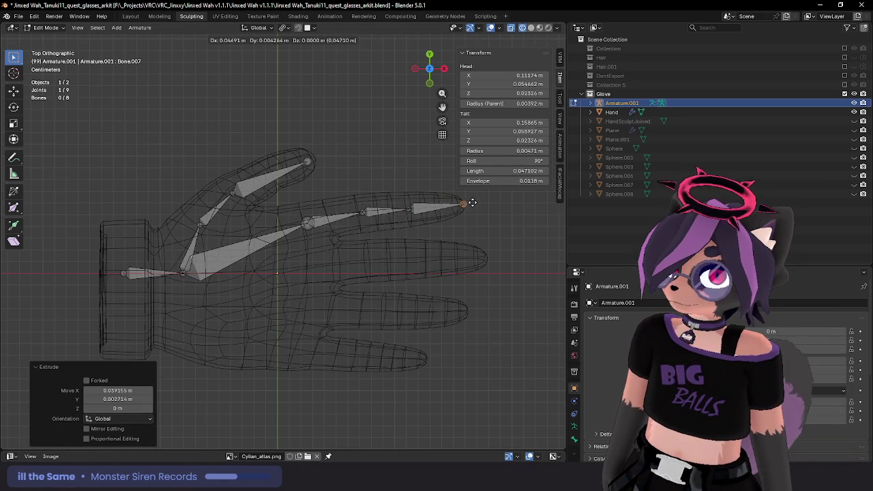
click(472, 203)
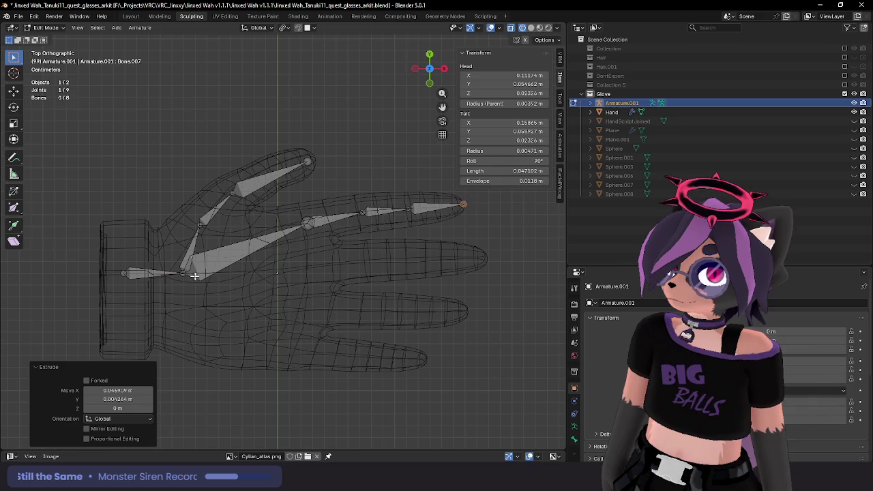
Step: Extrude a bone chain from the wrist into the middle finger, repositioning a stray joint
click(315, 268)
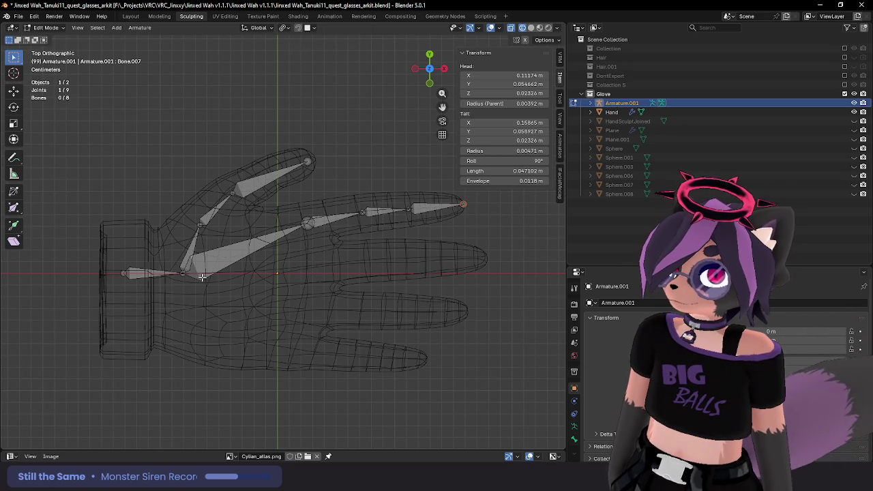
key(e)
click(332, 271)
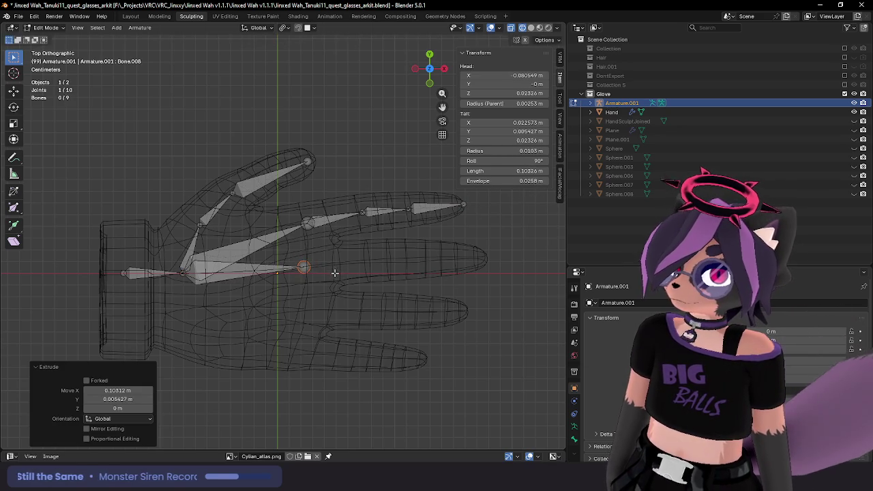
key(e)
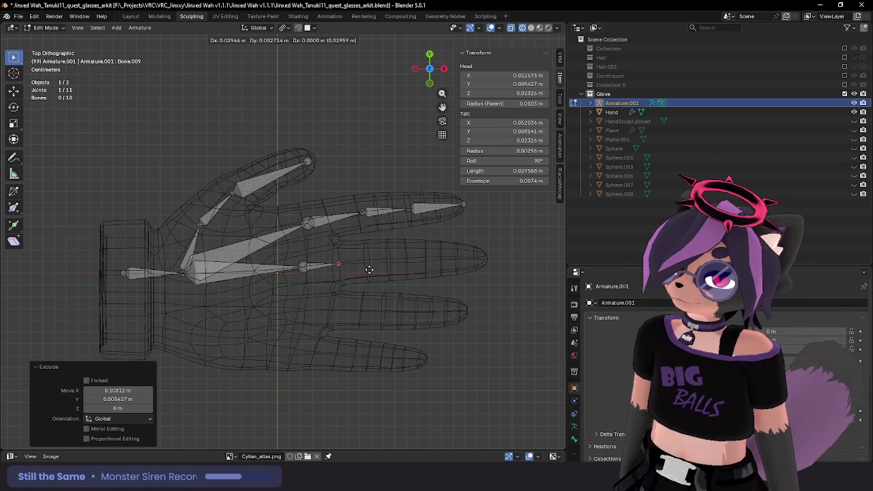
key(Escape)
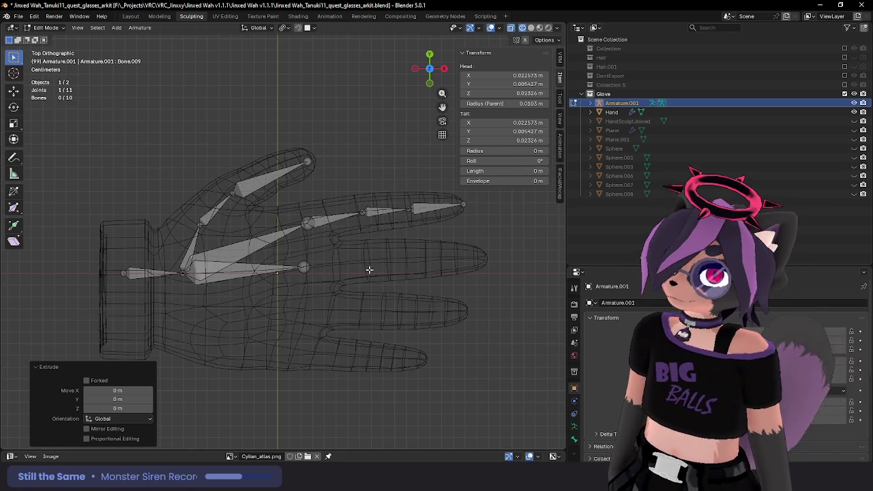
key(g)
click(328, 271)
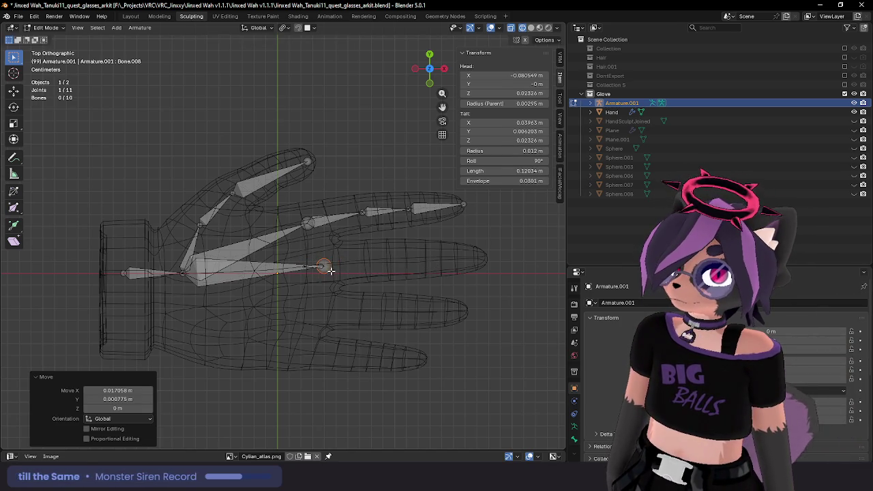
key(e)
click(398, 264)
key(e)
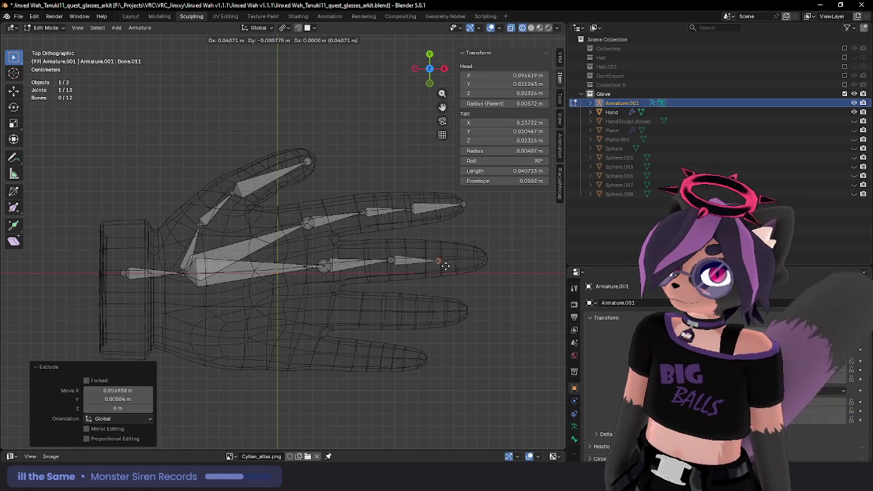
click(446, 265)
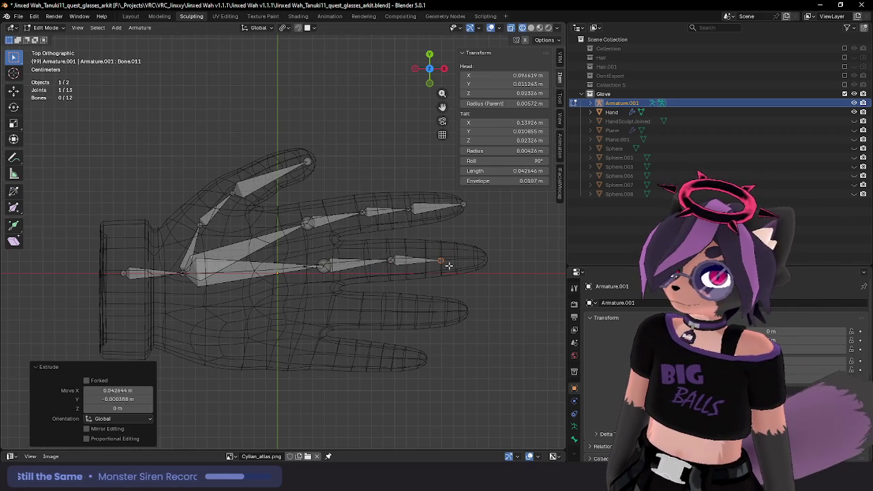
key(g)
key(Escape)
Step: Reposition the index finger's knuckle, middle and base joints to fit the glove
click(361, 217)
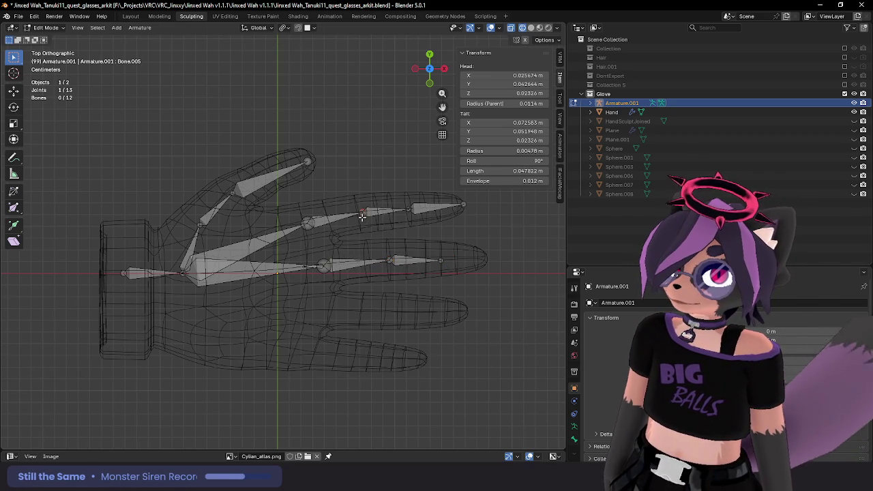
key(g)
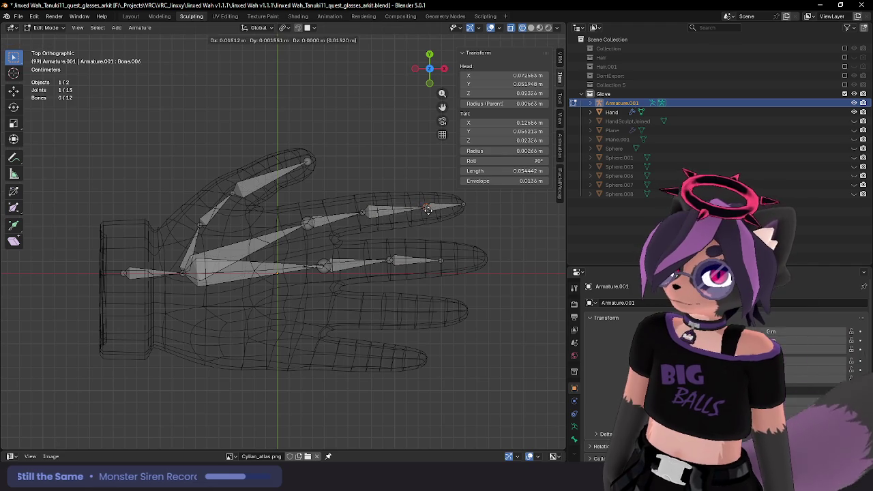
click(423, 212)
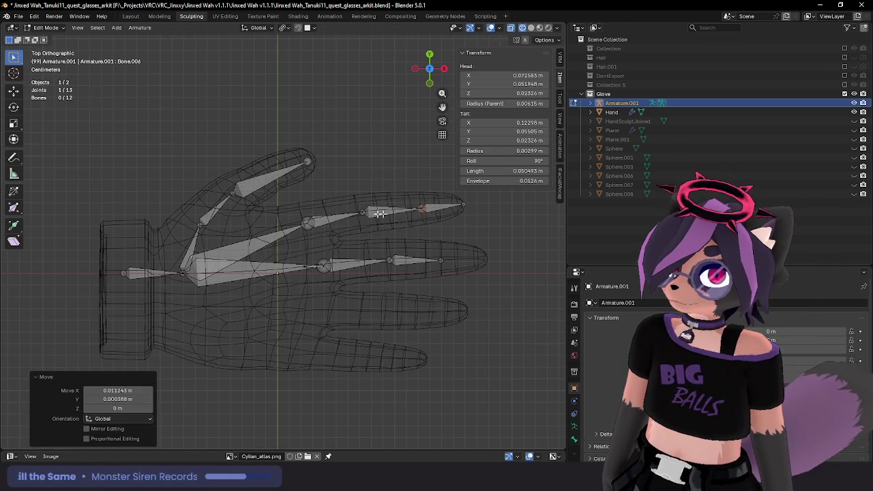
click(380, 212)
key(g)
click(383, 212)
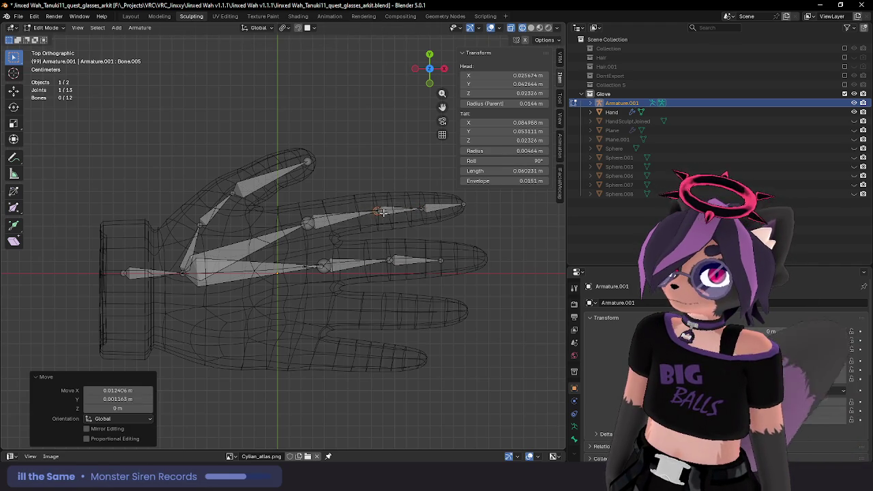
click(311, 228)
key(g)
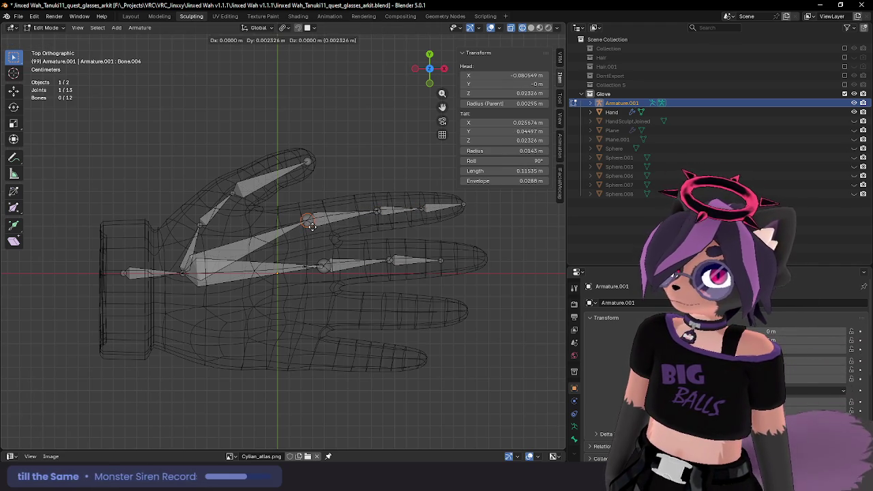
click(312, 228)
key(g)
click(318, 234)
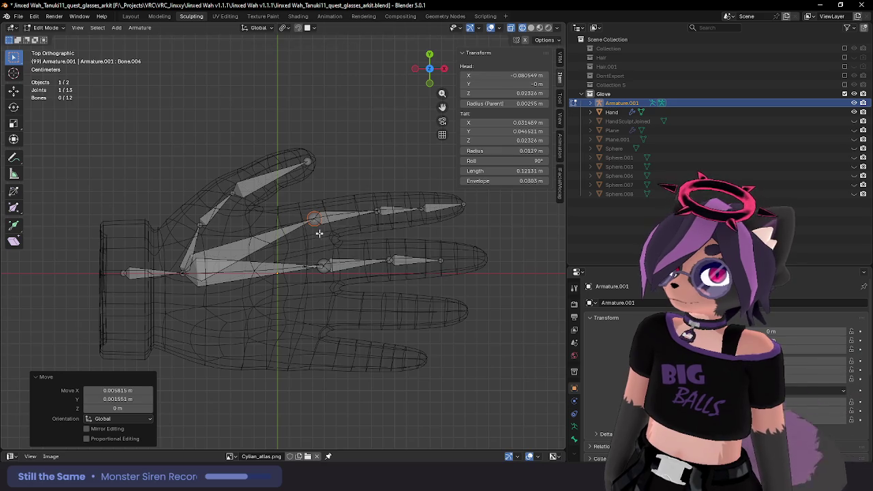
Step: Extrude a four-bone chain from the wrist into the ring finger
click(184, 274)
key(e)
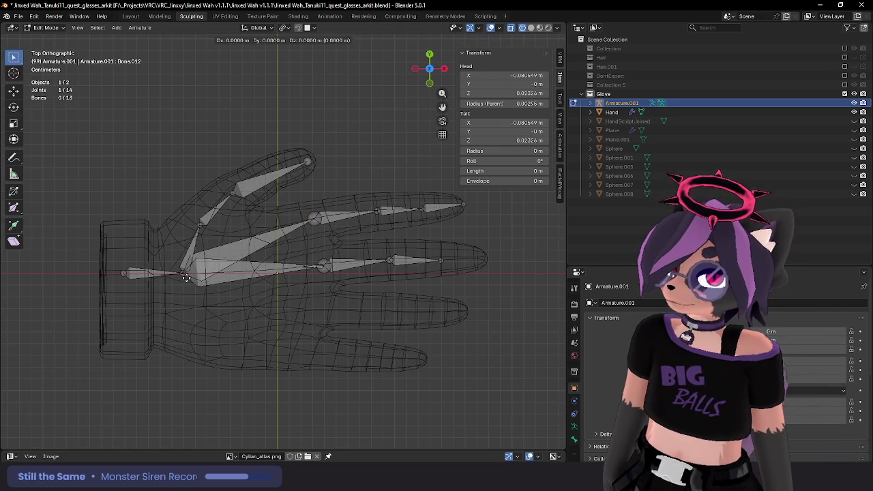
click(319, 311)
key(e)
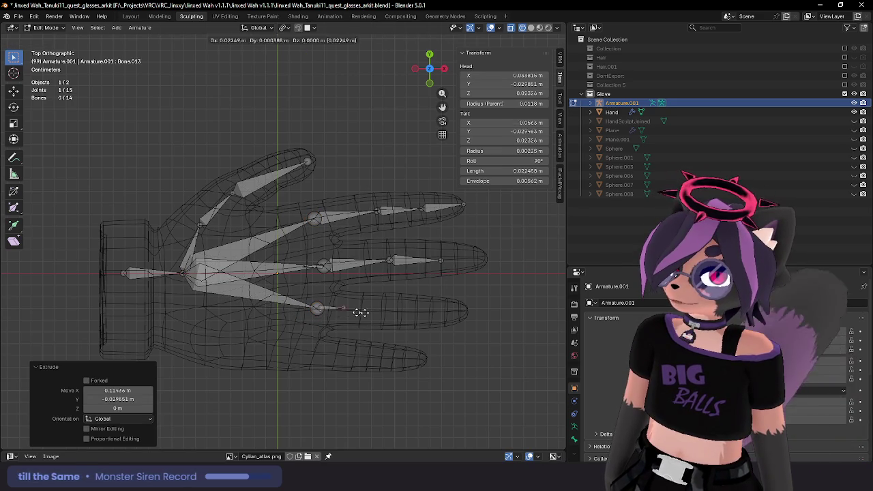
click(384, 312)
key(e)
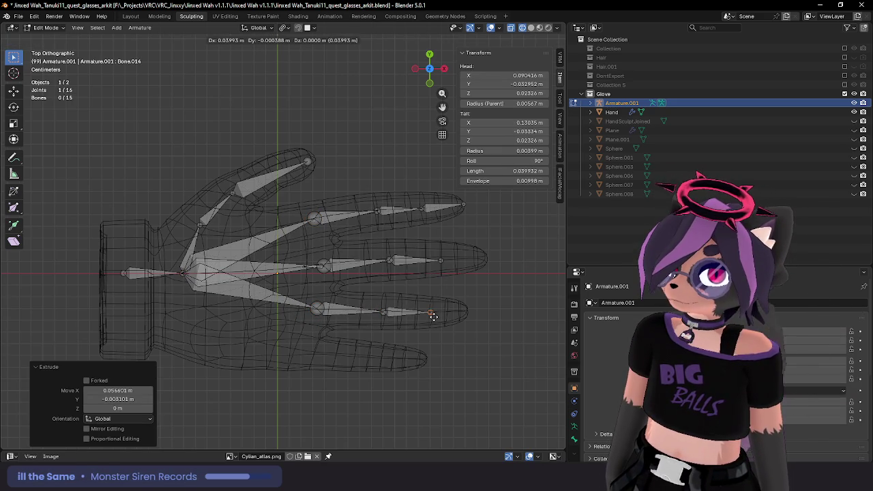
click(432, 316)
key(e)
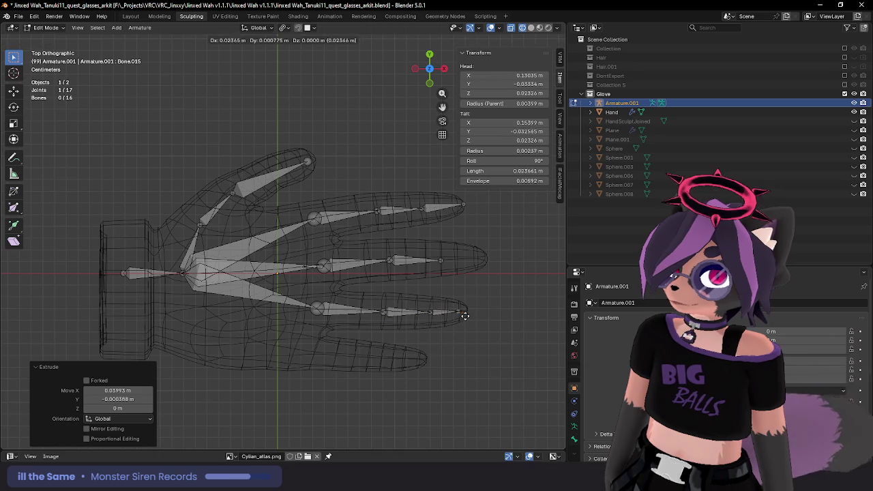
click(470, 311)
Step: Extend past the middle fingertip and nudge the index fingertip joint slightly
click(440, 259)
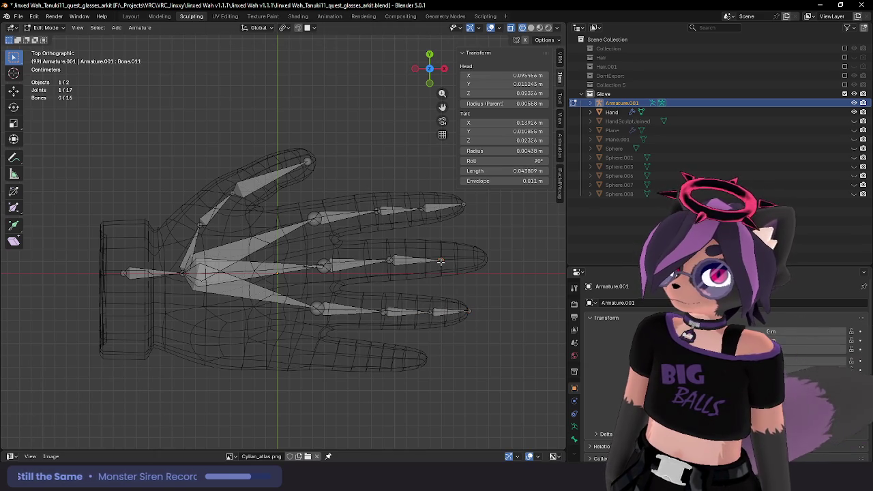
key(e)
click(489, 259)
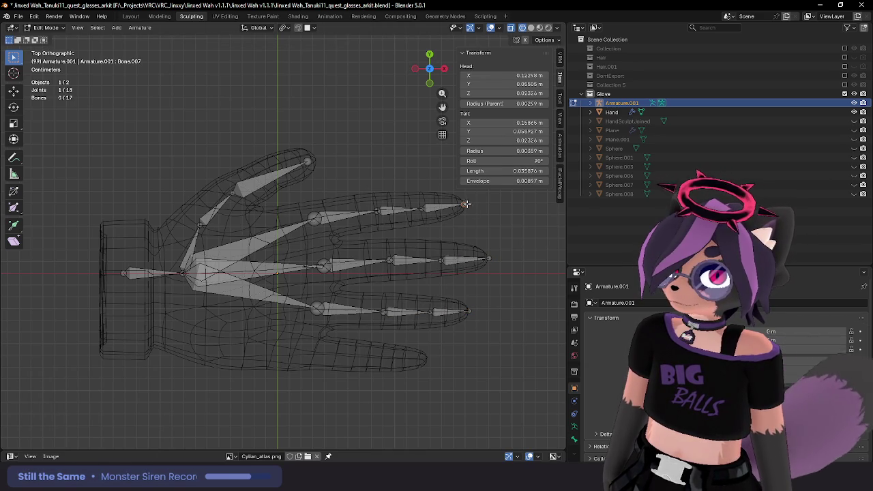
drag(463, 204, 467, 203)
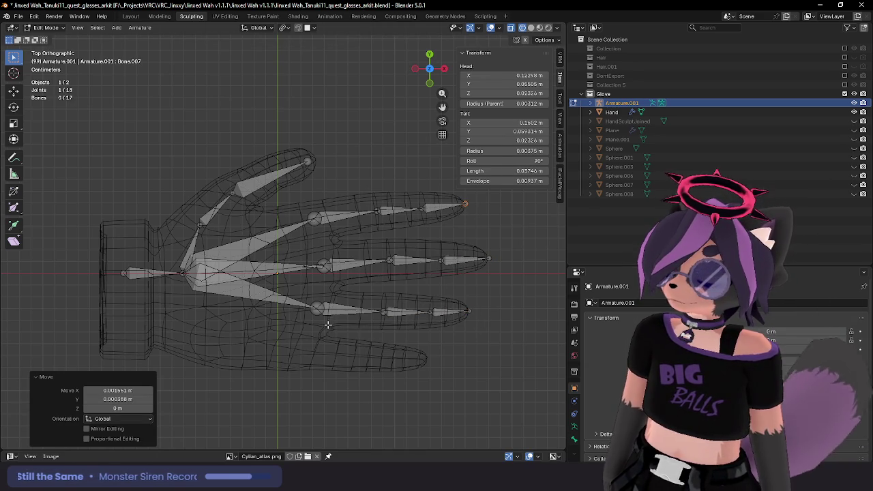
Step: Extrude a four-bone chain from the wrist into the lowest finger
click(184, 274)
key(e)
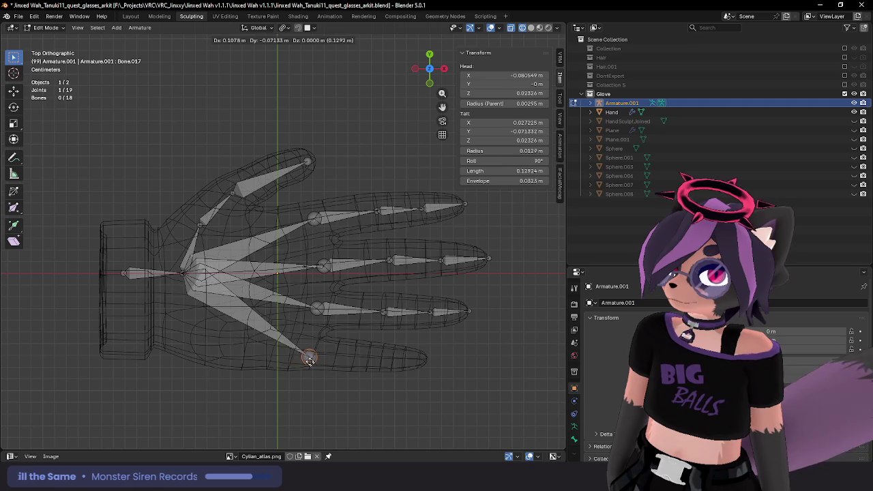
click(308, 355)
key(e)
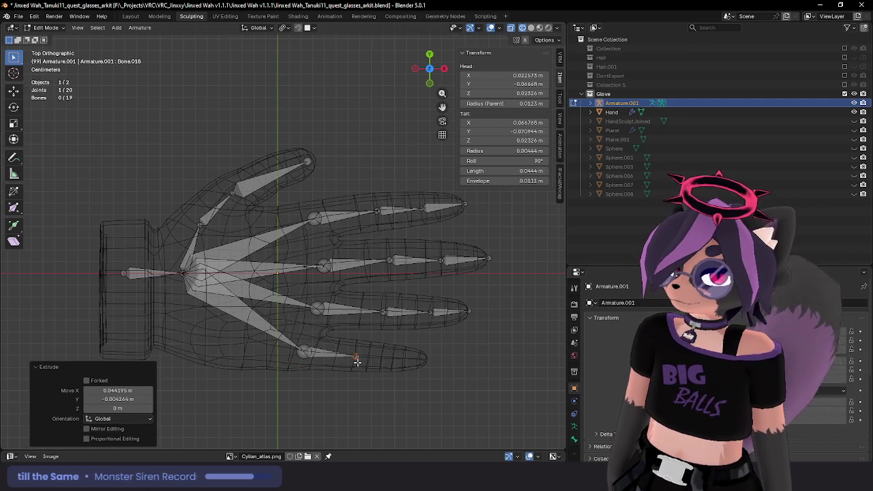
click(357, 362)
key(e)
click(396, 365)
key(e)
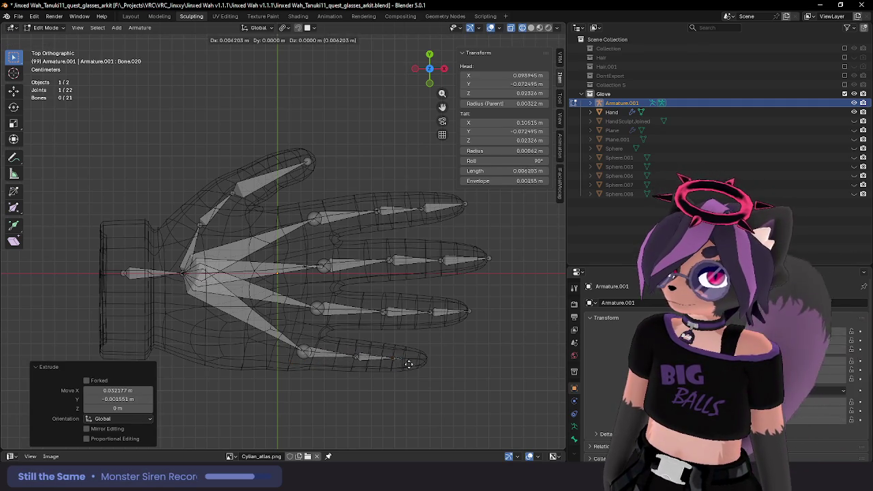
click(430, 365)
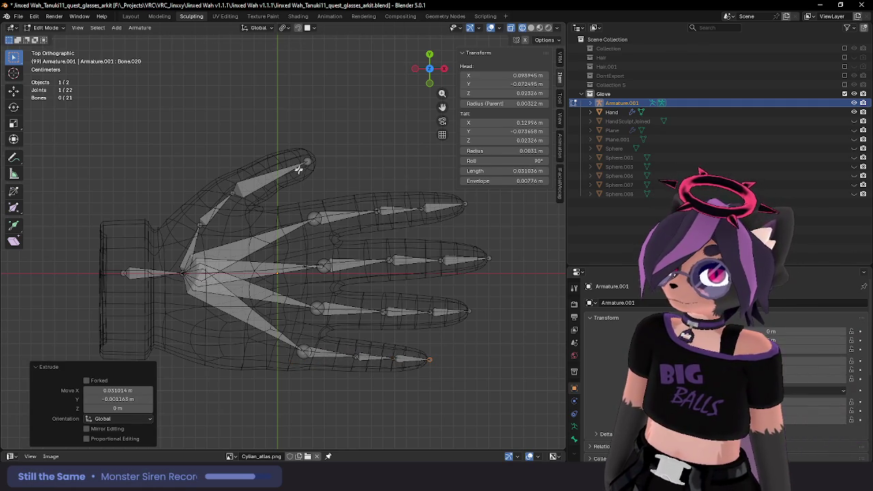
Step: Pull the thumb tip joint inward and extrude a new tip bone to the thumb's end
click(308, 161)
key(g)
click(324, 165)
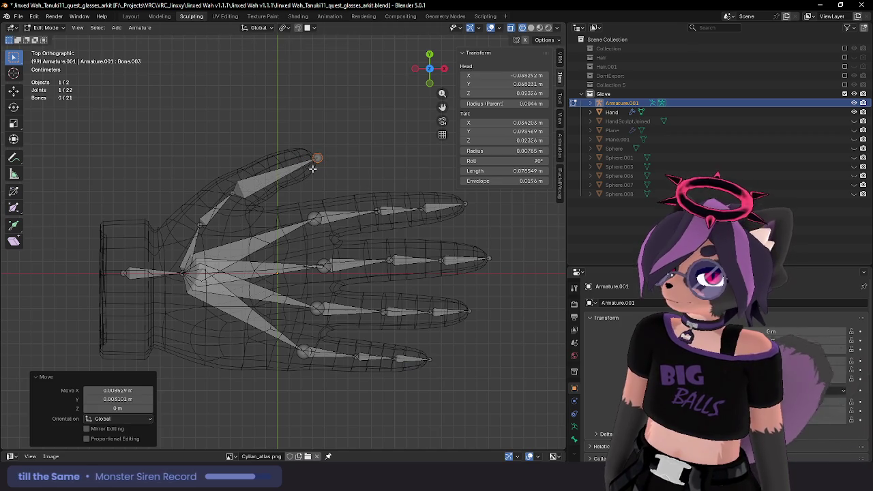
key(g)
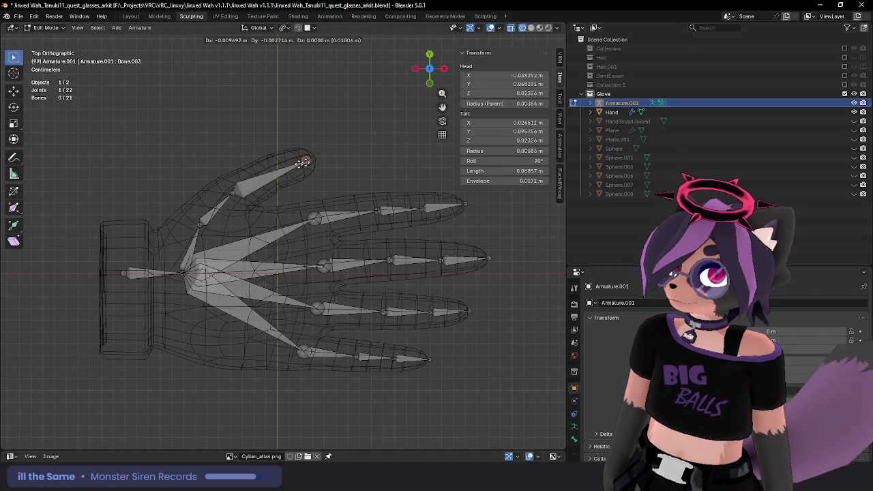
click(276, 171)
key(e)
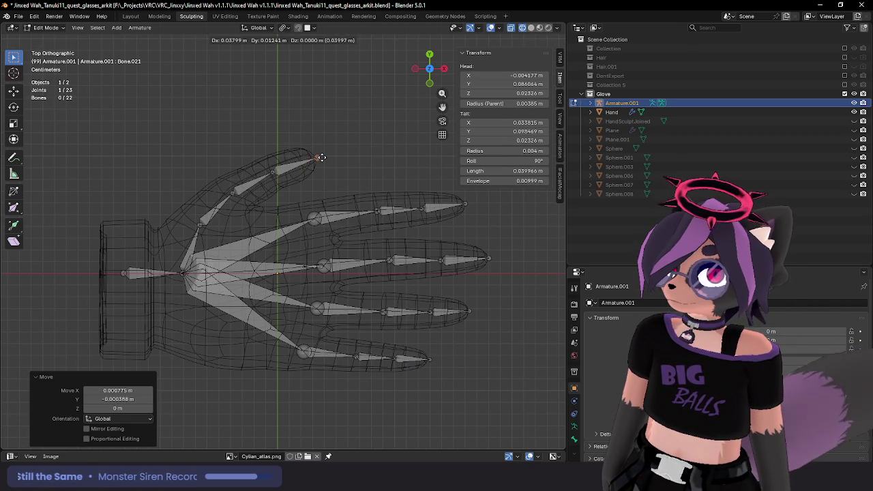
click(322, 157)
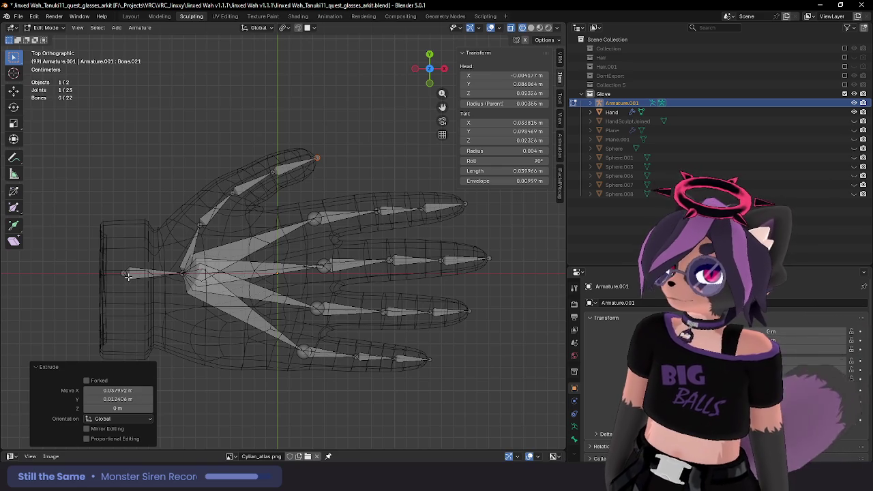
shift+middle_drag(184, 285, 207, 265)
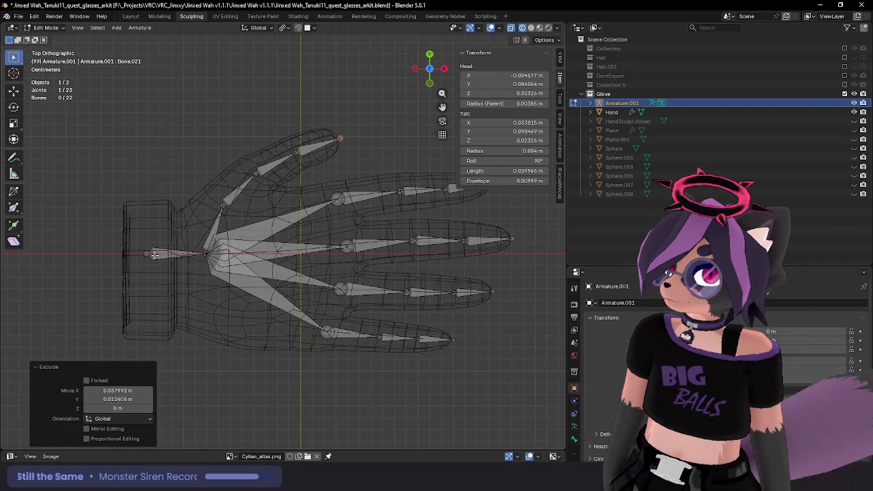
click(215, 233)
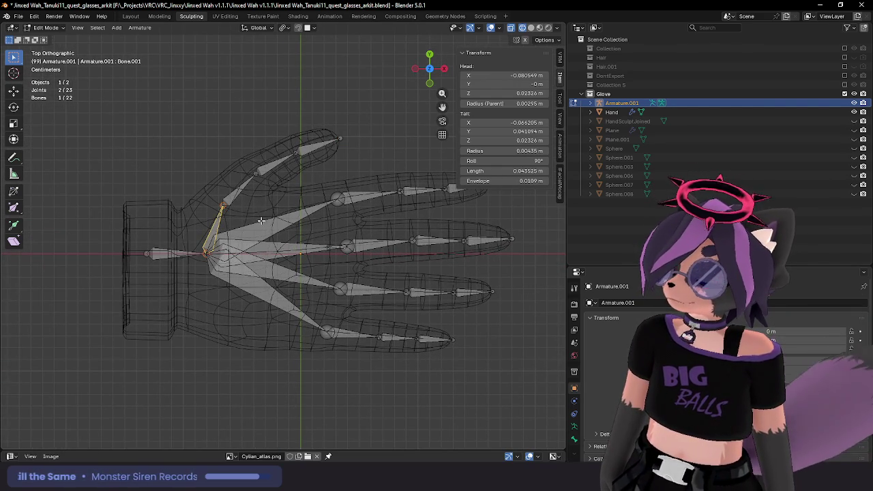
Step: Delete the five selected palm bones linking the wrist to the fingers
alt+click(261, 220)
click(266, 230)
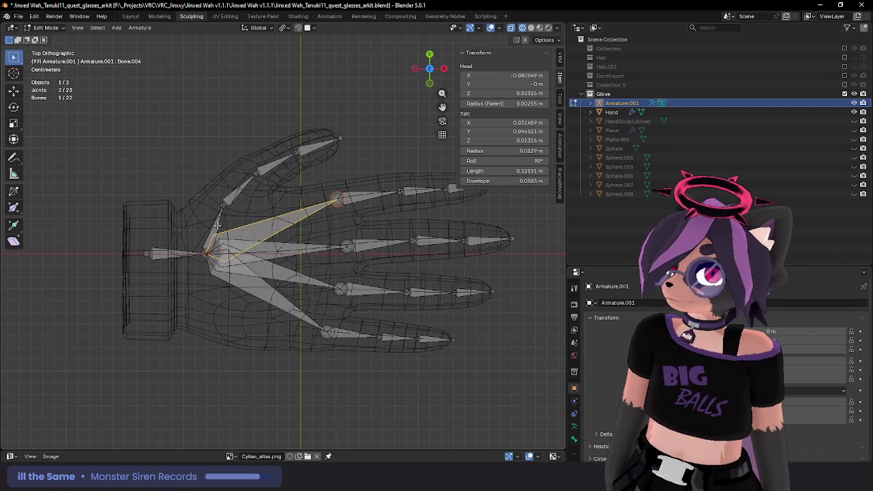
key(x)
click(243, 282)
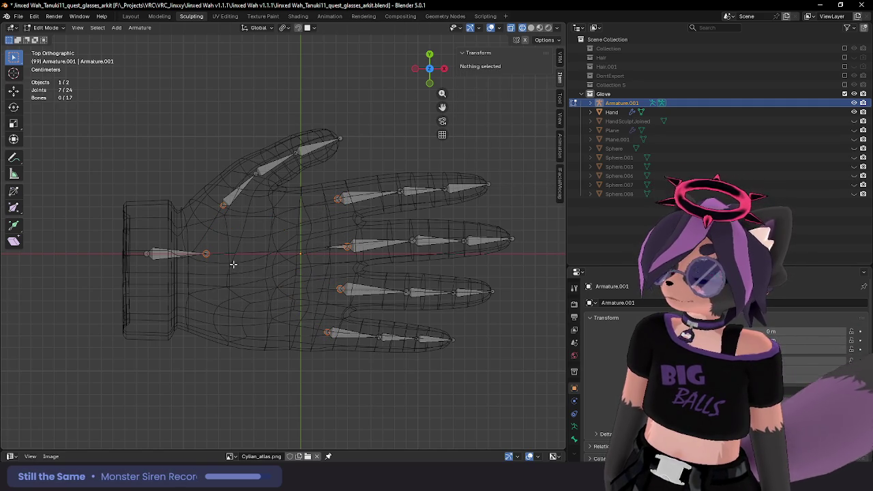
Step: Inspect the lowest finger's bones from the front orthographic view
mouse_move(316, 249)
middle_down()
mouse_move(337, 263)
mouse_move(290, 268)
mouse_move(294, 288)
mouse_move(284, 278)
middle_up()
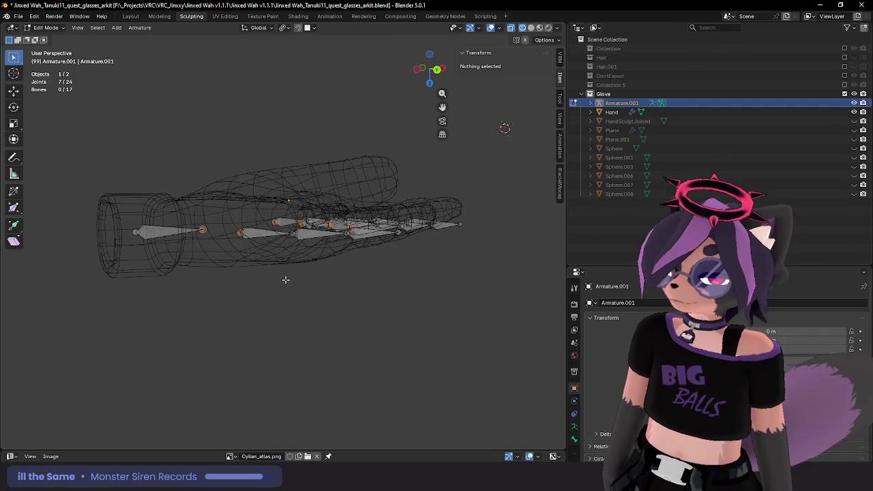
key(KP_1)
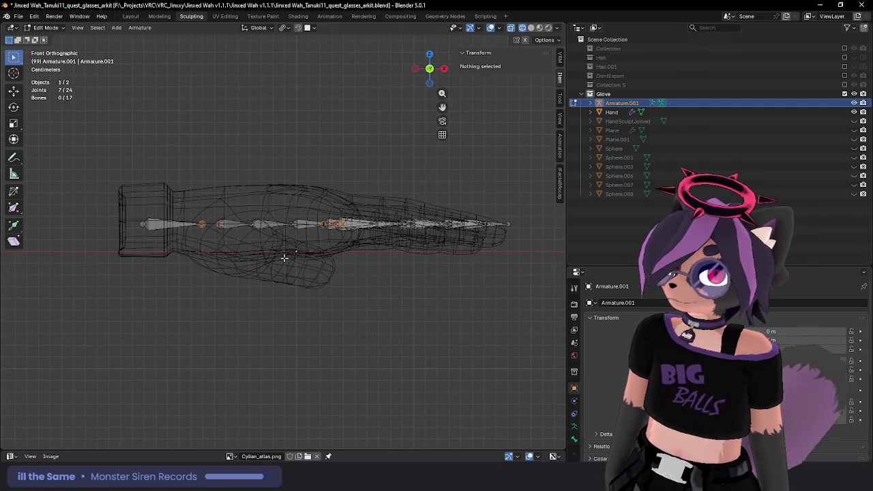
mouse_move(286, 279)
middle_down()
mouse_move(334, 262)
mouse_move(290, 266)
mouse_move(321, 255)
middle_up()
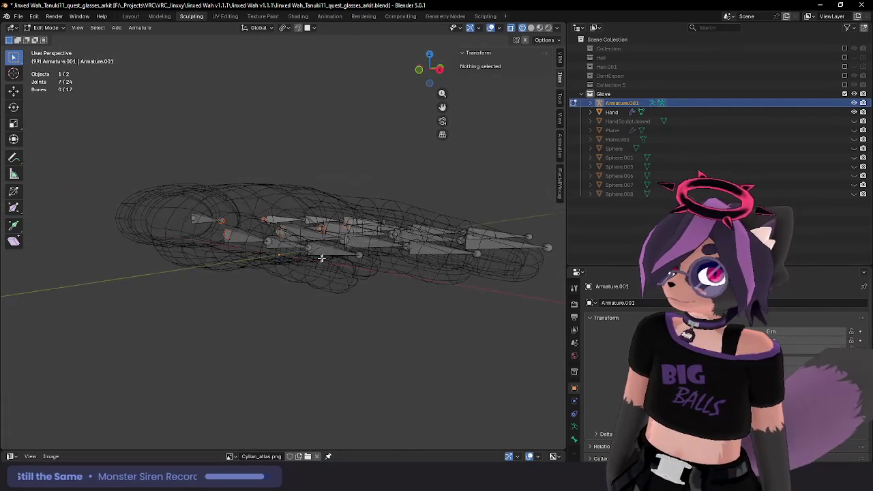
click(321, 255)
click(271, 242)
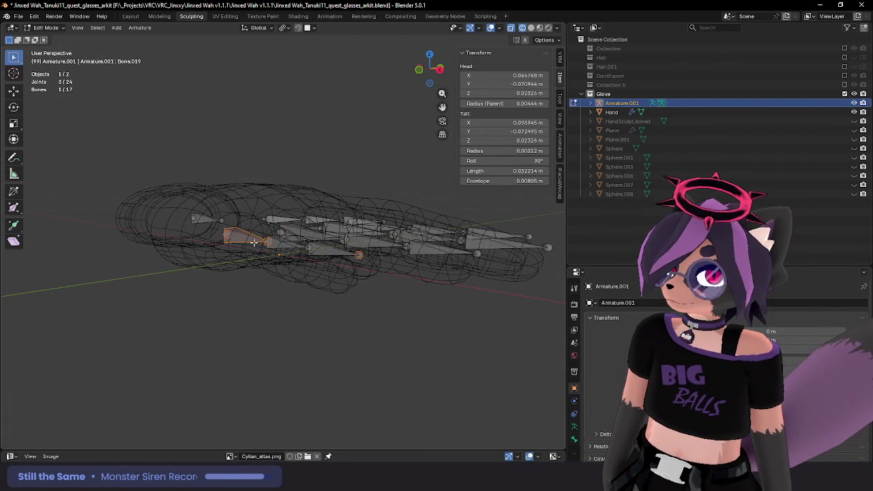
ctrl+click(328, 249)
mouse_move(329, 248)
middle_down()
mouse_move(399, 244)
mouse_move(380, 245)
middle_up()
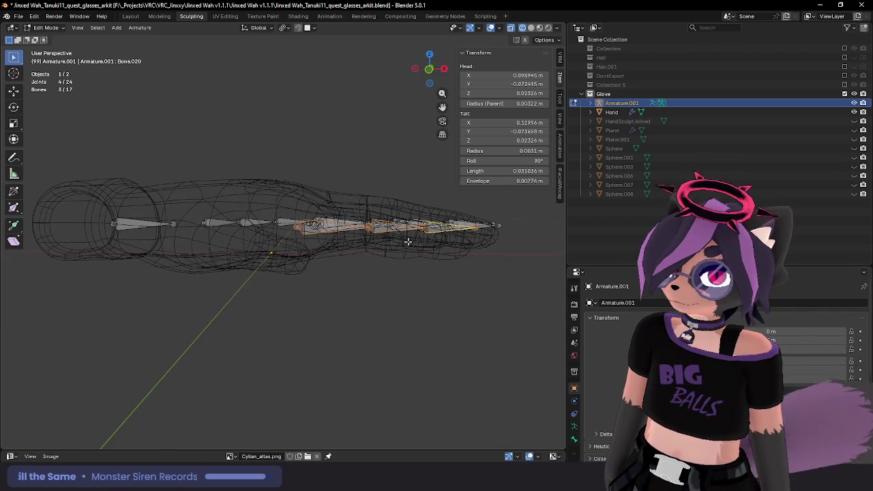
key(KP_1)
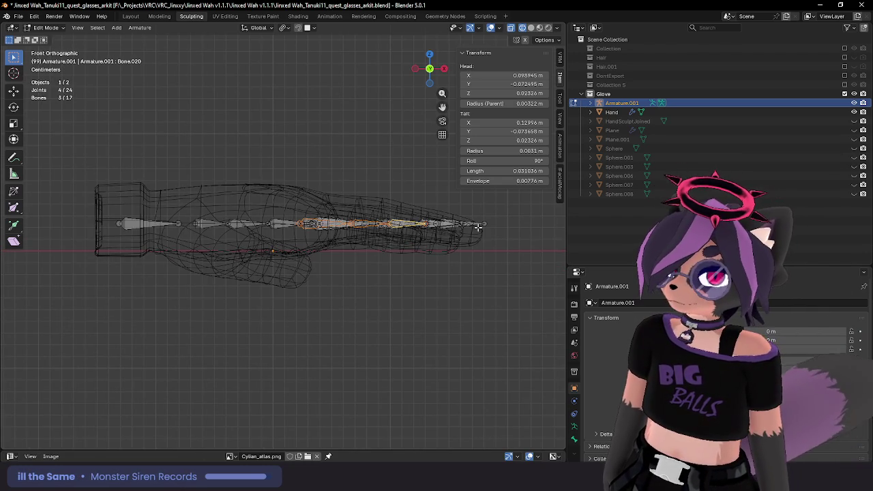
key(r)
key(Escape)
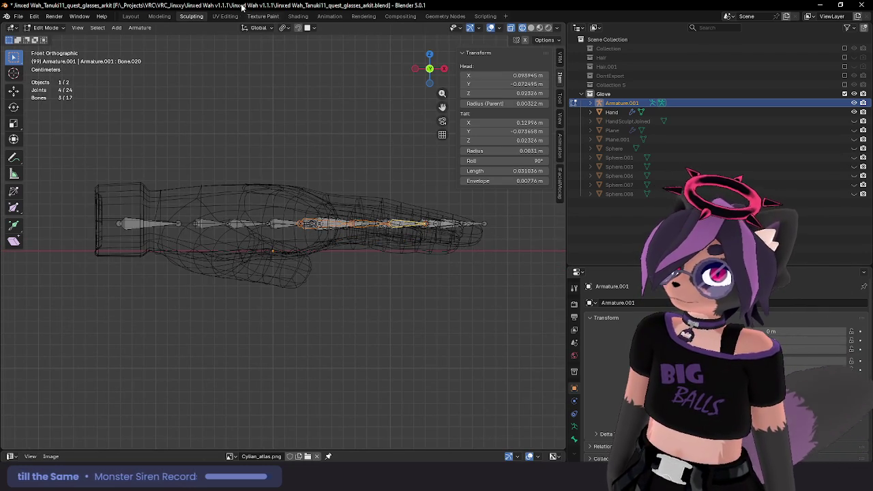
Step: Set the pivot to Active Element and tilt the first finger chain about the Y axis
click(285, 27)
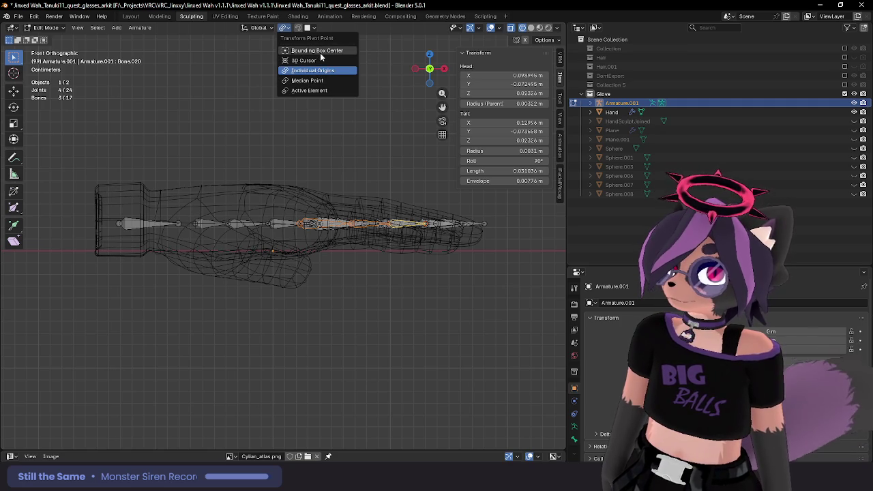
click(320, 91)
mouse_move(323, 91)
middle_down()
mouse_move(452, 253)
mouse_move(477, 242)
mouse_move(488, 266)
mouse_move(471, 304)
mouse_move(464, 287)
middle_up()
click(334, 252)
key(r)
key(y)
click(491, 288)
Step: Tilt a second finger chain about the Y axis, then select the extra finger bone
click(457, 270)
ctrl+click(329, 256)
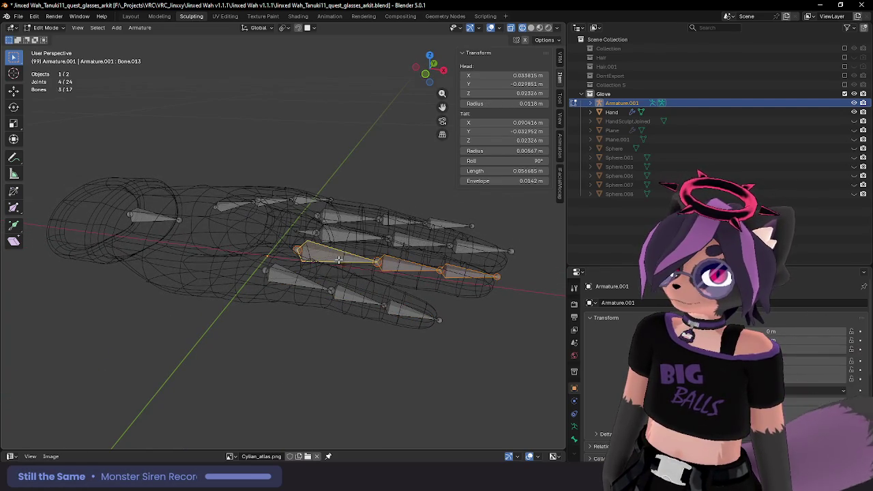
mouse_move(340, 258)
middle_down()
mouse_move(476, 267)
mouse_move(449, 249)
mouse_move(376, 244)
mouse_move(290, 243)
mouse_move(307, 257)
mouse_move(293, 257)
middle_up()
key(r)
key(y)
click(463, 269)
click(287, 246)
Step: Delete the extra finger bone and tilt the next finger's two bones about Y
key(x)
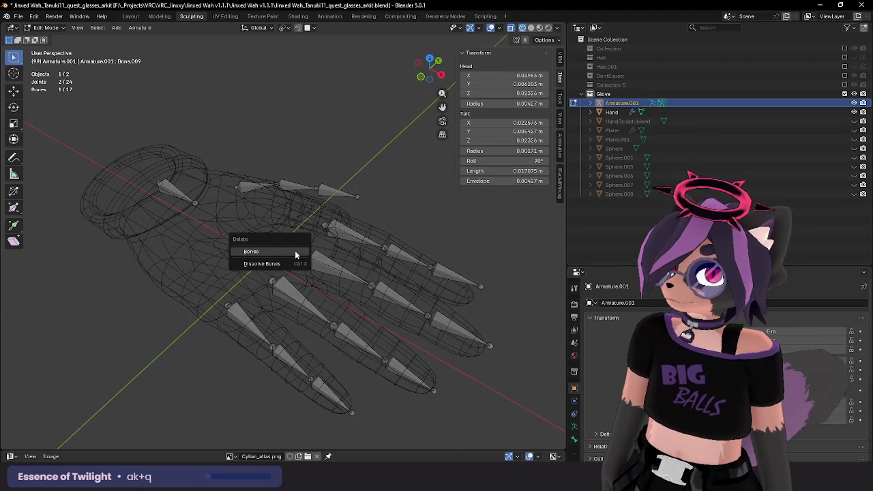
click(295, 252)
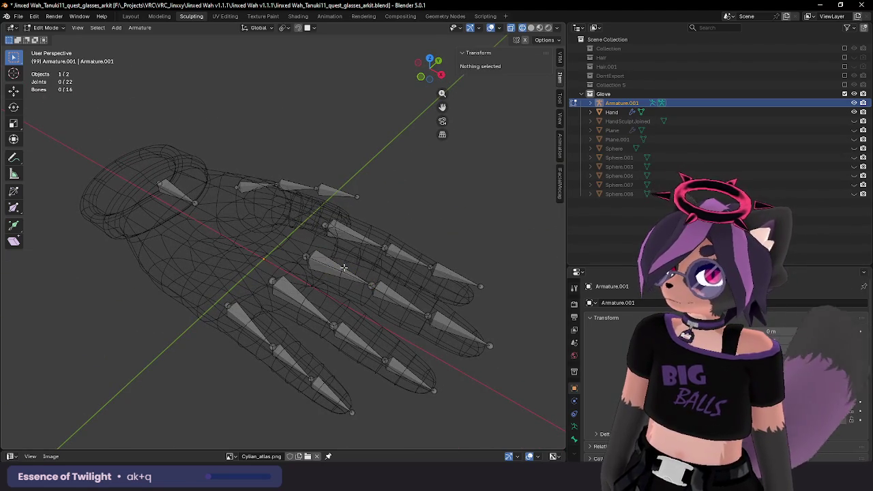
click(346, 274)
shift+click(396, 297)
middle_drag(395, 298, 310, 259)
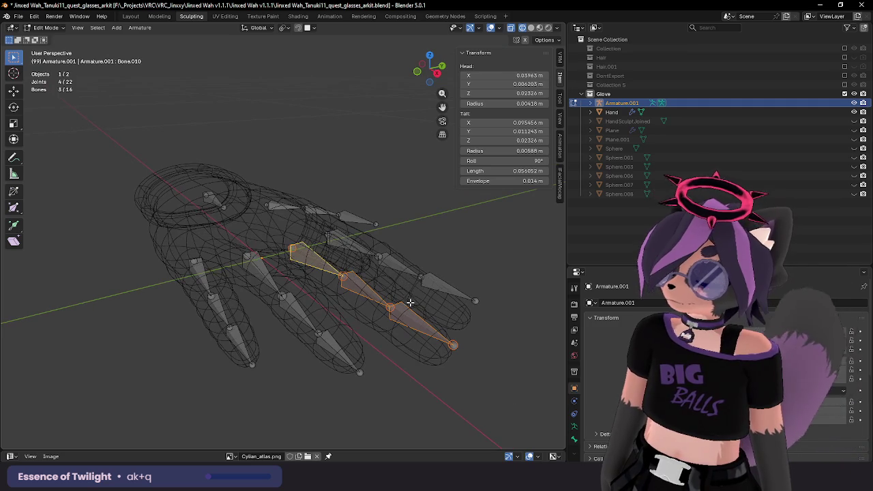
middle_drag(409, 302, 438, 289)
key(r)
key(y)
click(501, 298)
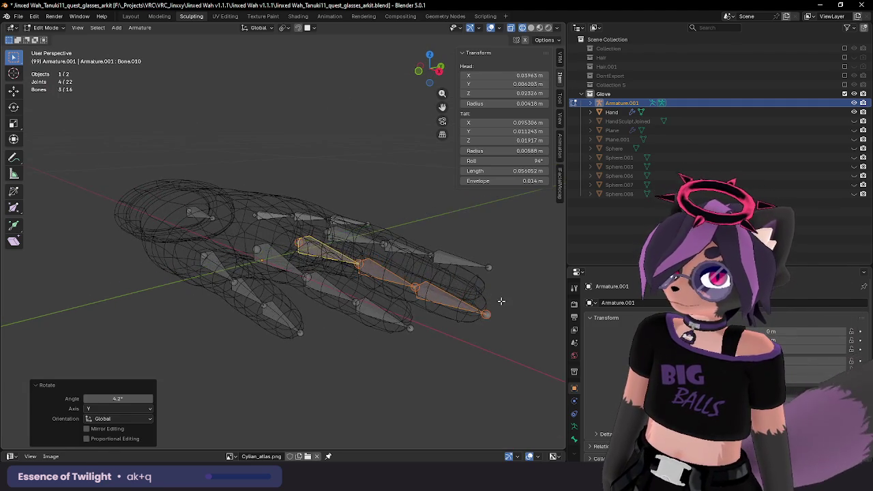
Step: Undo that tilt, add another bone to the chain, and tilt it about 7° on Y
middle_drag(501, 298, 347, 244)
key(ctrl+z)
shift+click(346, 244)
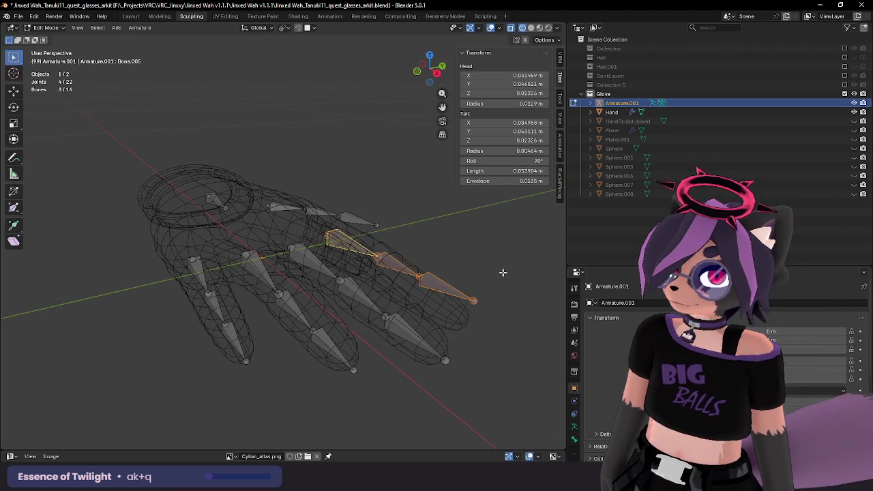
middle_drag(509, 273, 462, 255)
key(r)
key(y)
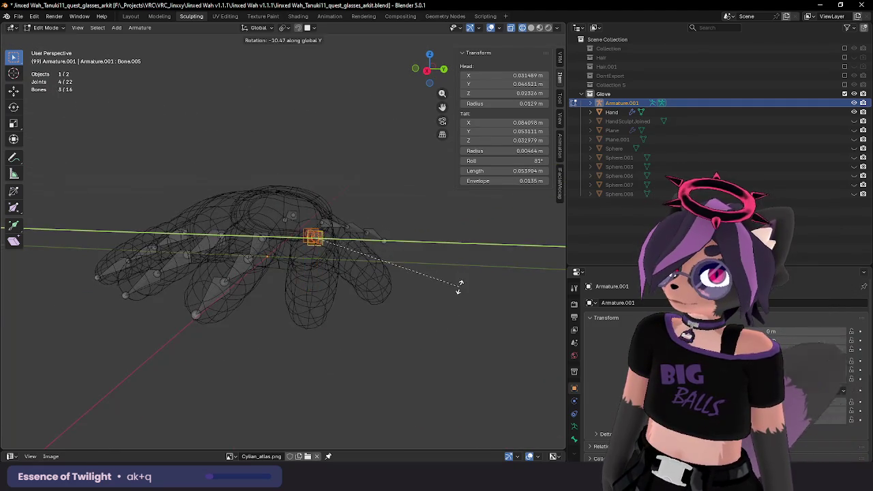
click(436, 239)
mouse_move(436, 238)
middle_down()
mouse_move(402, 231)
mouse_move(339, 287)
mouse_move(334, 275)
mouse_move(377, 289)
middle_up()
scroll(338, 287, up, 2)
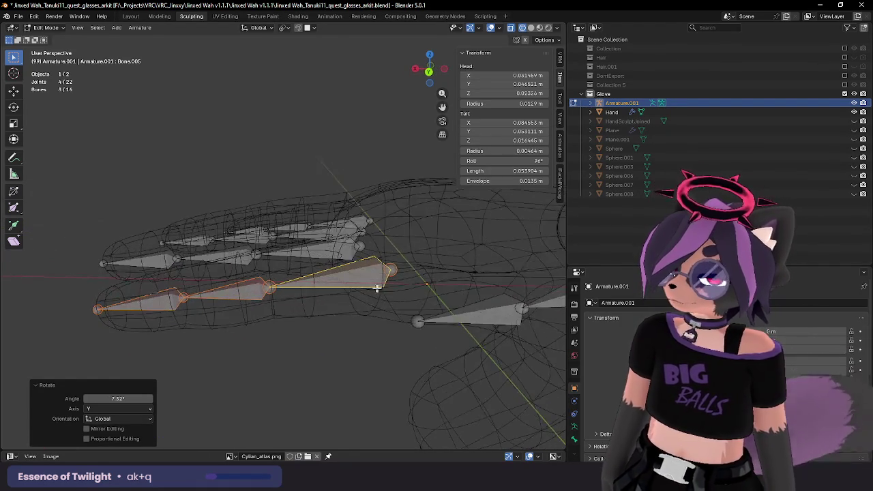
Step: Raise the finger chain along Z so it sits inside the glove finger
key(g)
key(z)
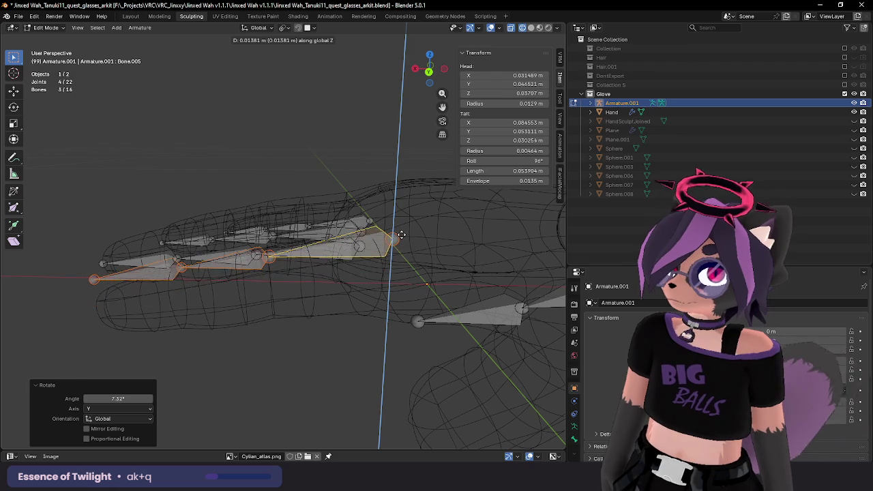
key(Escape)
mouse_move(402, 234)
middle_down()
mouse_move(436, 306)
mouse_move(405, 328)
mouse_move(396, 293)
middle_up()
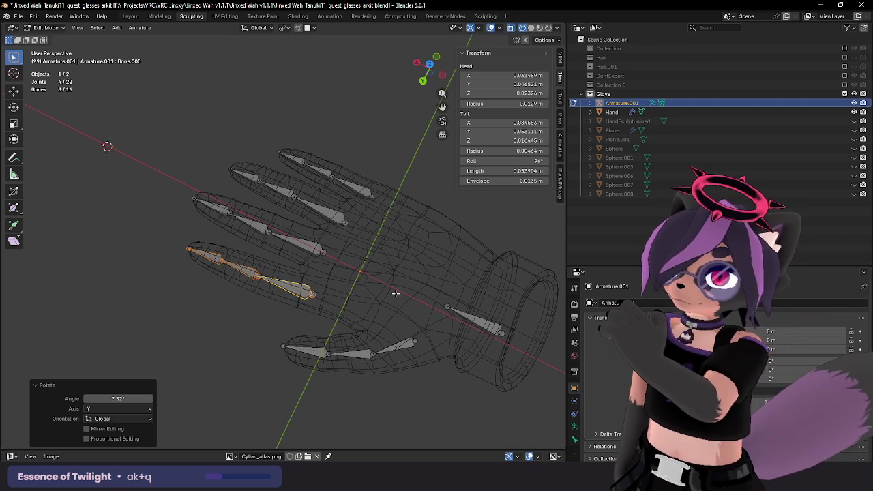
mouse_move(395, 293)
middle_down()
mouse_move(377, 166)
mouse_move(383, 120)
mouse_move(407, 254)
middle_up()
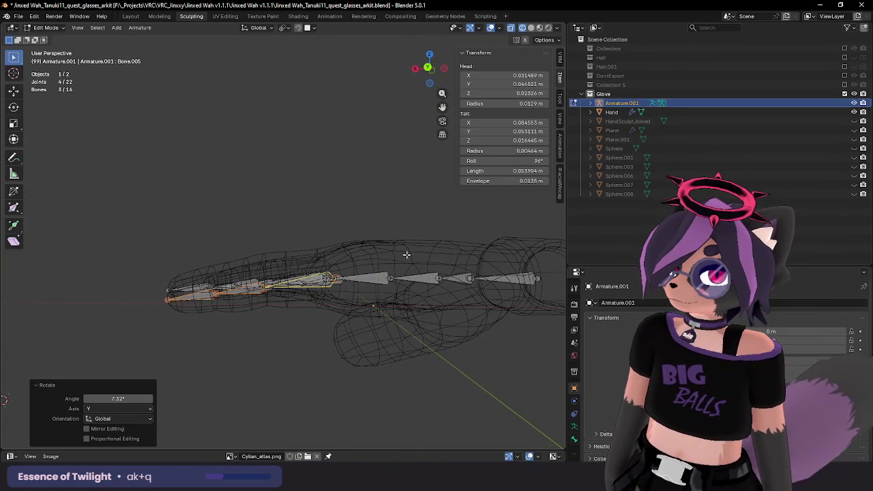
key(g)
key(z)
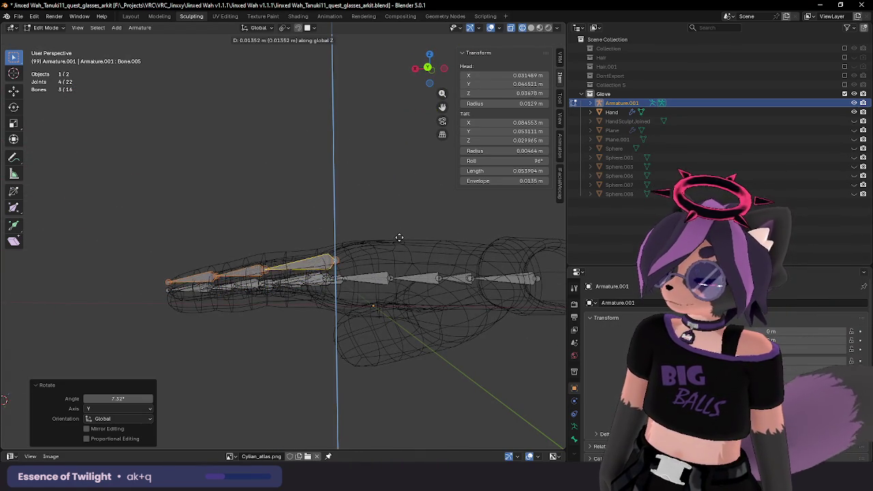
click(398, 234)
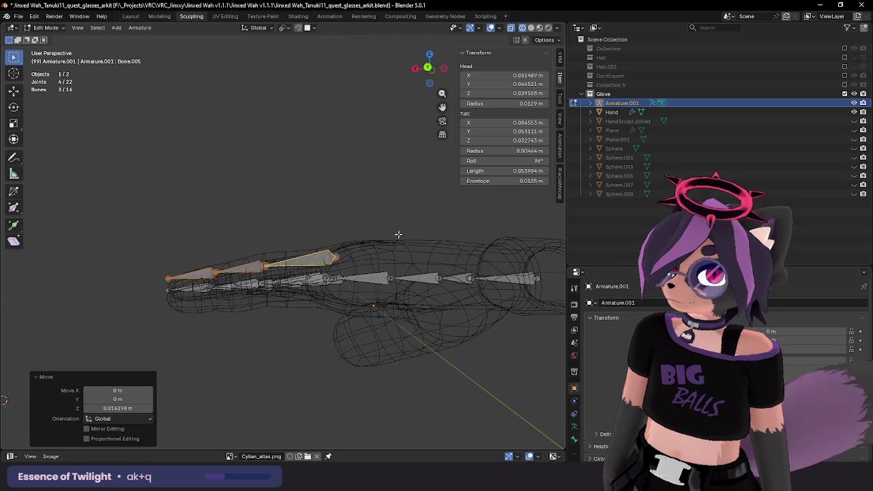
Step: Refine the chain's fit with a Y tilt, a height tweak, and a small tilt correction
key(r)
key(y)
click(439, 214)
middle_drag(439, 214, 323, 246)
key(g)
click(470, 248)
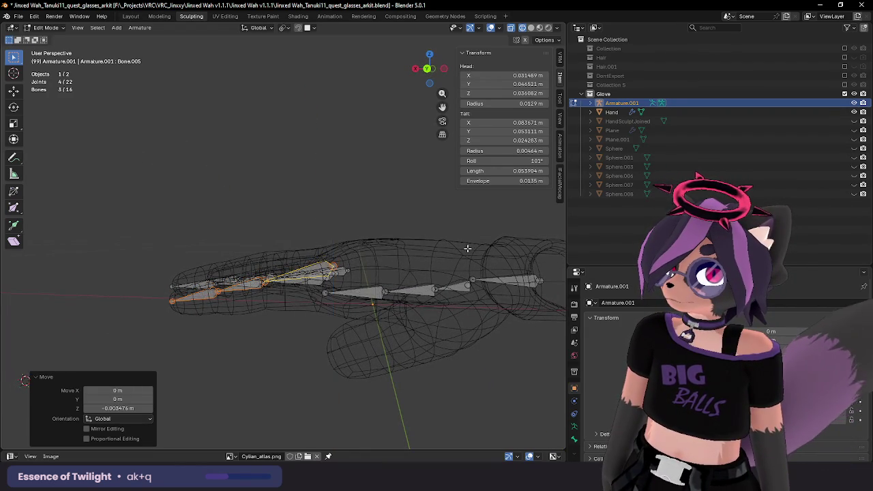
middle_drag(470, 248, 284, 263)
key(r)
key(y)
click(480, 247)
Step: Select the next finger chain and adjust its height along Z into the finger
click(284, 263)
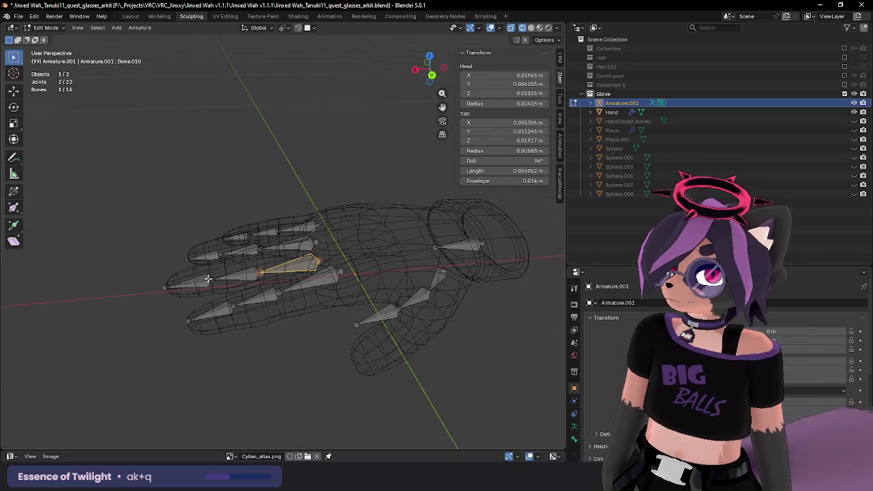
click(201, 280)
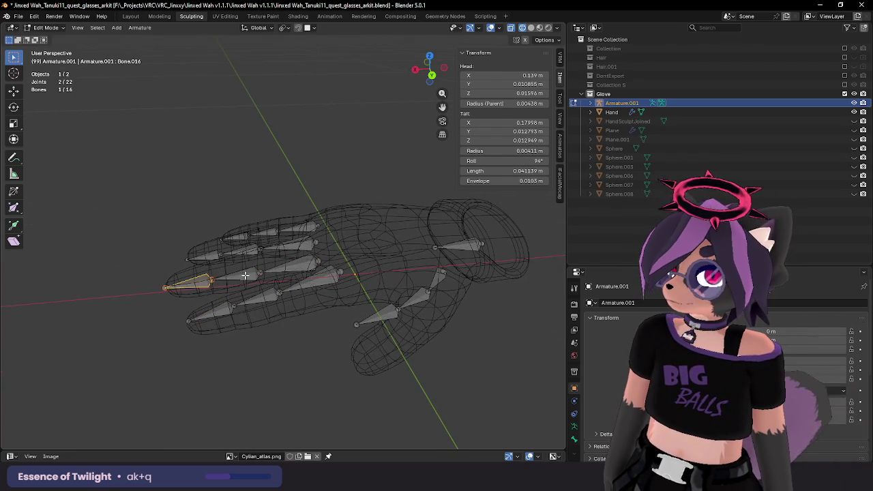
shift+click(293, 268)
key(g)
key(z)
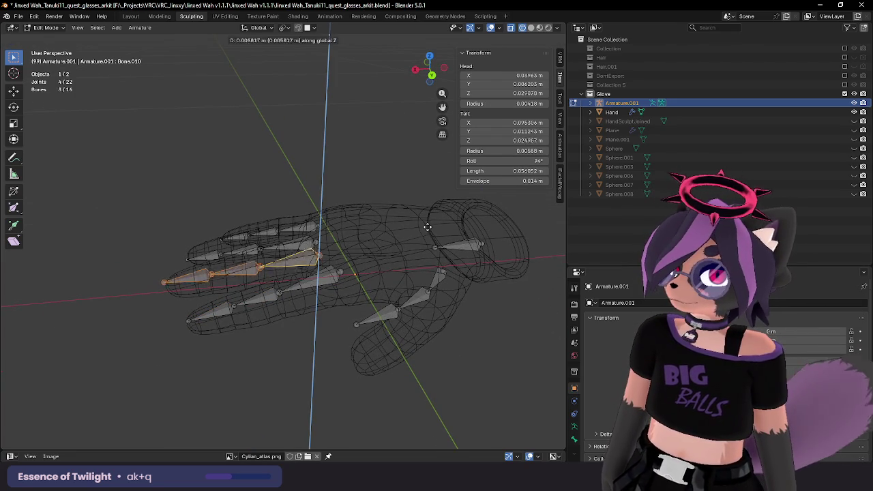
click(420, 212)
middle_drag(420, 212, 403, 180)
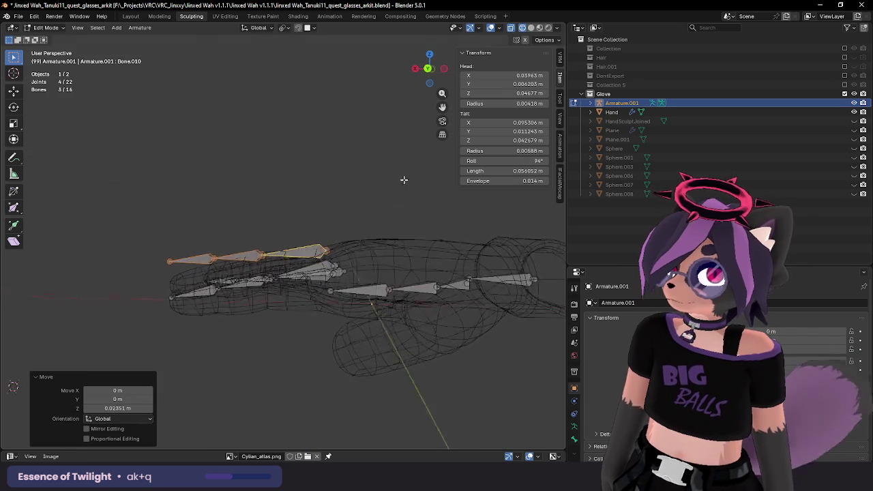
key(g)
key(z)
click(429, 227)
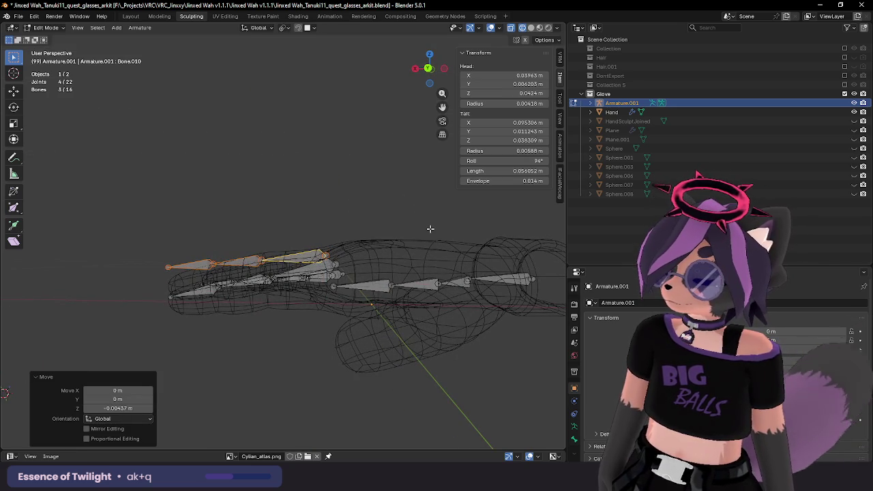
Step: Tilt that finger chain about the Y axis, retrying the tilt for a better fit
key(r)
key(y)
click(432, 214)
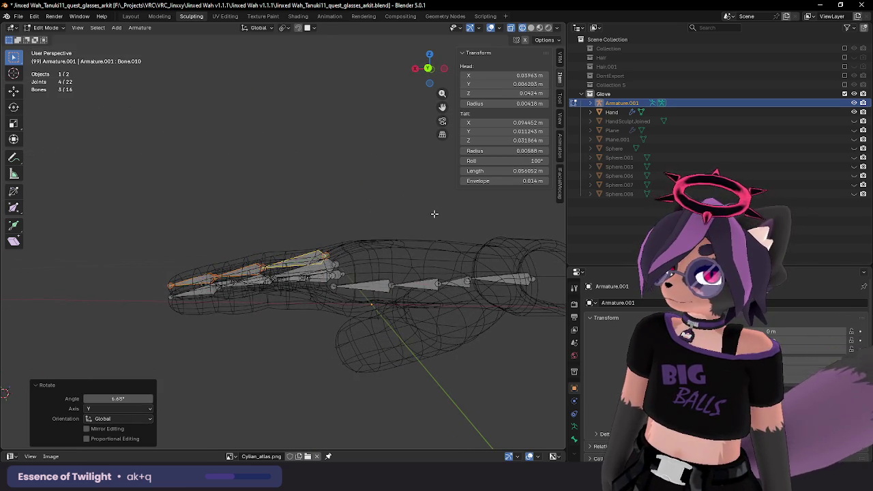
mouse_move(432, 213)
middle_down()
mouse_move(381, 225)
mouse_move(510, 222)
mouse_move(424, 270)
middle_up()
key(r)
key(y)
click(510, 221)
Step: Raise the following finger chain along Z and tilt it about Y
click(348, 310)
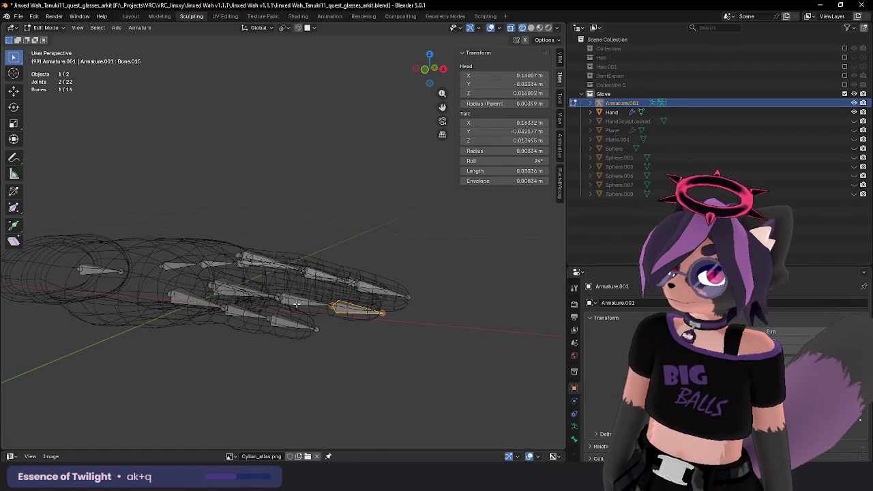
mouse_move(348, 310)
middle_down()
mouse_move(489, 277)
mouse_move(481, 253)
mouse_move(452, 247)
middle_up()
key(g)
key(z)
click(470, 237)
key(r)
key(y)
click(485, 253)
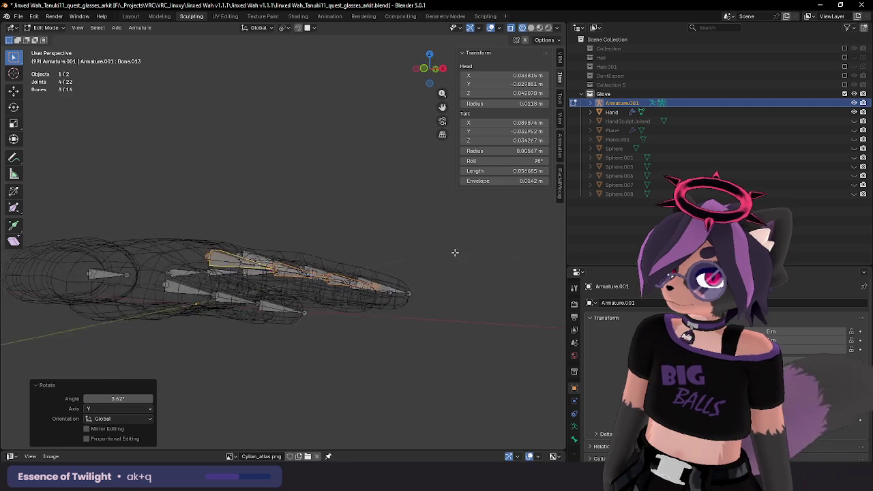
Step: Fine-tune that chain with a finer tilt, a slight lowering, and a small Y tilt
key(r)
click(400, 255)
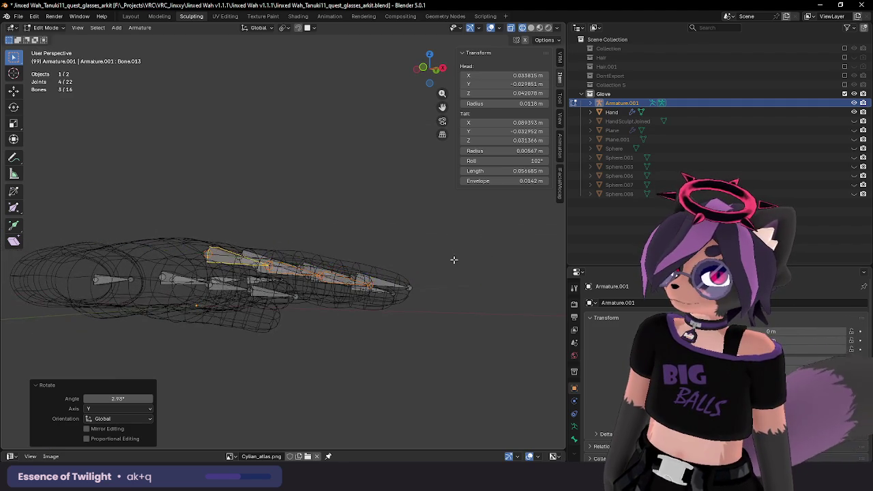
mouse_move(399, 255)
middle_down()
mouse_move(289, 283)
mouse_move(364, 246)
middle_up()
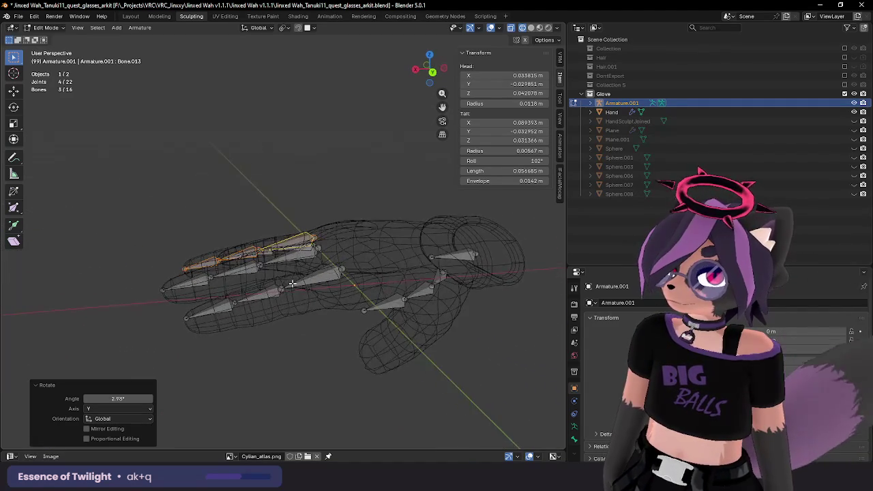
key(g)
key(z)
click(400, 238)
key(r)
key(y)
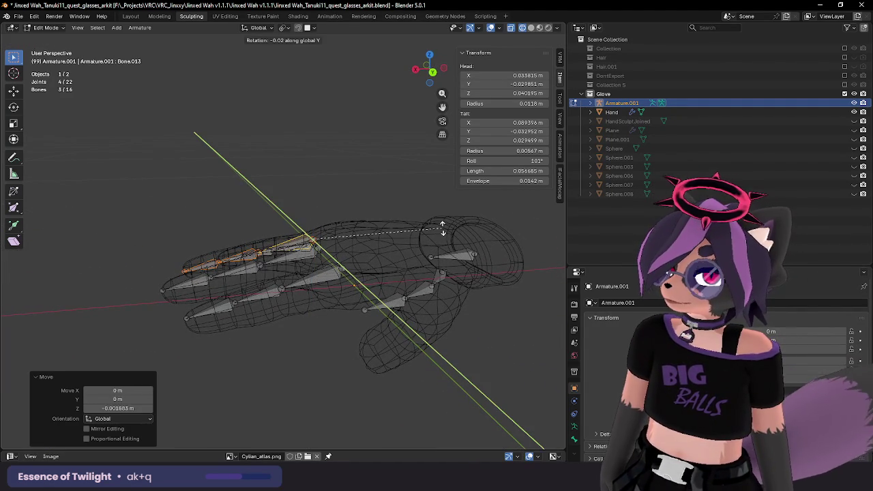
click(439, 229)
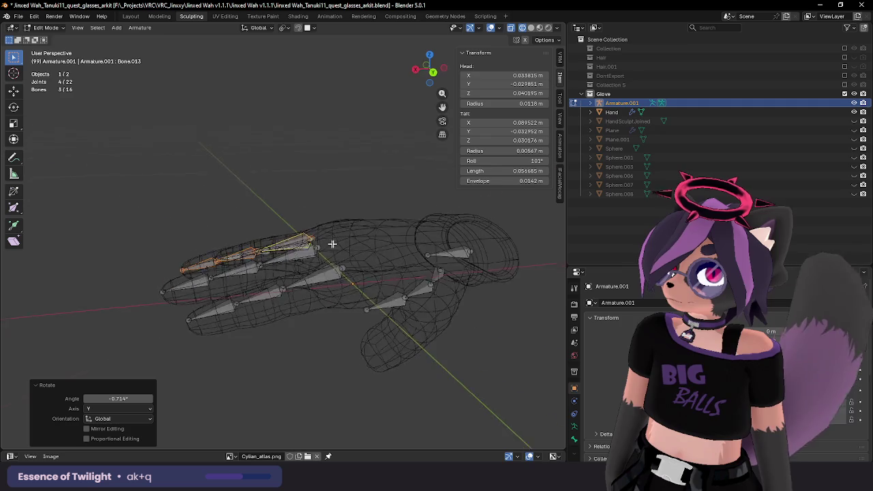
mouse_move(439, 229)
middle_down()
mouse_move(472, 231)
mouse_move(362, 293)
middle_up()
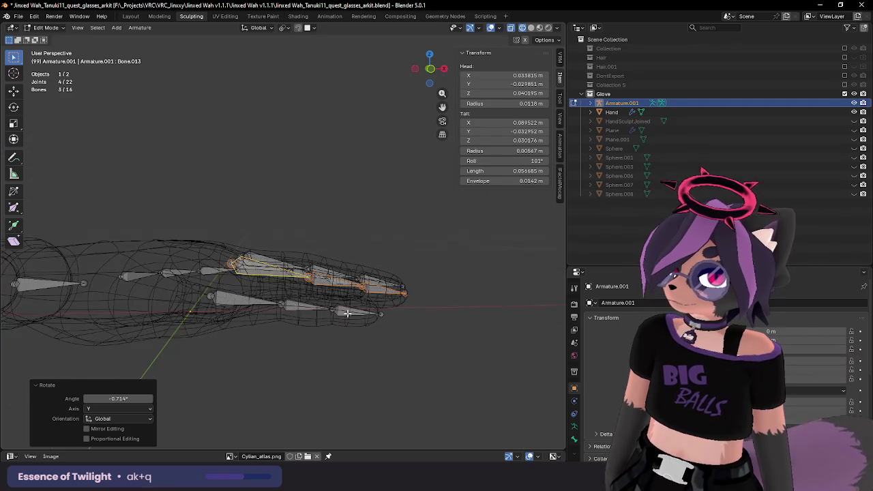
Step: Raise, height-tweak and tilt the third finger chain about Y, then deselect all bones
click(283, 302)
key(g)
key(z)
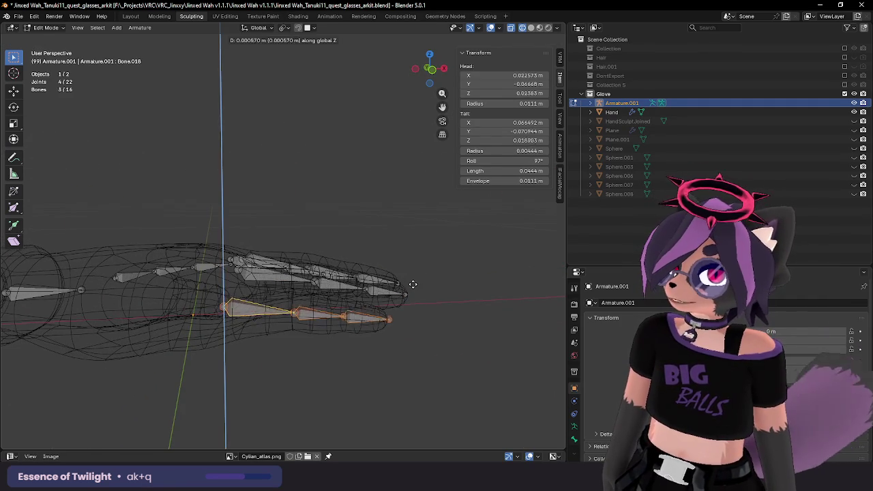
click(411, 279)
mouse_move(411, 278)
middle_down()
mouse_move(459, 264)
mouse_move(452, 259)
mouse_move(479, 259)
mouse_move(420, 271)
mouse_move(438, 292)
middle_up()
key(g)
key(z)
click(460, 257)
key(r)
key(y)
click(506, 273)
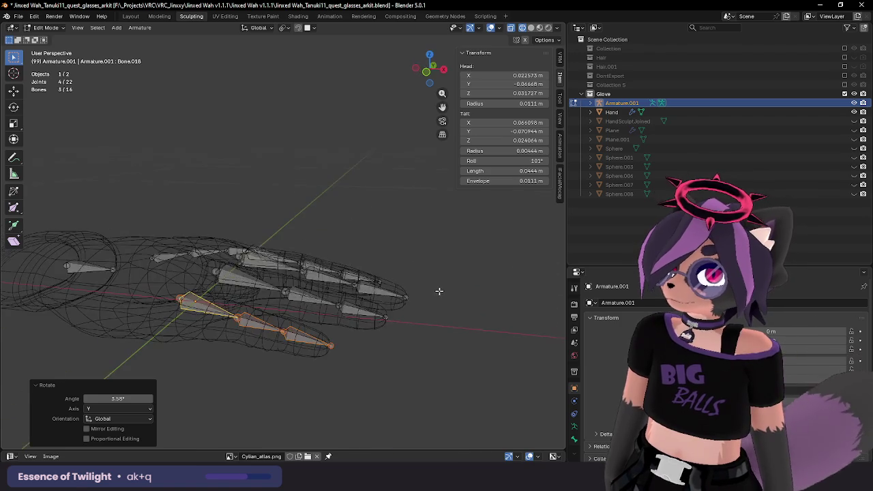
click(403, 255)
Step: Add a second thumb bone to the selection, abandoning a first rotation attempt
mouse_move(403, 255)
middle_down()
mouse_move(219, 230)
mouse_move(301, 247)
mouse_move(279, 296)
mouse_move(301, 308)
mouse_move(324, 258)
mouse_move(416, 257)
mouse_move(407, 266)
mouse_move(409, 254)
middle_up()
shift+click(286, 310)
key(r)
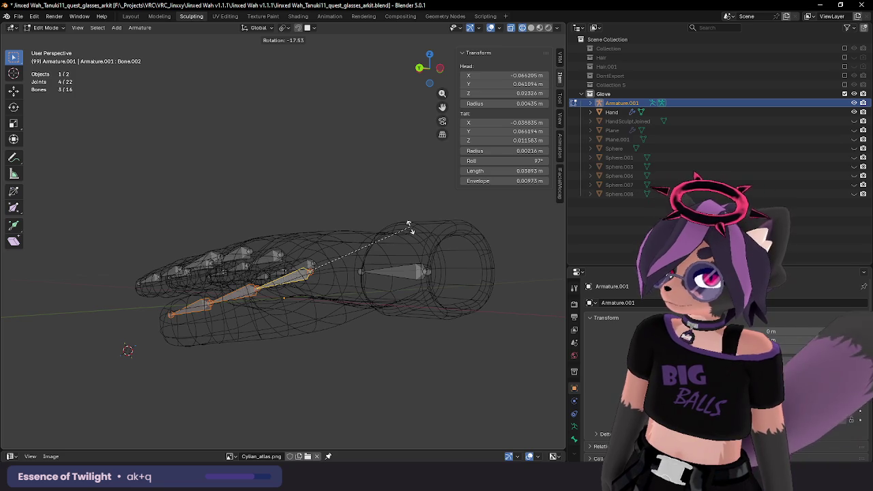
key(Escape)
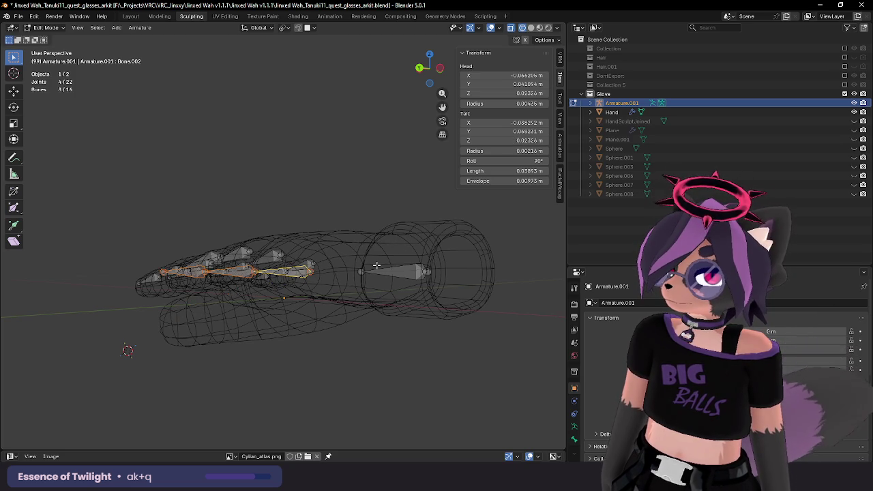
mouse_move(376, 267)
middle_down()
mouse_move(409, 298)
mouse_move(432, 288)
mouse_move(439, 313)
mouse_move(400, 225)
mouse_move(467, 253)
mouse_move(469, 265)
mouse_move(432, 248)
mouse_move(369, 255)
mouse_move(472, 334)
mouse_move(493, 217)
mouse_move(362, 326)
mouse_move(319, 334)
middle_up()
Step: Move and rotate the thumb chain about −12.4° into the glove thumb, then select the wrist bone
key(g)
click(442, 294)
key(g)
click(406, 237)
key(g)
click(408, 257)
key(r)
click(401, 258)
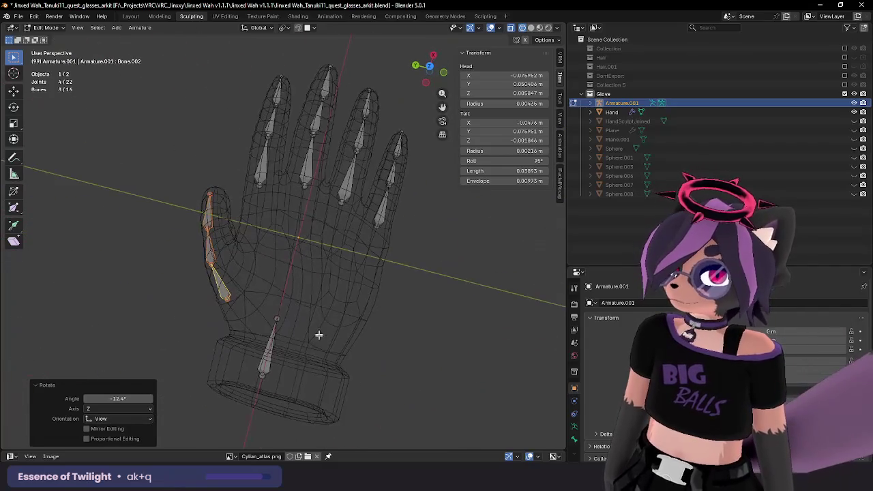
click(271, 352)
Step: In top view, shift the wrist bone −0.016 m along Y and reposition its tail
key(KP_7)
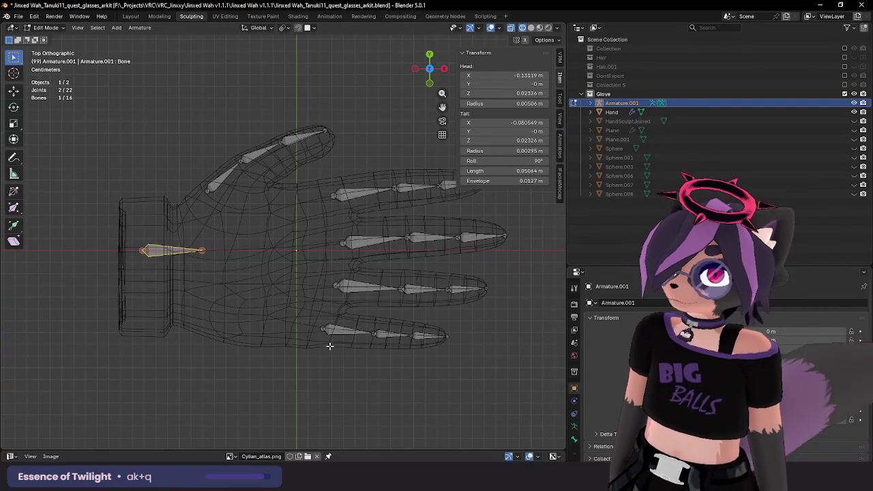
key(g)
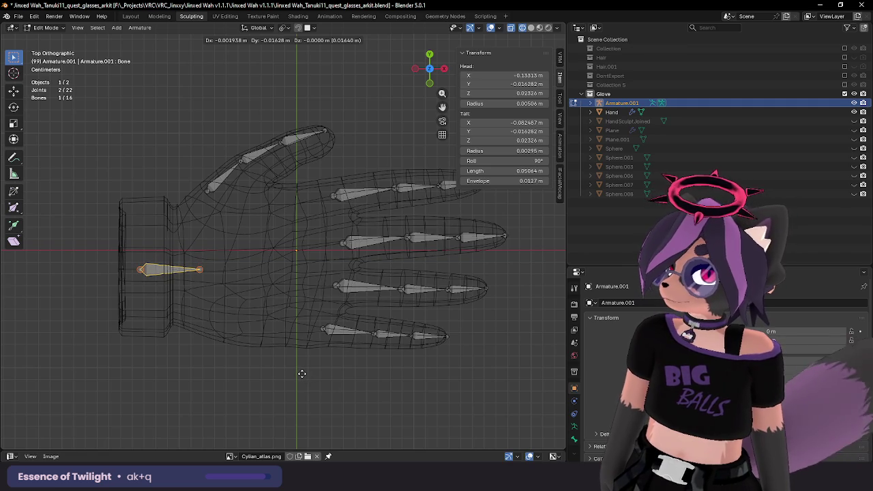
click(302, 373)
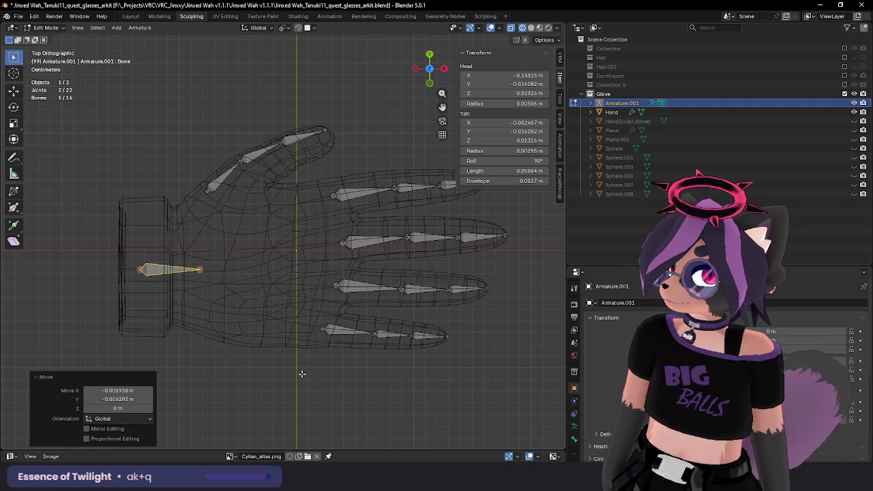
click(211, 270)
key(g)
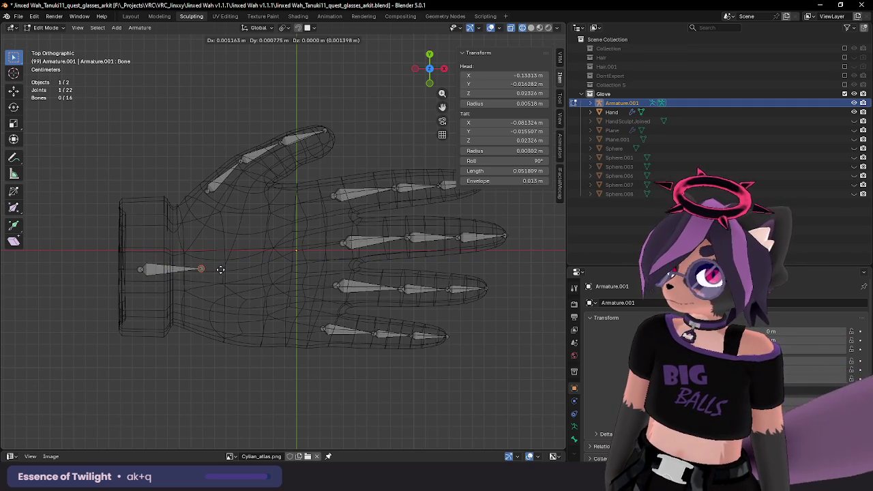
click(226, 270)
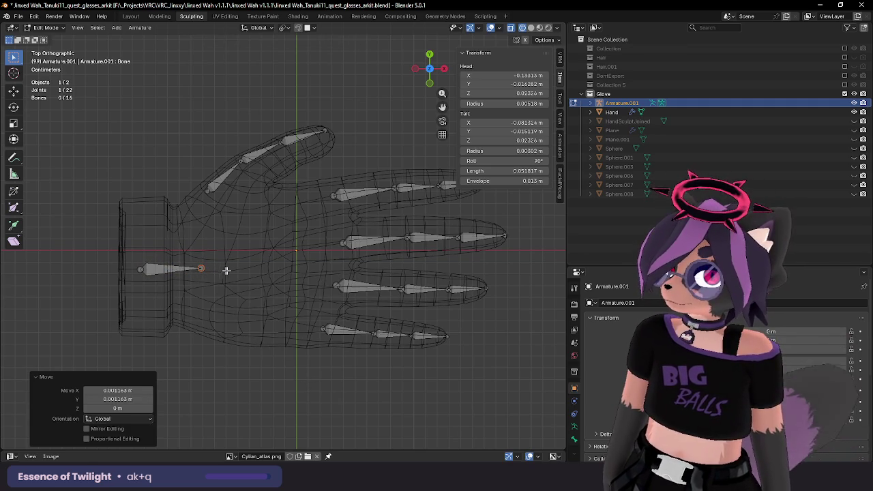
Step: Expand Armature.001 in the Outliner to list the five finger chains under Bone
click(591, 103)
click(600, 122)
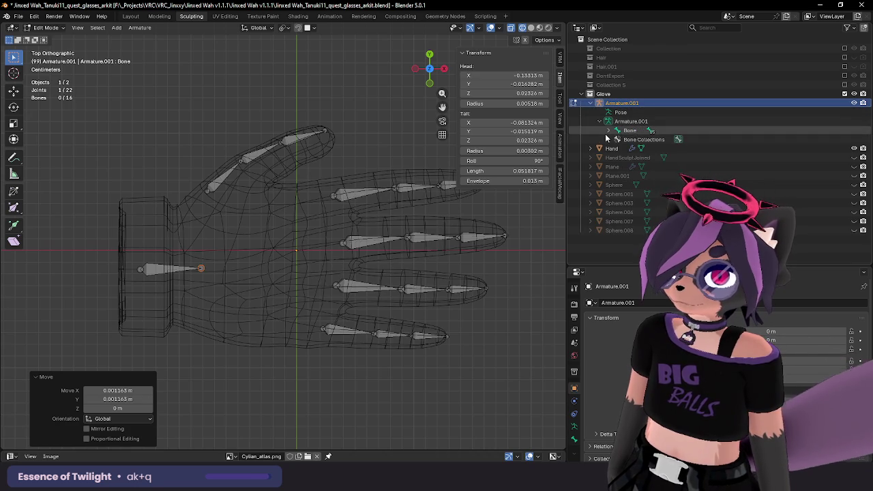
click(608, 131)
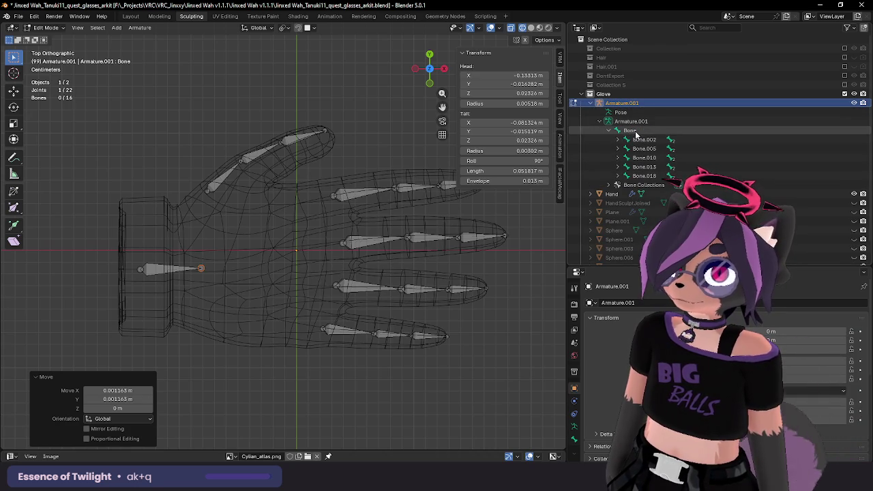
Step: Rename the wrist bone to Root
click(156, 269)
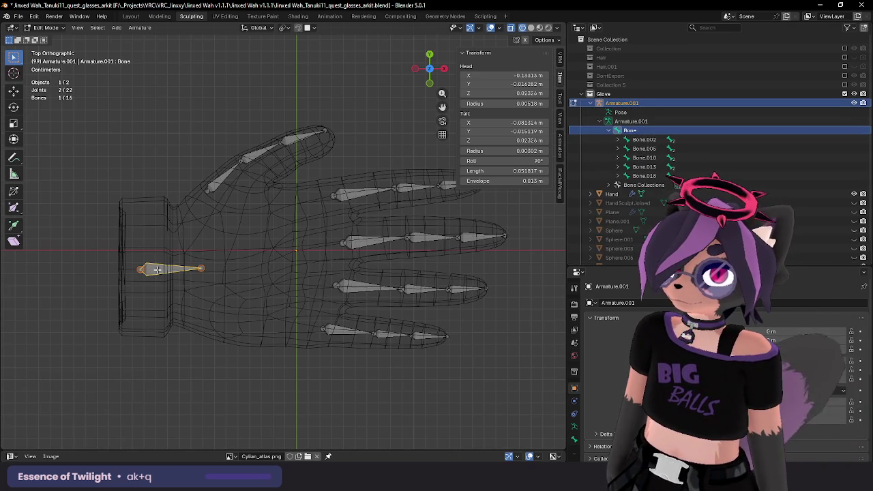
key(F2)
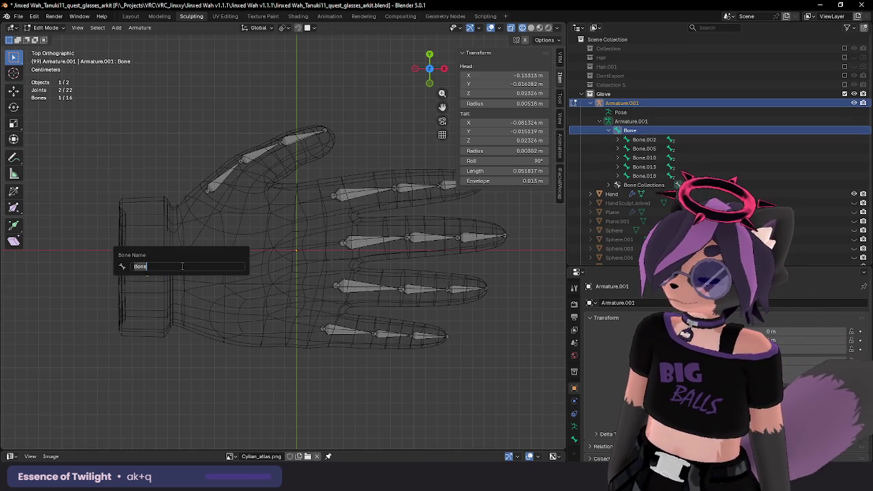
text(Hand)
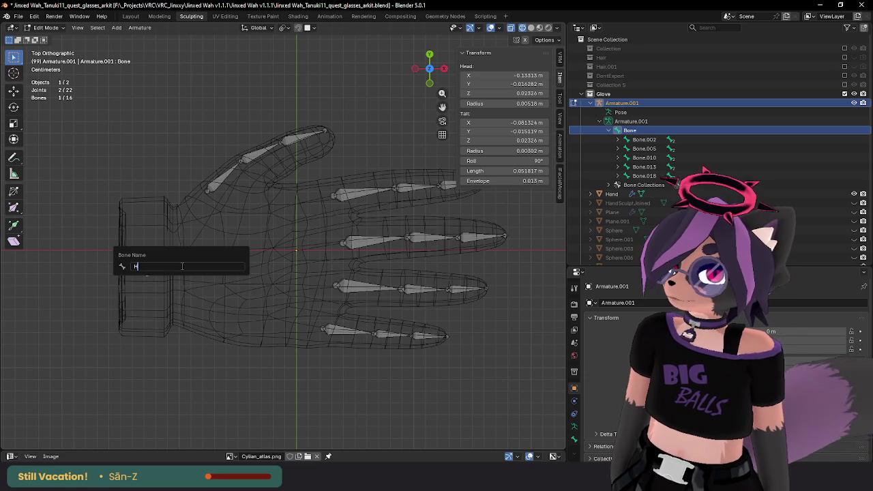
key(Return)
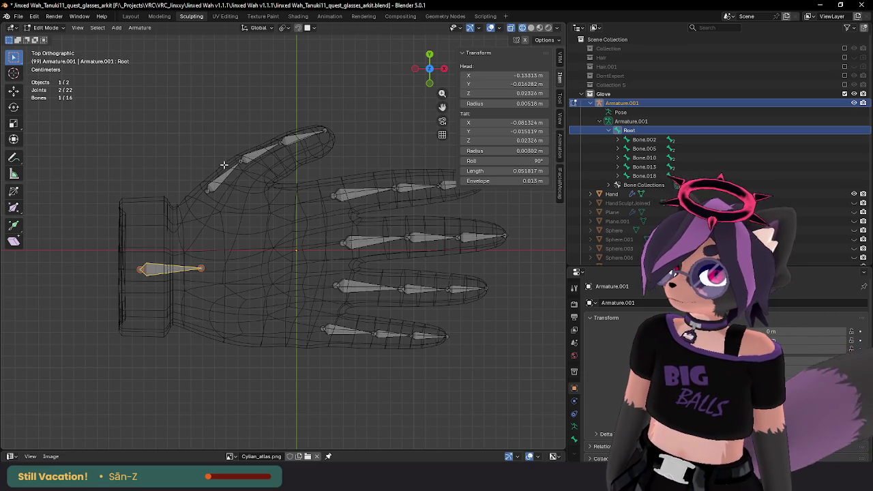
Step: Rename the middle and tip thumb bones to Thumb.002 and Thumb.003
click(221, 182)
key(F3)
text(t)
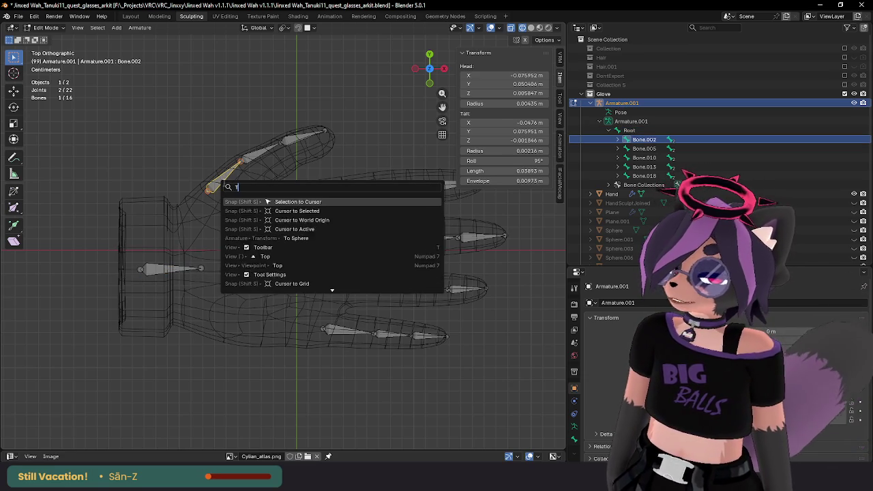
text(Thumb.001)
key(Escape)
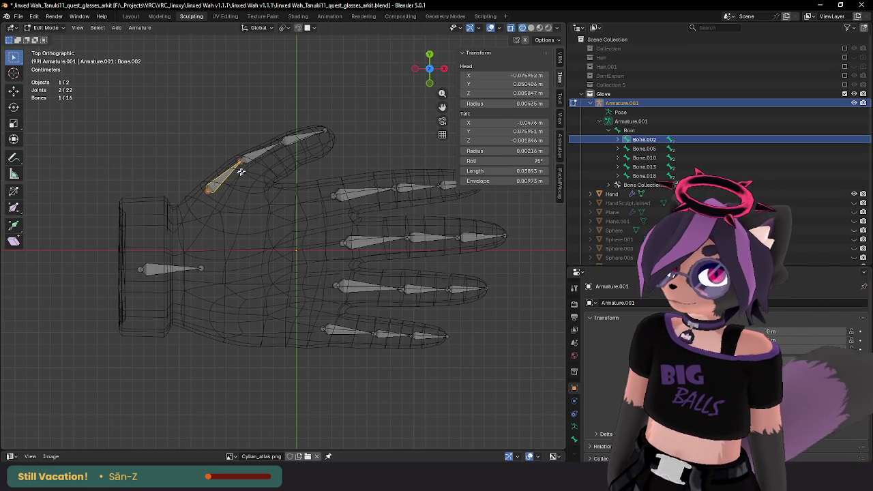
click(257, 157)
key(F2)
text(Thumb.002)
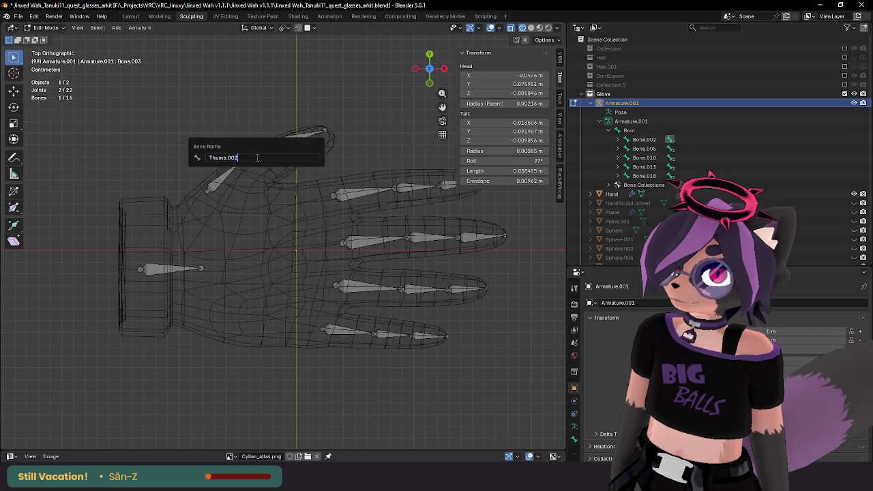
key(Return)
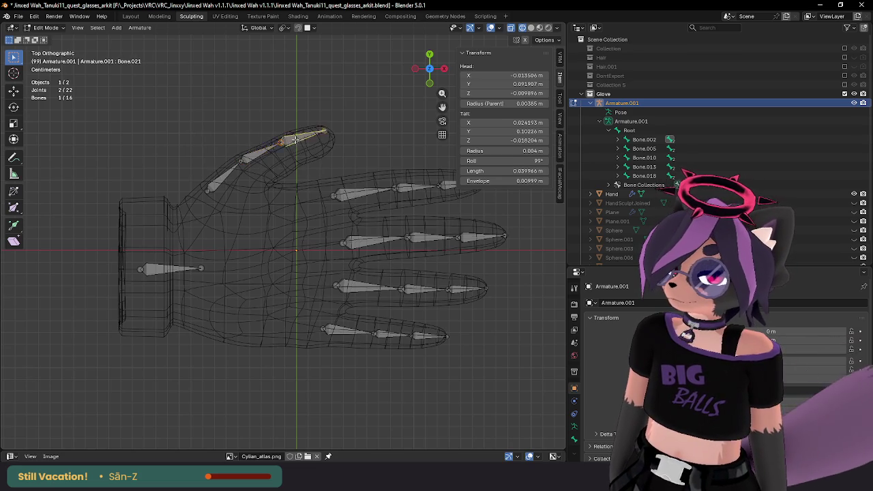
key(F2)
text(Thumb.003)
key(Return)
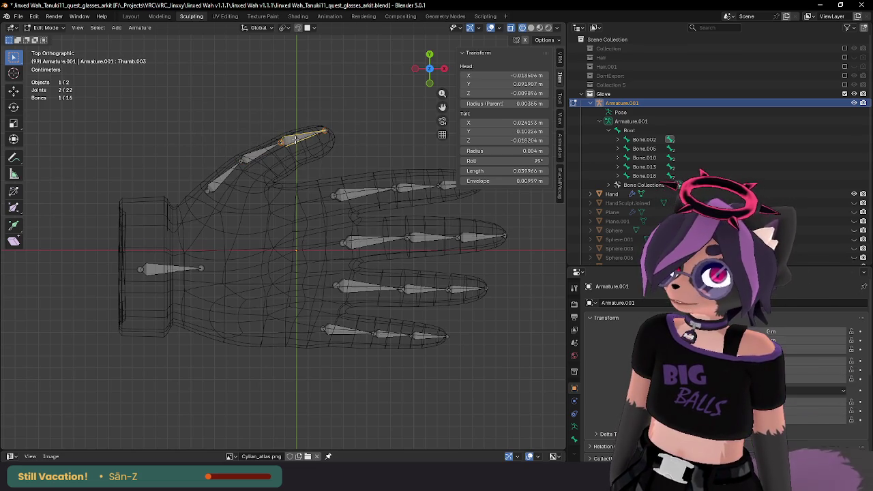
Step: Rename the index finger's base bone to Index.001
click(337, 188)
key(F2)
text(Index.001)
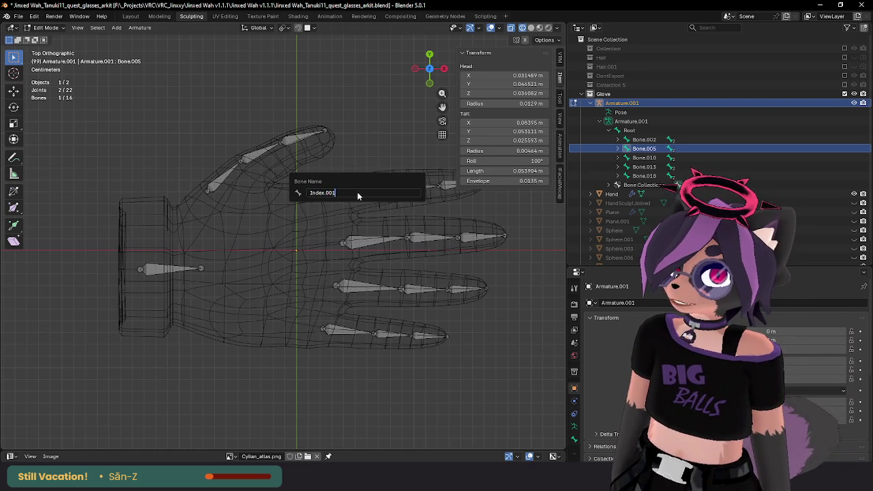
key(Return)
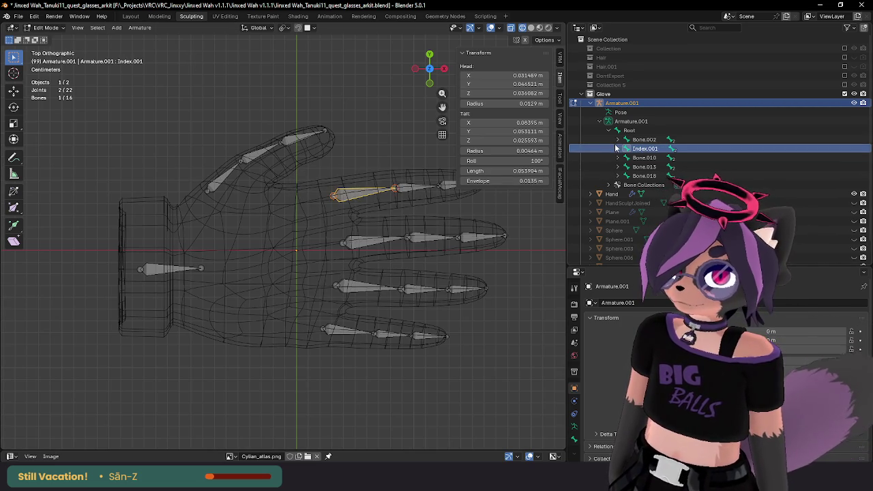
Step: Expand the outliner hierarchy to check the thumb chain, then rename the thumb's base bone Thumb.001
click(618, 140)
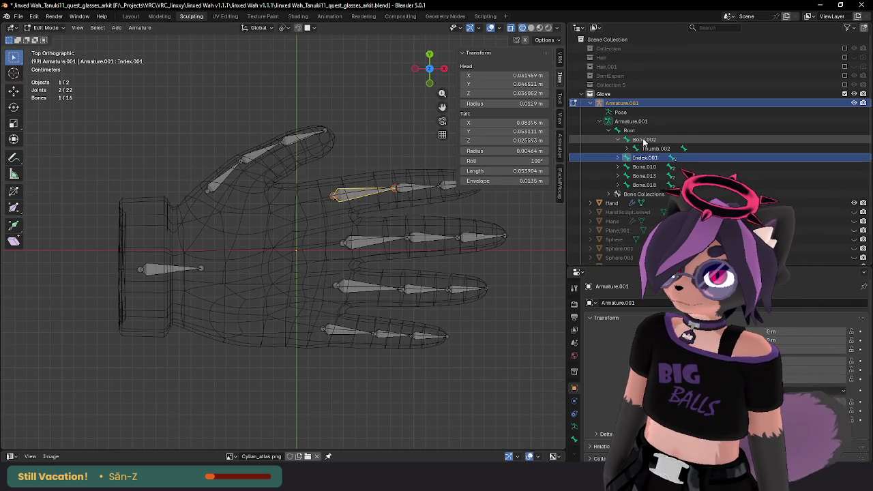
click(214, 181)
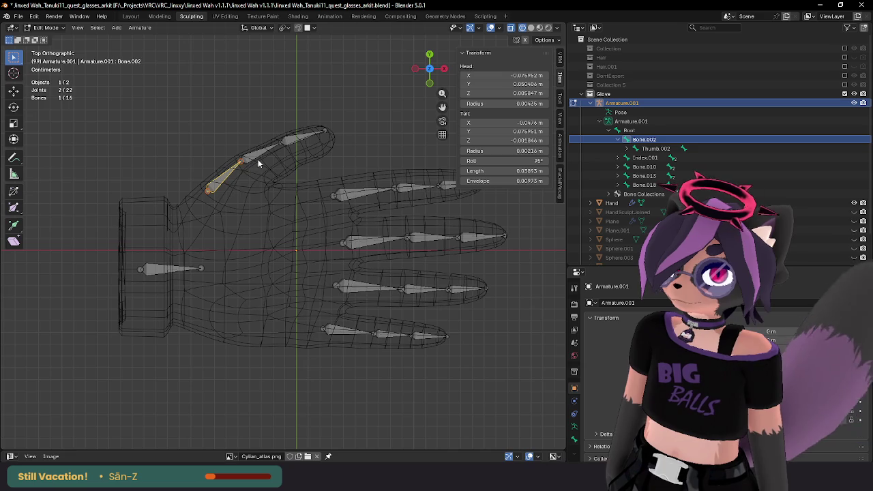
click(292, 146)
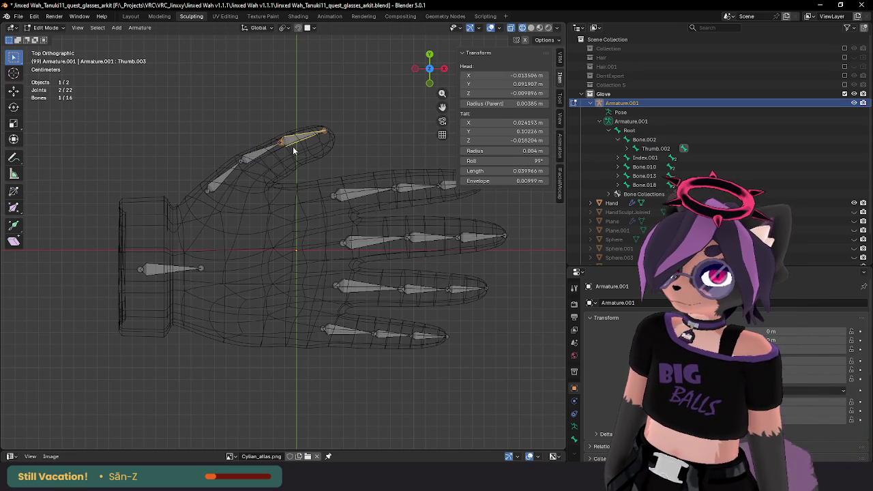
click(626, 149)
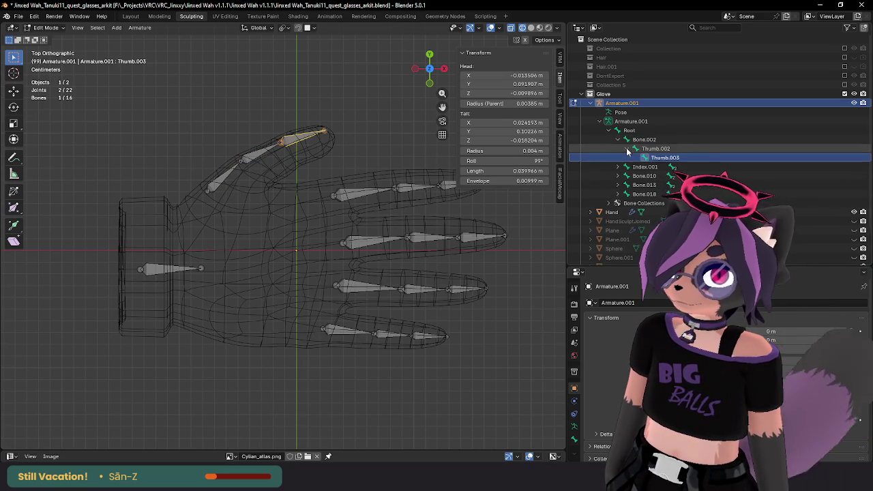
click(217, 177)
key(F2)
text(Thumb.00)
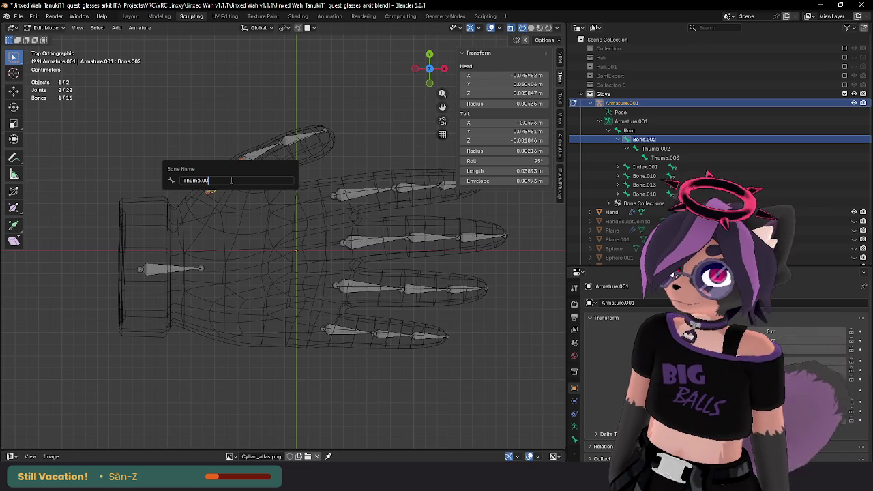
text(1)
key(Return)
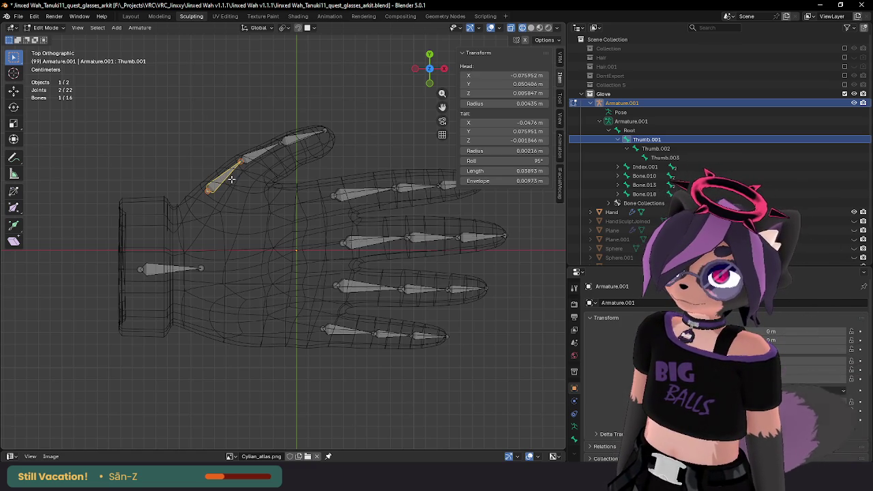
Step: Move Thumb.001's joints down and inward so the bone sits inside the glove's thumb
drag(205, 190, 204, 212)
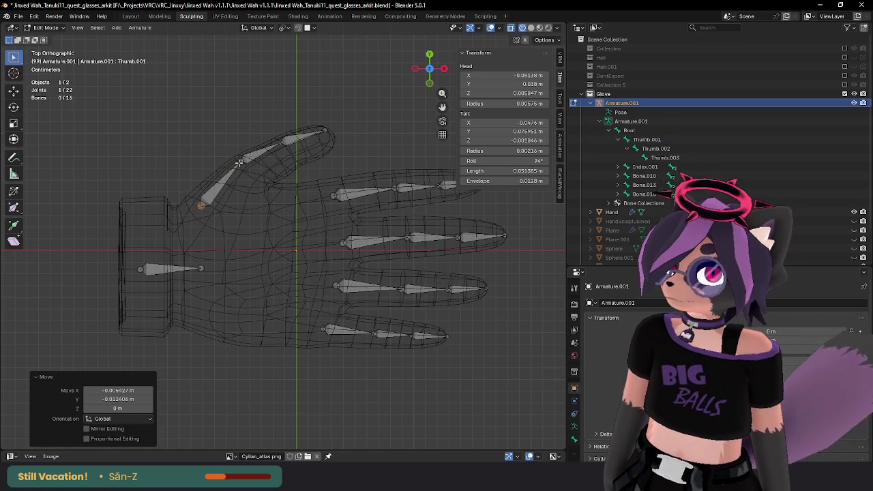
drag(238, 162, 232, 169)
mouse_move(232, 169)
middle_down()
mouse_move(380, 145)
mouse_move(375, 112)
middle_up()
drag(331, 310, 330, 306)
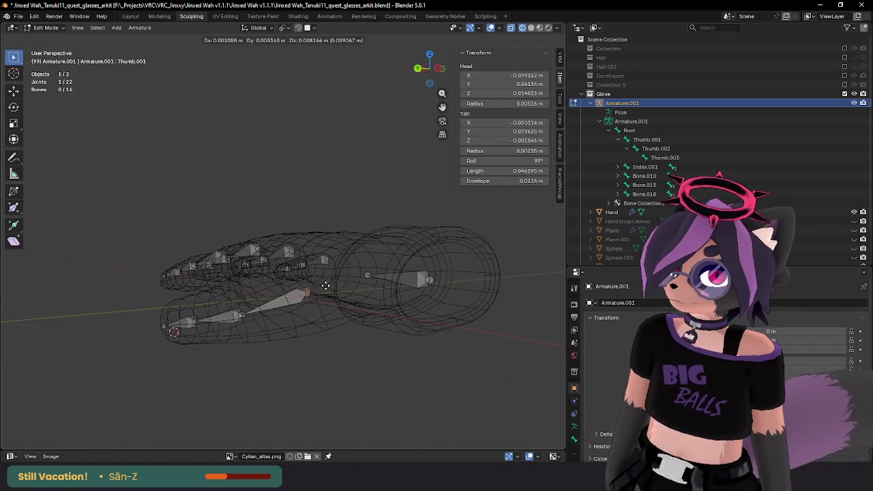
middle_drag(331, 305, 346, 325)
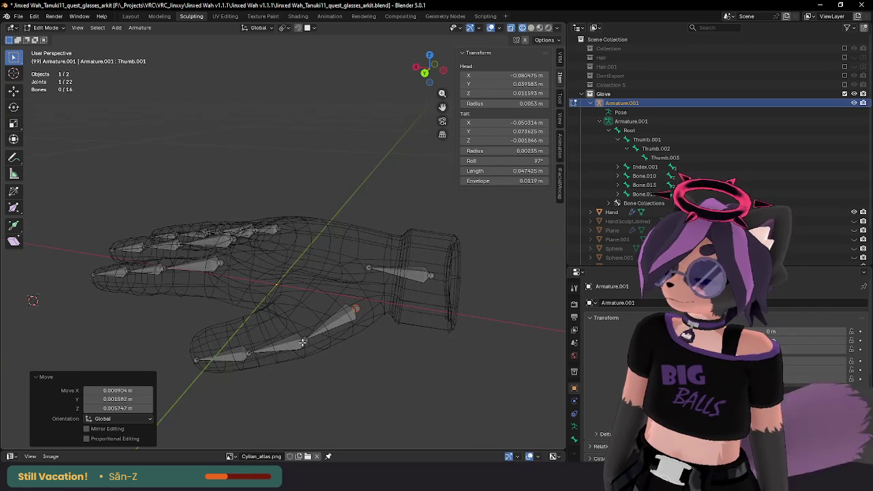
drag(308, 339, 325, 328)
mouse_move(325, 328)
middle_down()
mouse_move(345, 325)
mouse_move(302, 296)
mouse_move(398, 285)
middle_up()
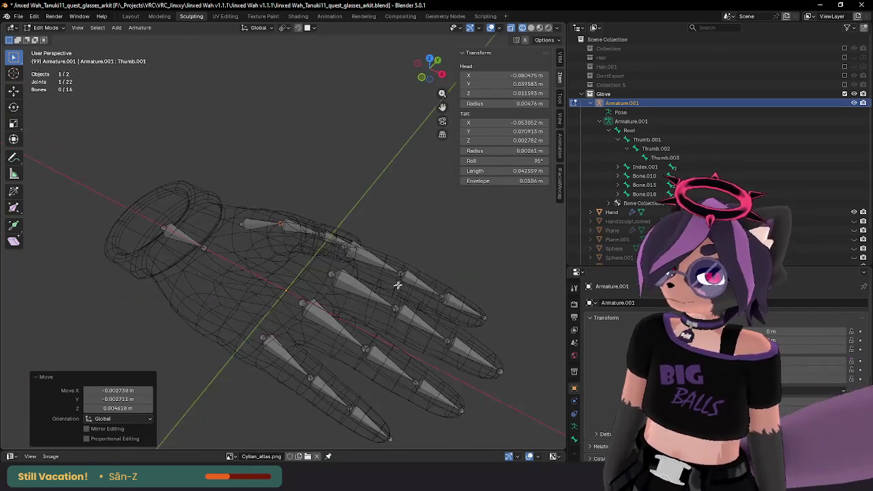
Step: Return to Top view, select the index finger's base bone, and recenter the hand
key(KP_7)
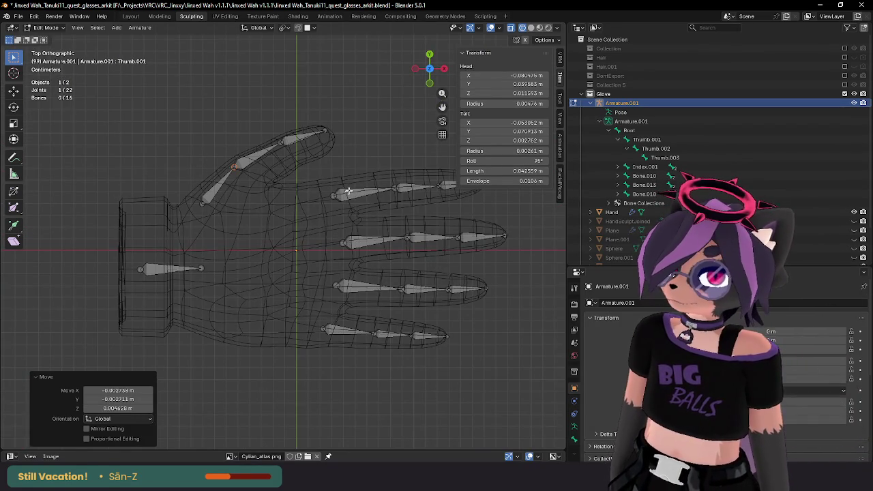
click(348, 191)
shift+middle_drag(380, 166, 288, 193)
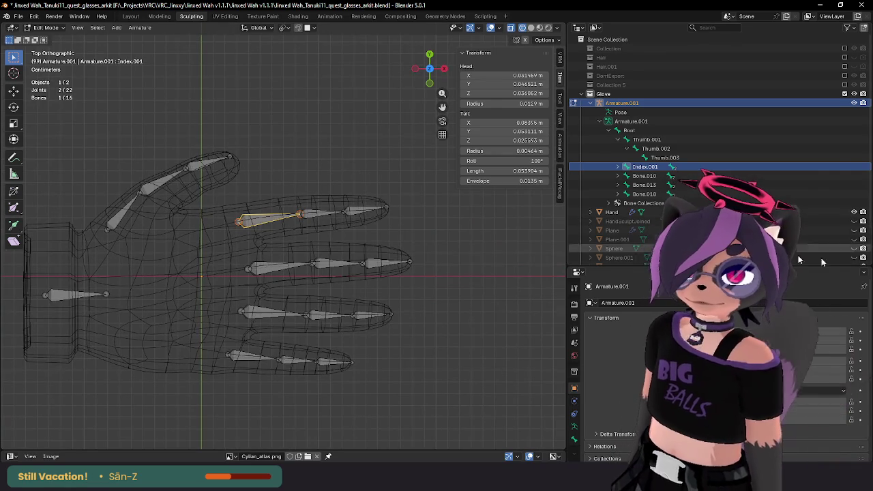
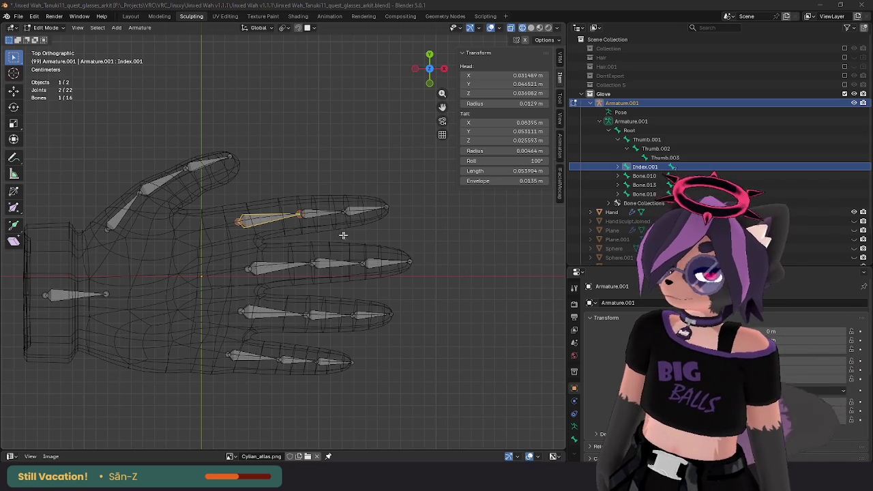
Step: Rename the next two index finger bones to Index.002 and Index.003
click(332, 148)
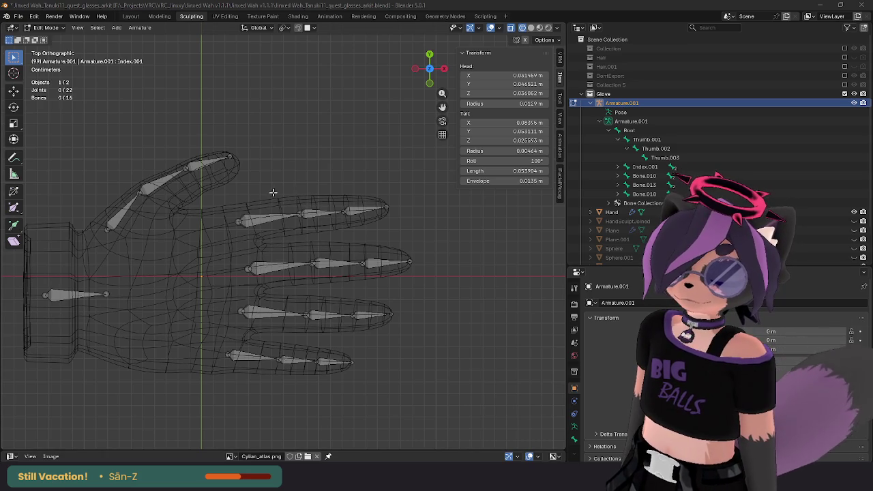
click(274, 218)
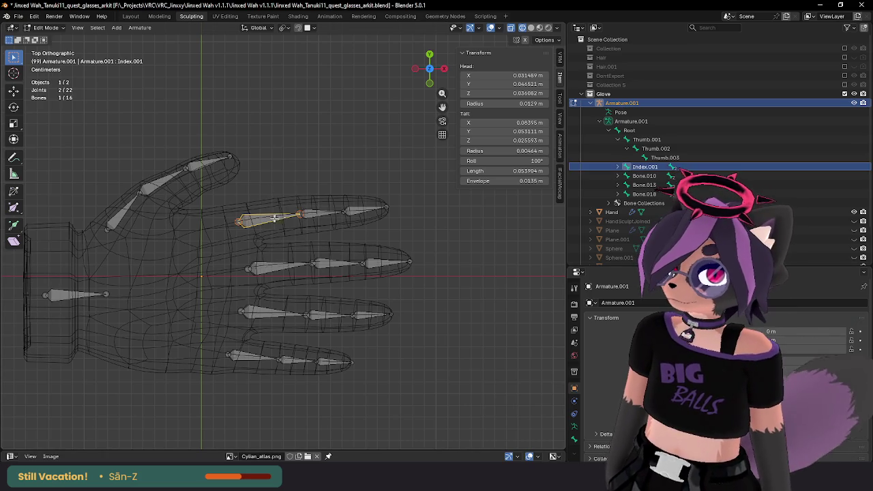
click(324, 206)
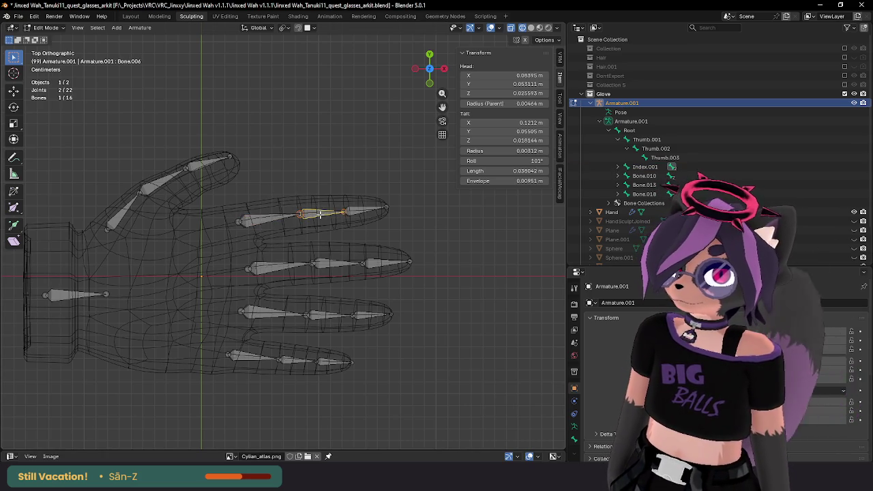
text(Ind)
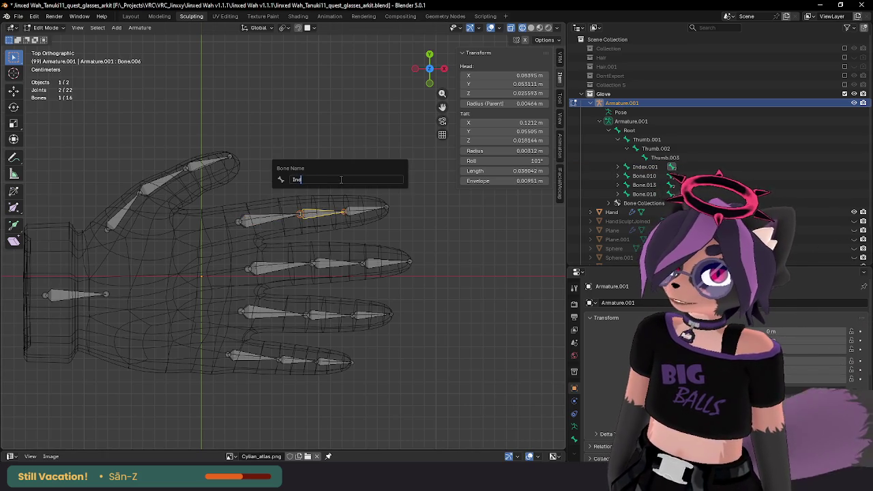
text(ex.002)
key(Return)
click(353, 205)
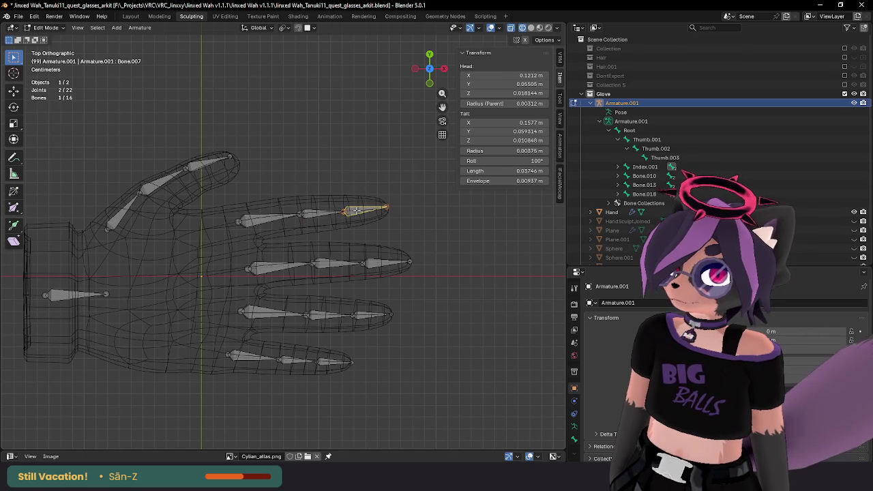
key(F2)
text(Index)
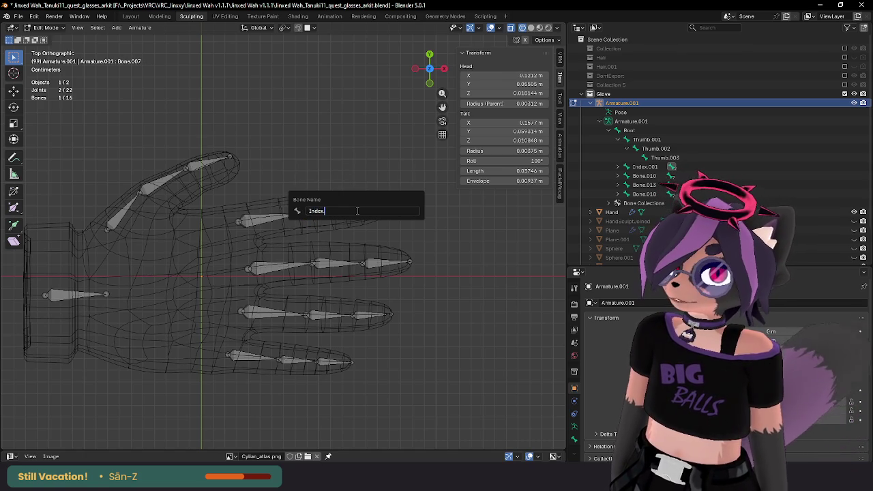
text(.004)
key(Return)
key(F2)
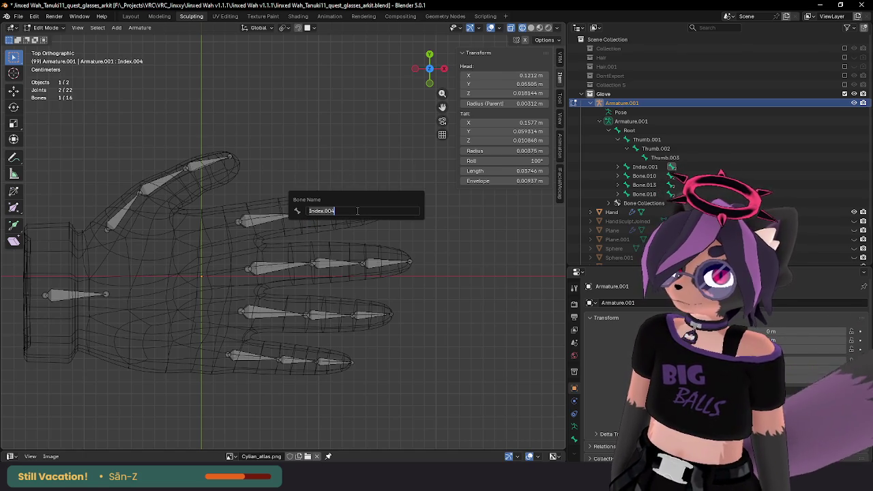
key(Return)
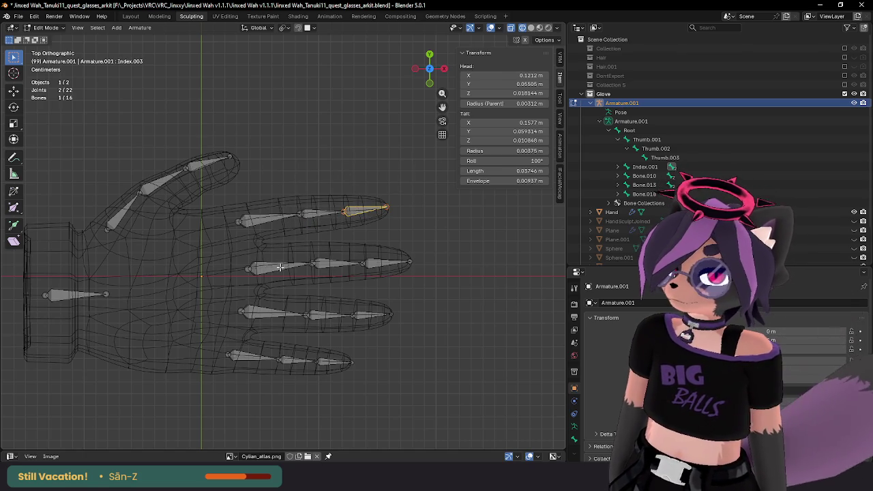
Step: Rename the three middle finger bones Middle.001, Middle.002 and Middle.003
click(279, 267)
key(F2)
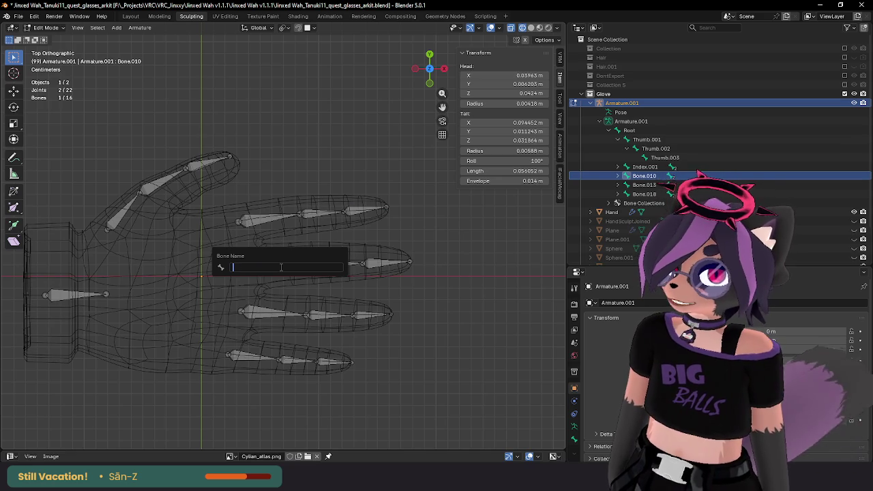
text(Middle)
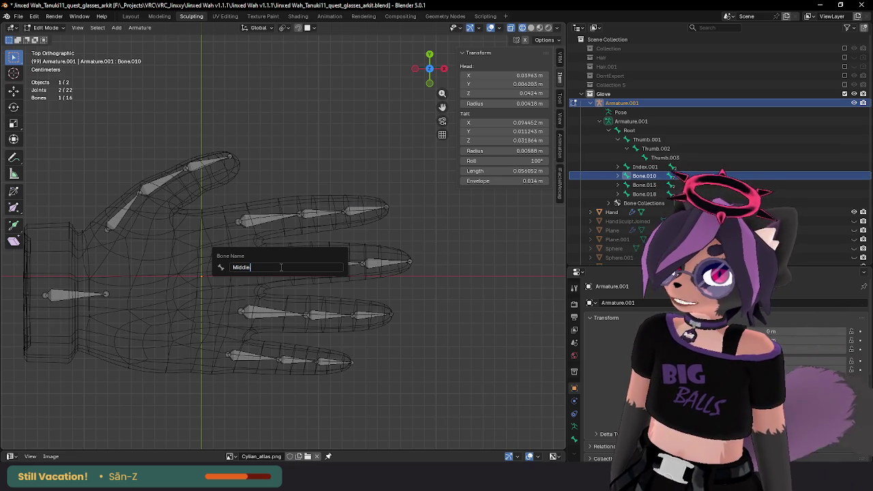
key(Return)
key(a)
click(338, 265)
key(F2)
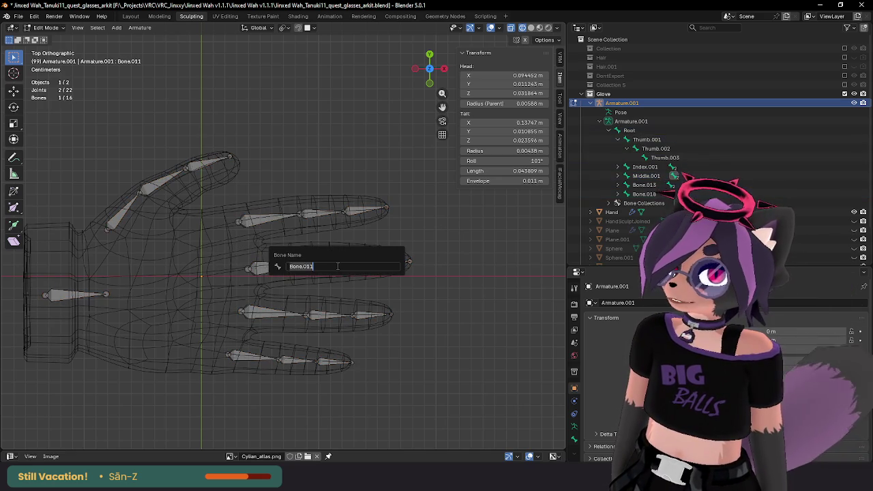
text(Middle.002)
key(Return)
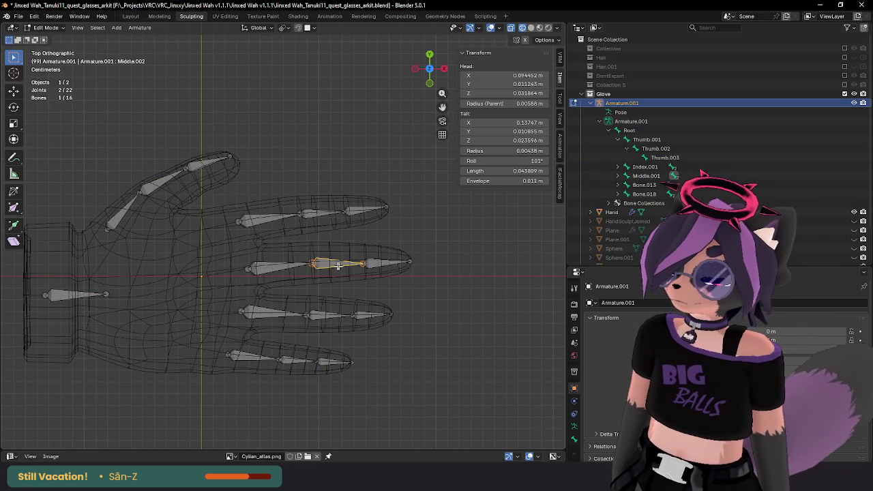
click(369, 263)
key(F2)
text(Middle.004)
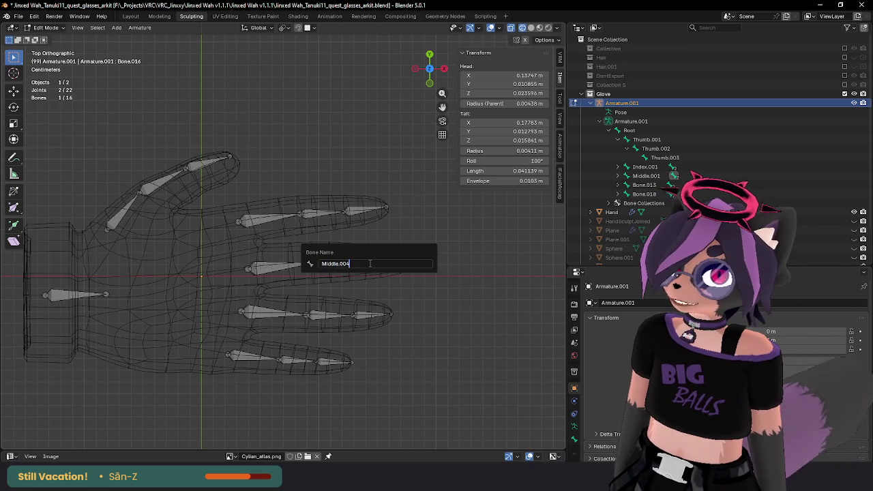
key(Return)
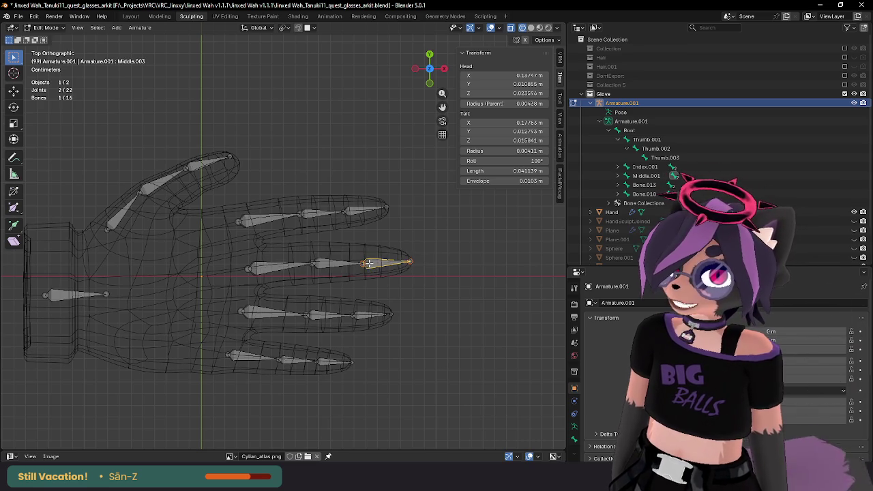
Step: Zoom in and nudge the Middle.001 and Middle.002/Middle.003 joints to fit the glove finger
scroll(351, 270, up, 1)
scroll(320, 238, up, 1)
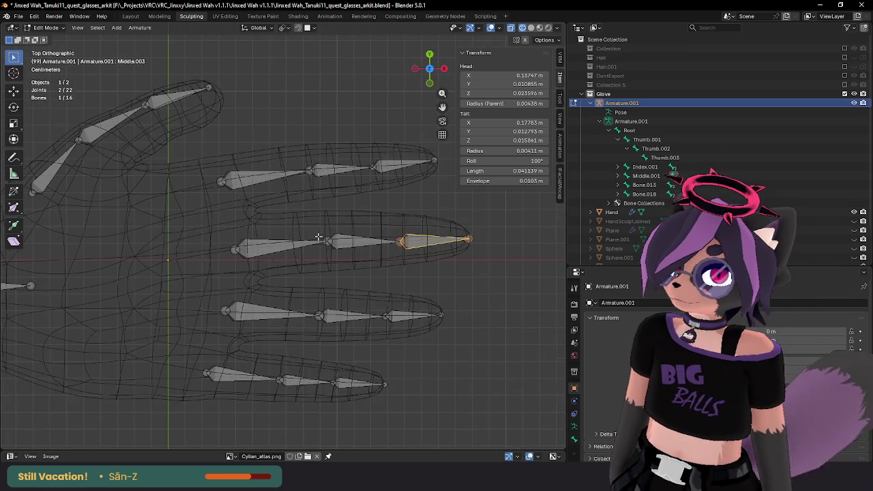
click(398, 242)
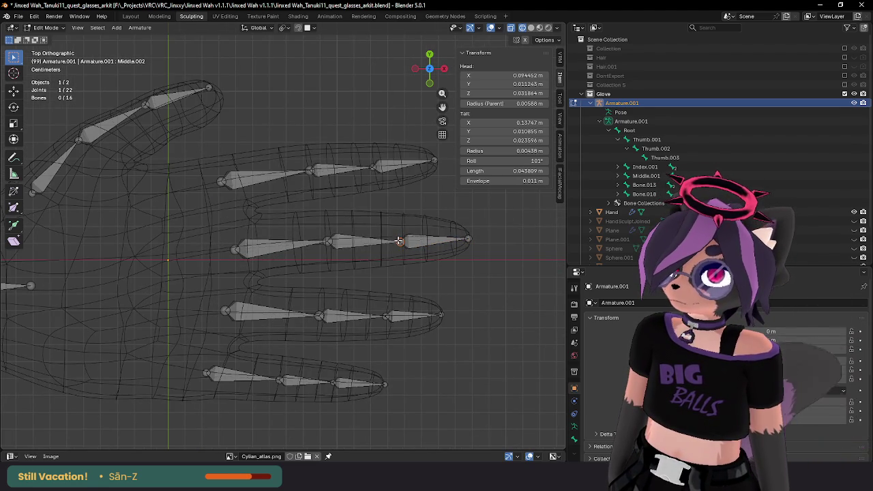
key(g)
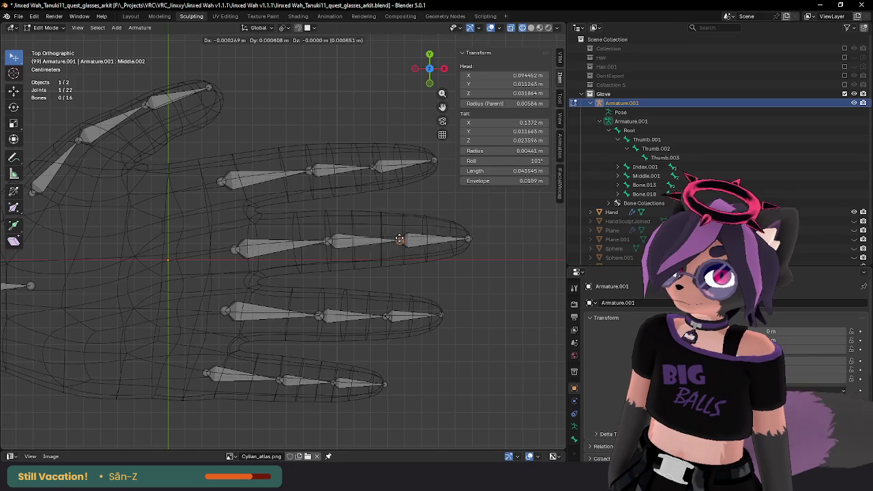
click(398, 238)
click(327, 243)
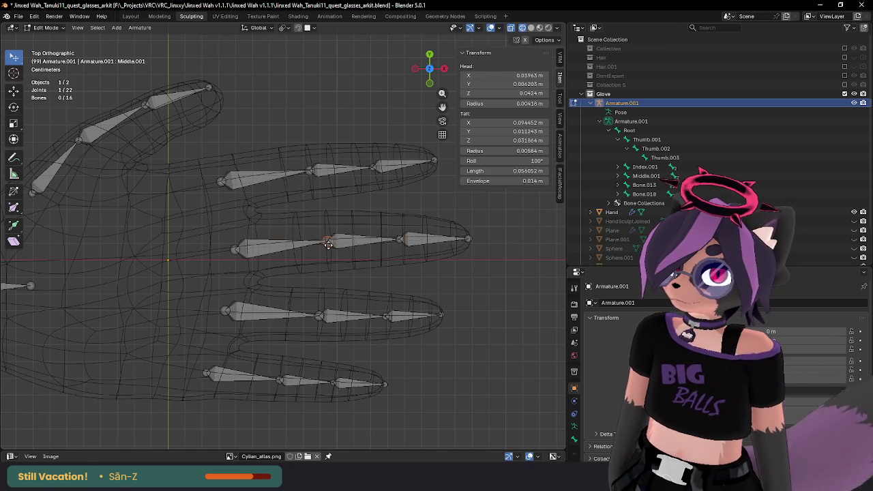
key(g)
click(328, 244)
Step: Nudge the Index.001 and Index.002 joints slightly so they sit inside the index finger
click(308, 171)
key(g)
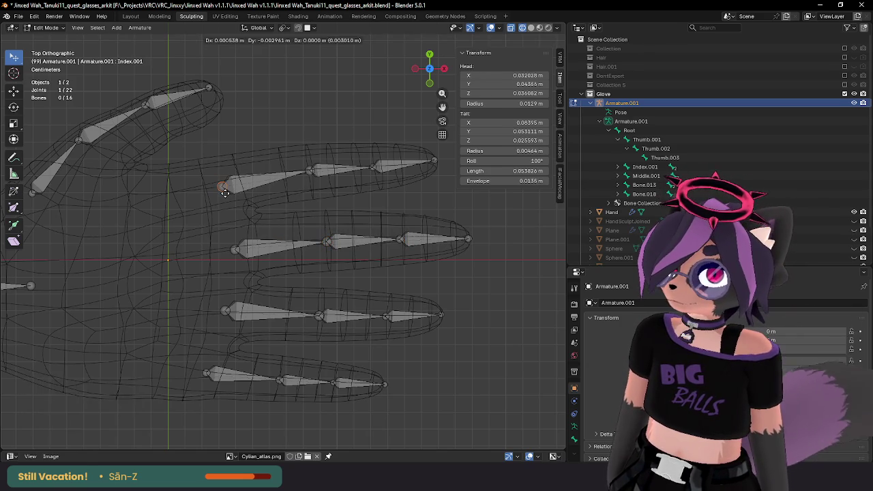
click(308, 173)
key(g)
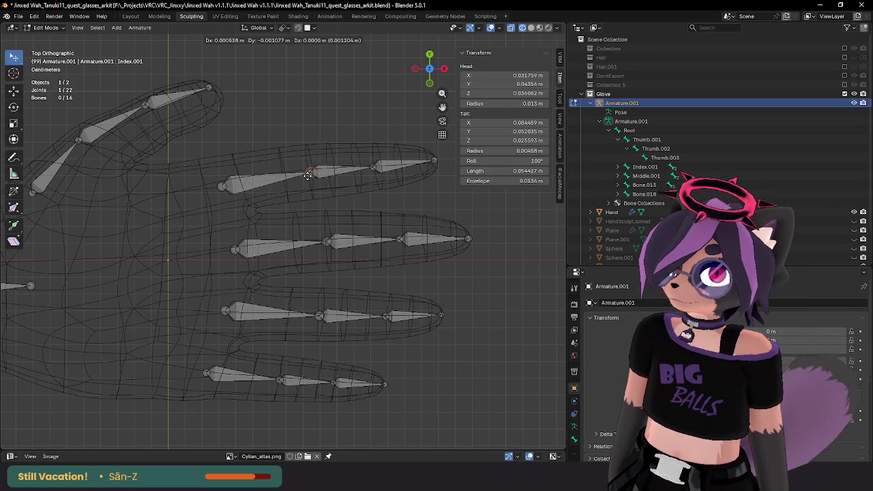
click(308, 175)
click(372, 167)
key(g)
click(375, 178)
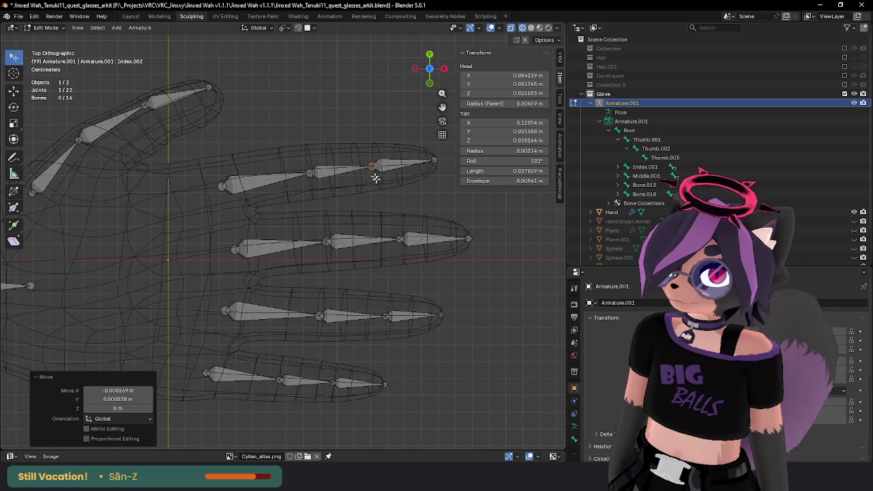
shift+scroll(375, 178, down, 2)
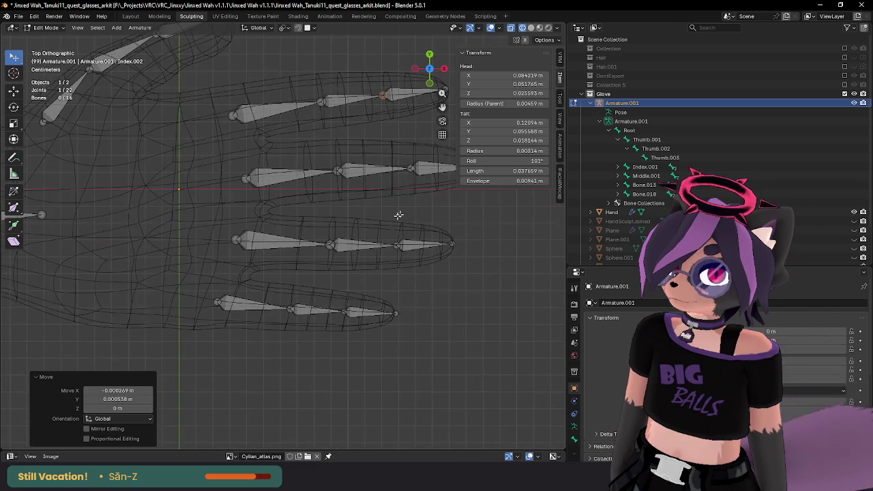
click(291, 242)
Step: Rename the ring finger's middle and tip bones to Ring.002 and Ring.003
key(F3)
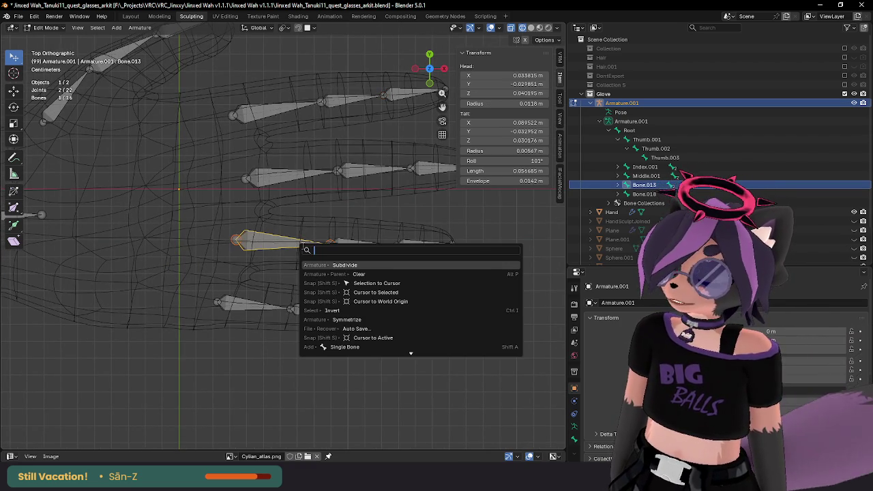
text(Ring.00)
key(Escape)
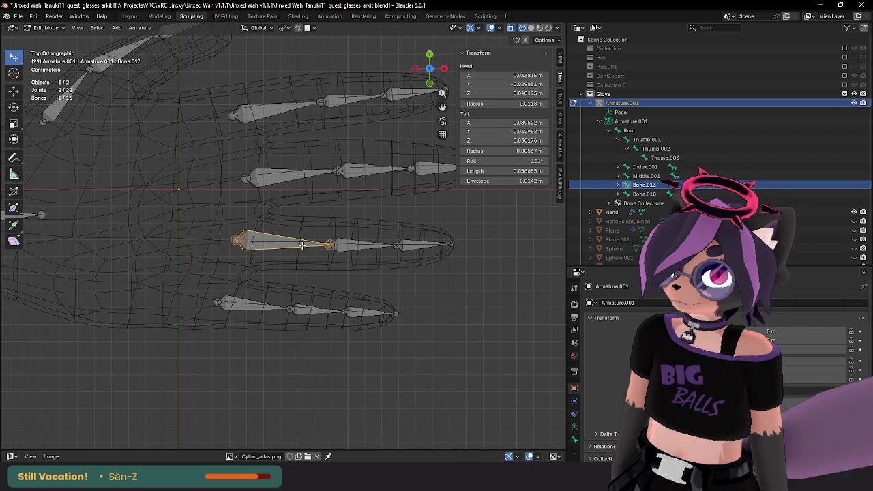
click(356, 246)
key(F2)
text(Ring.002)
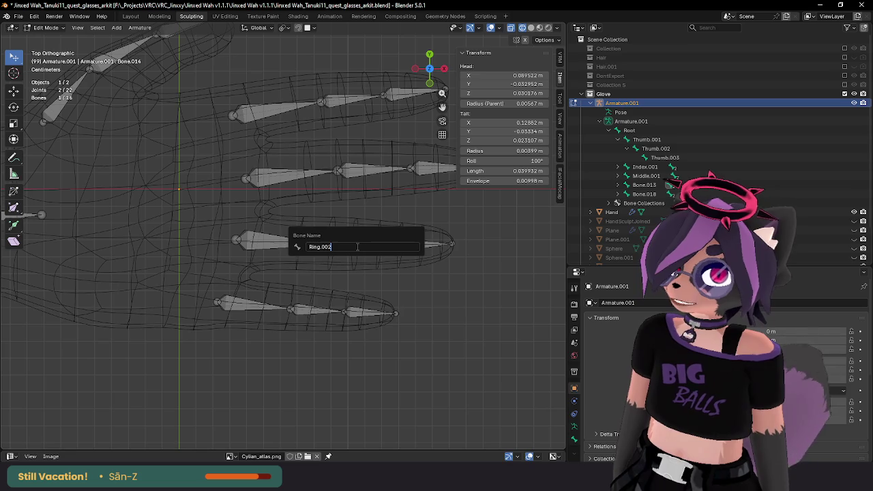
key(Return)
click(431, 246)
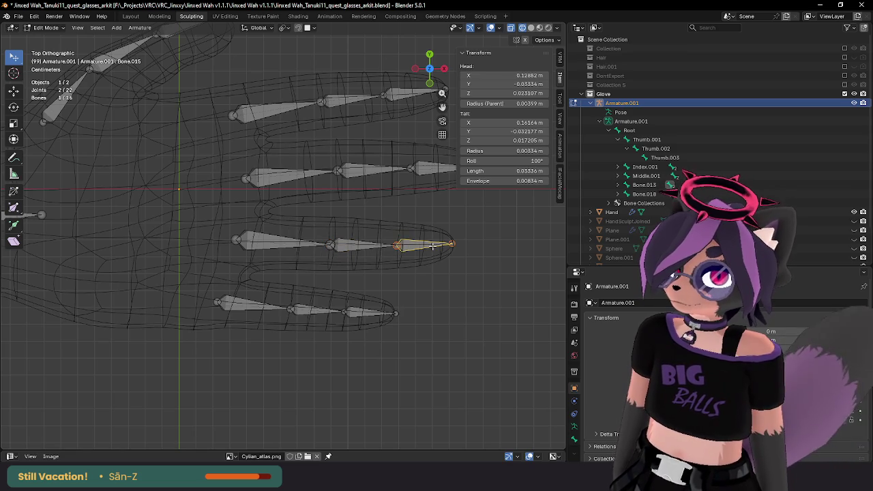
key(F2)
key(BackSpace)
text(Ring.00)
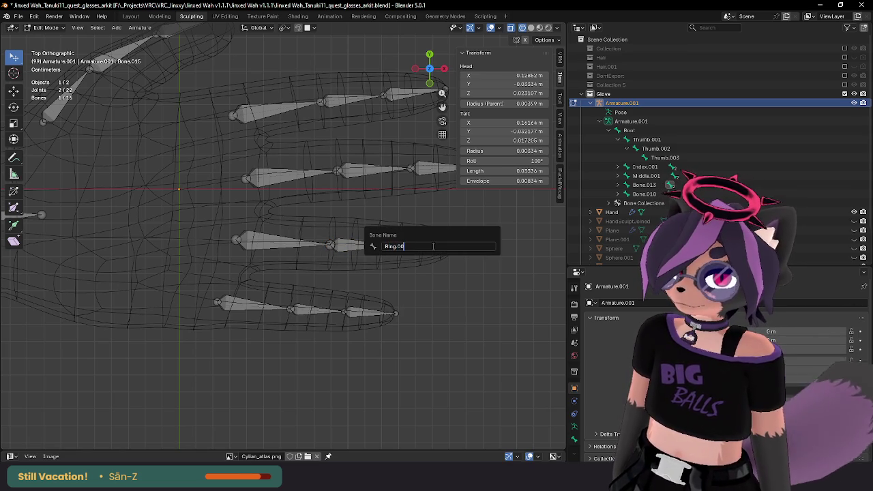
text(3)
key(Return)
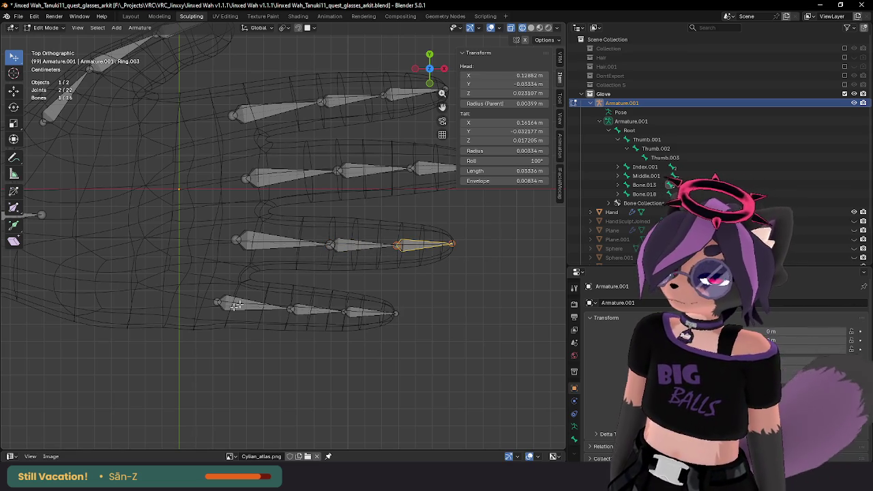
Step: Rename the pinky bones Pinky.001, Pinky.002 and Pinky.003
click(233, 310)
key(F2)
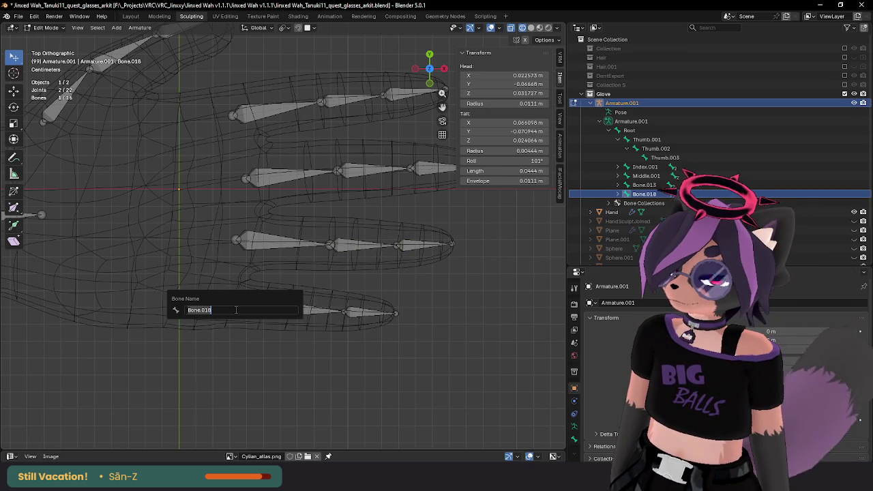
text(Pinky.00)
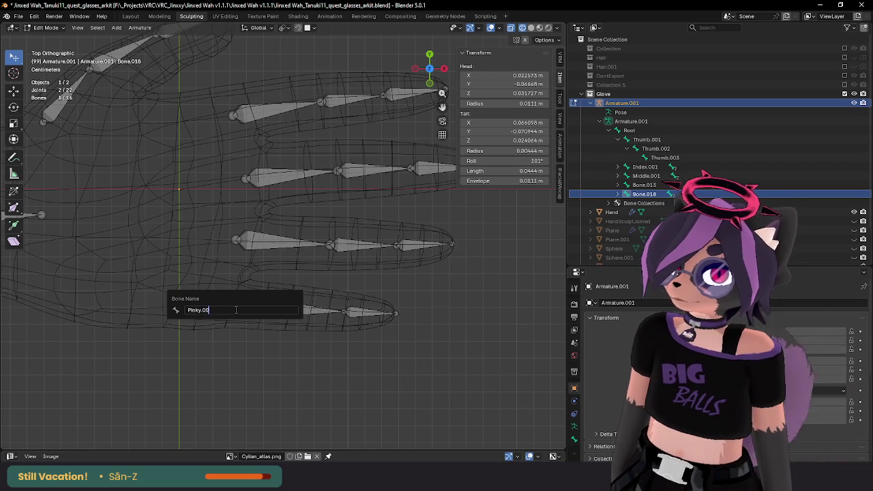
text(1)
key(Return)
click(296, 307)
key(F2)
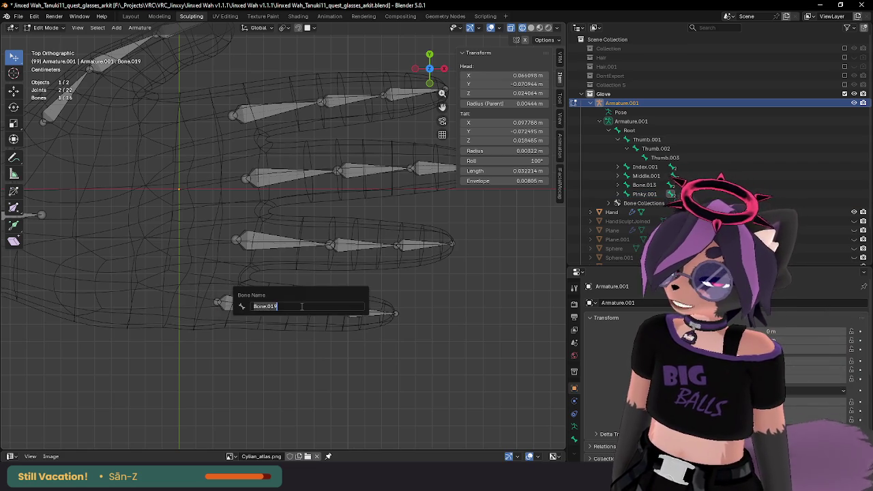
text(Pinky)
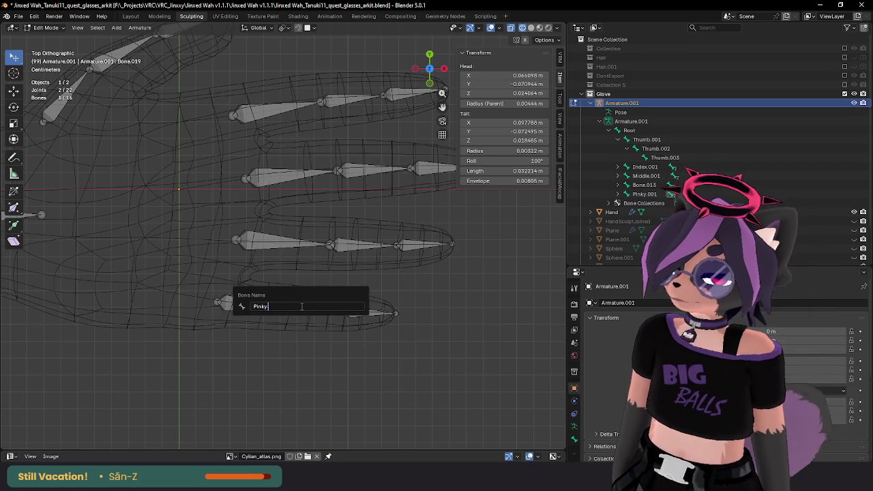
key(Return)
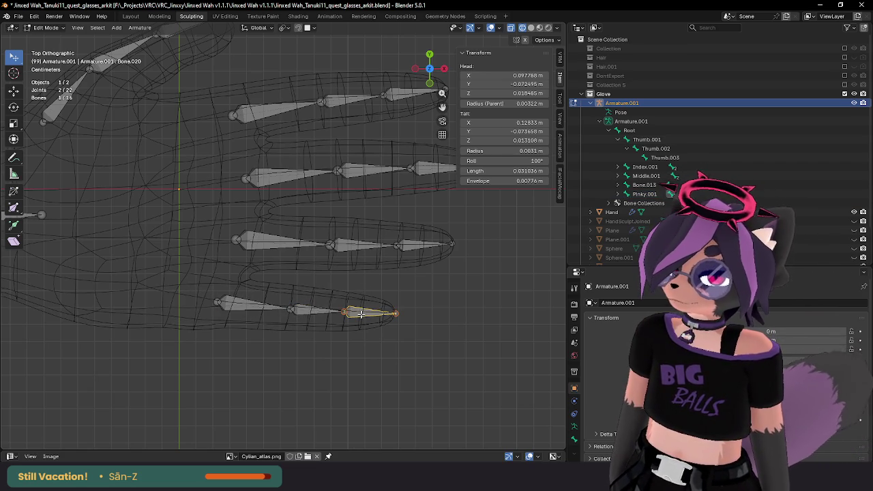
key(F2)
text(Pinky.00)
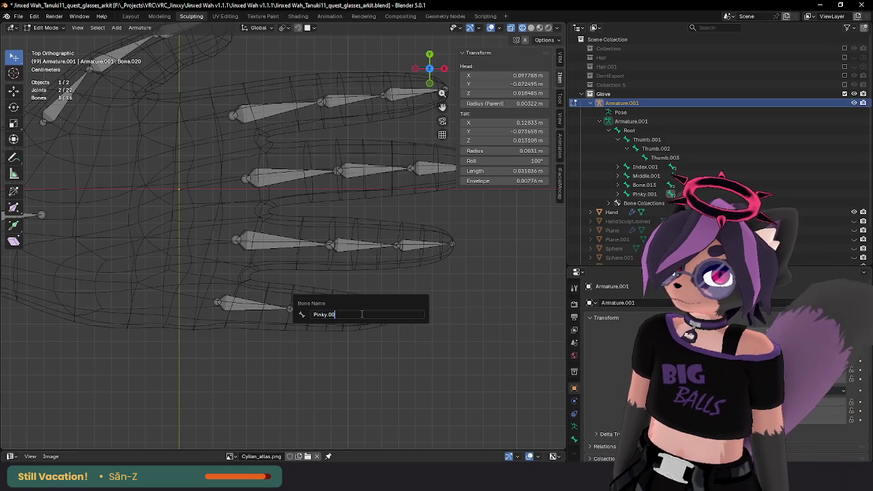
key(Return)
Step: Rename the ring finger's remaining base bone to Ring.001
click(295, 310)
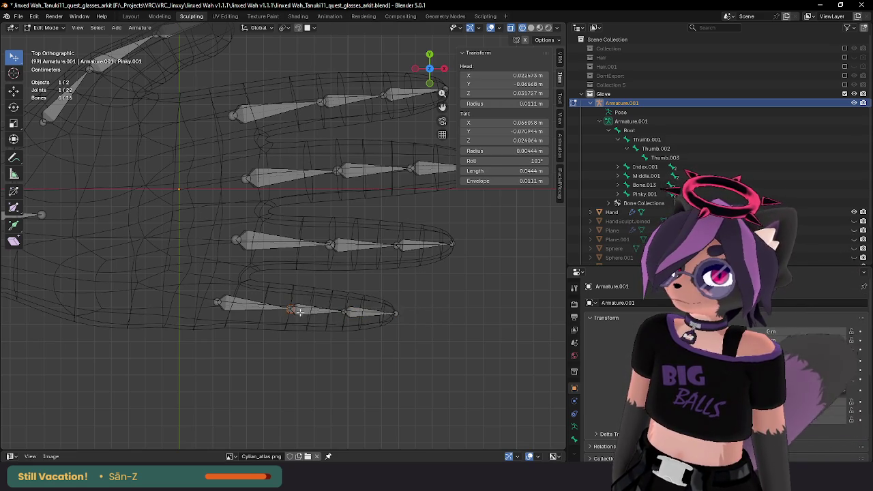
mouse_move(296, 310)
middle_down()
mouse_move(293, 224)
mouse_move(262, 262)
middle_up()
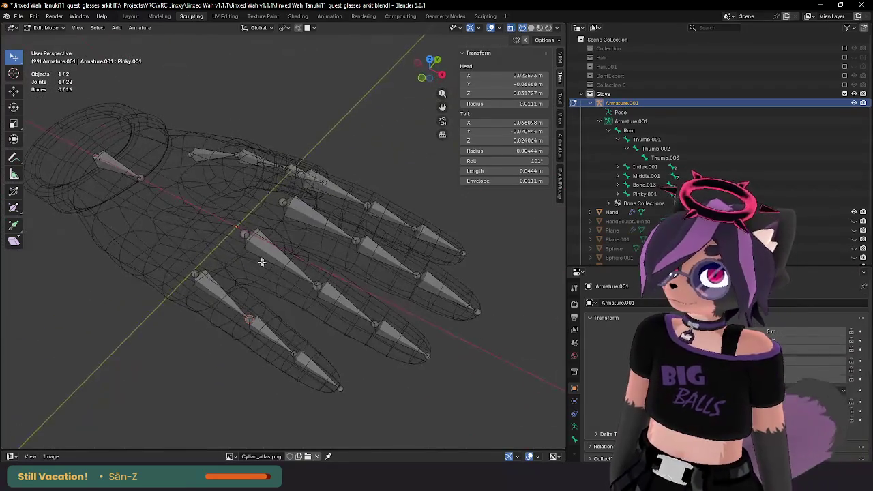
click(644, 185)
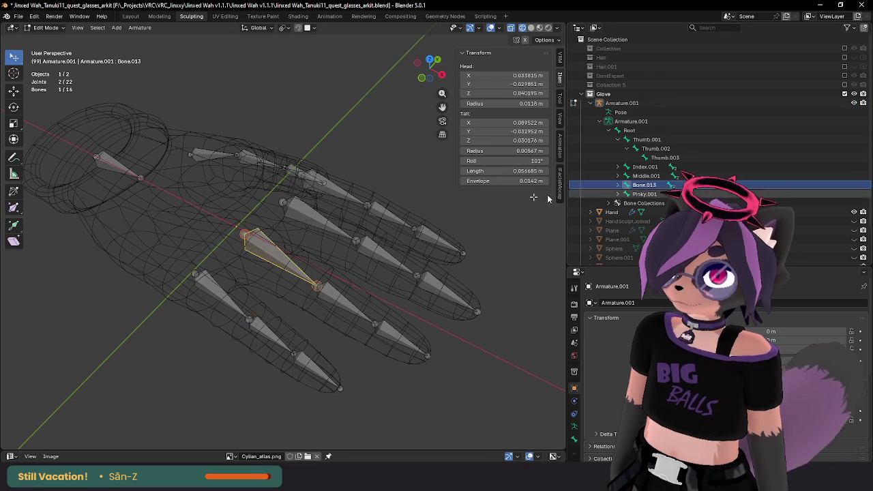
middle_drag(354, 232, 378, 237)
key(F2)
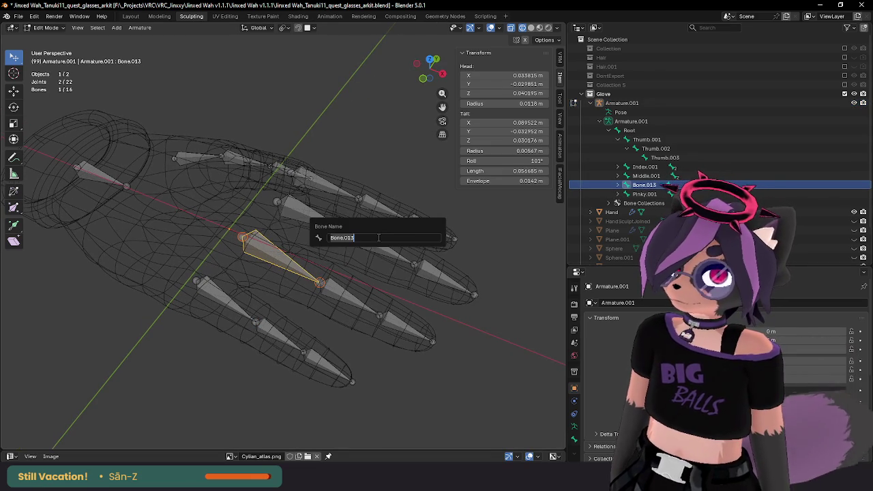
key(Return)
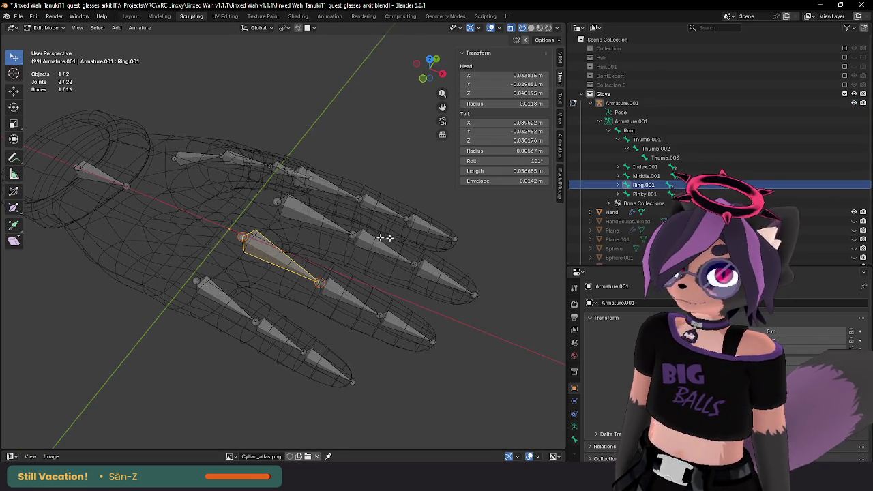
Step: Expand the Ring, Pinky, Index and Middle bone chains in the outliner to check the hierarchy
click(617, 194)
click(618, 185)
click(617, 176)
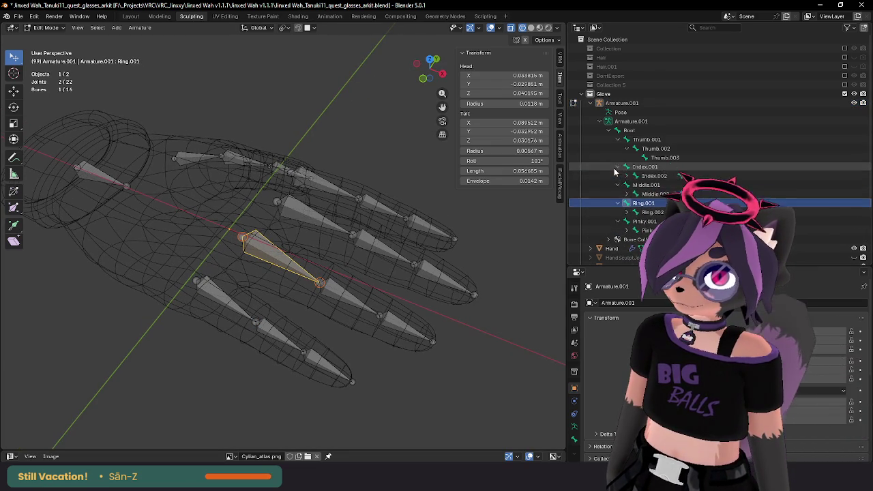
click(617, 166)
click(626, 212)
click(626, 193)
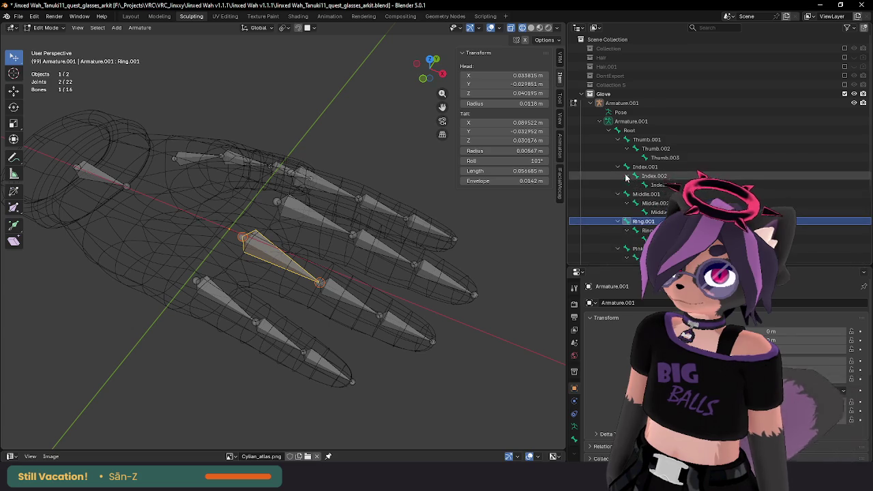
click(626, 176)
scroll(631, 198, down, 2)
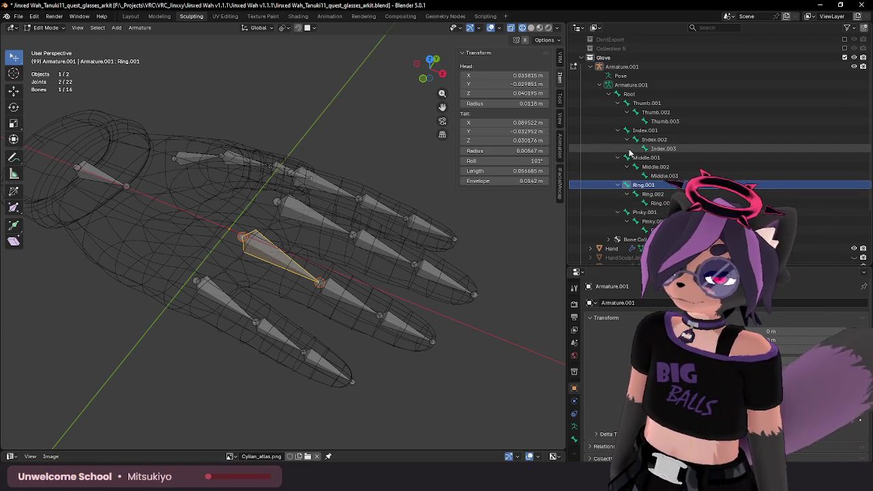
mouse_move(196, 144)
middle_down()
mouse_move(290, 148)
mouse_move(446, 260)
middle_up()
Step: In Object Mode, apply all transforms to the finger armature
key(Tab)
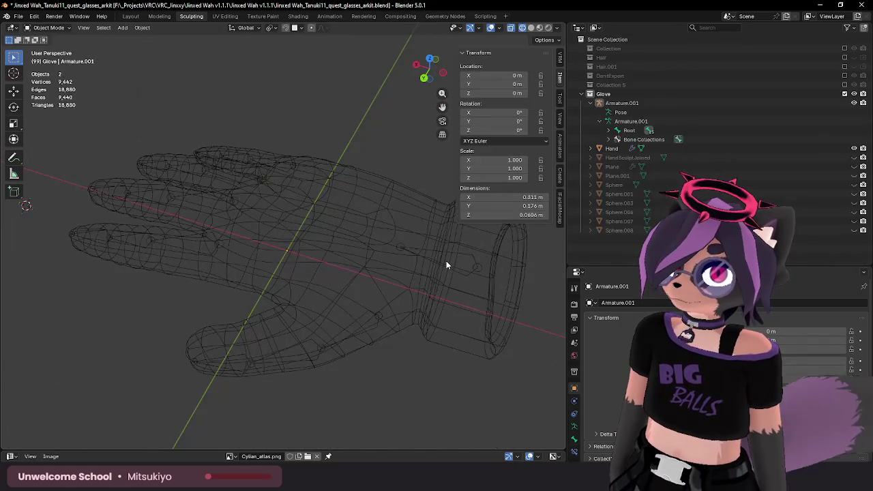
click(446, 261)
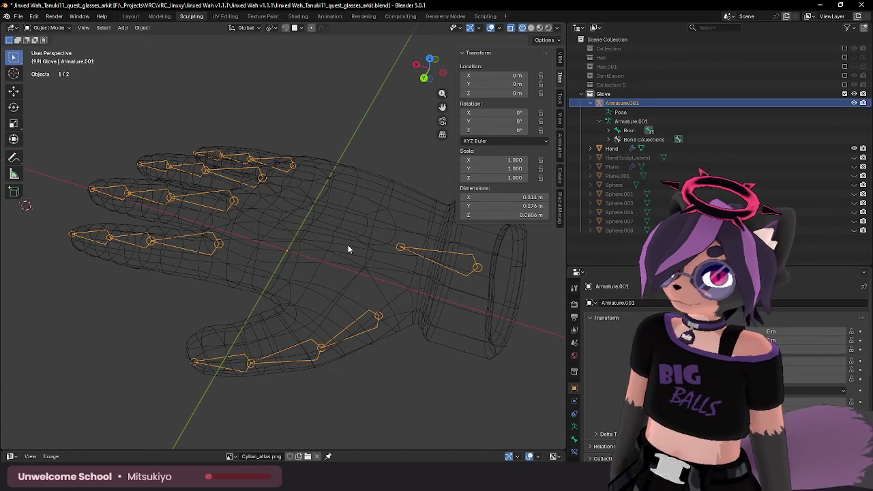
mouse_move(347, 245)
middle_down()
mouse_move(425, 243)
mouse_move(287, 226)
mouse_move(280, 248)
middle_up()
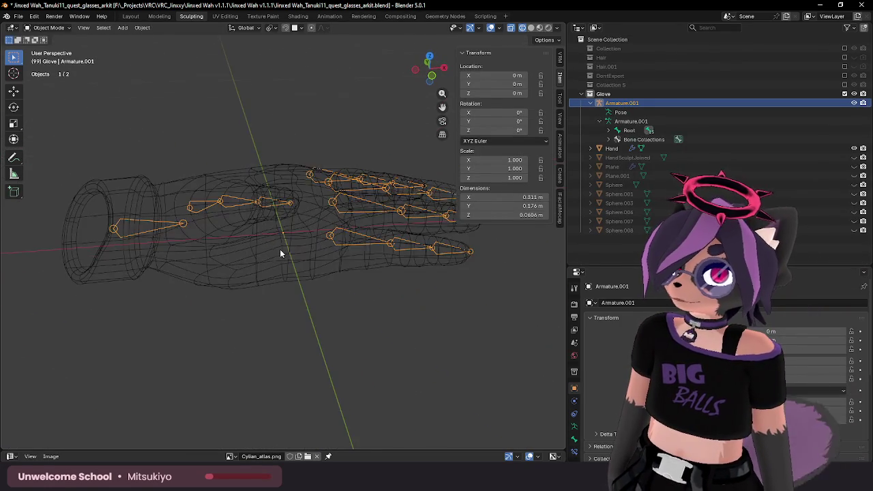
key(Tab)
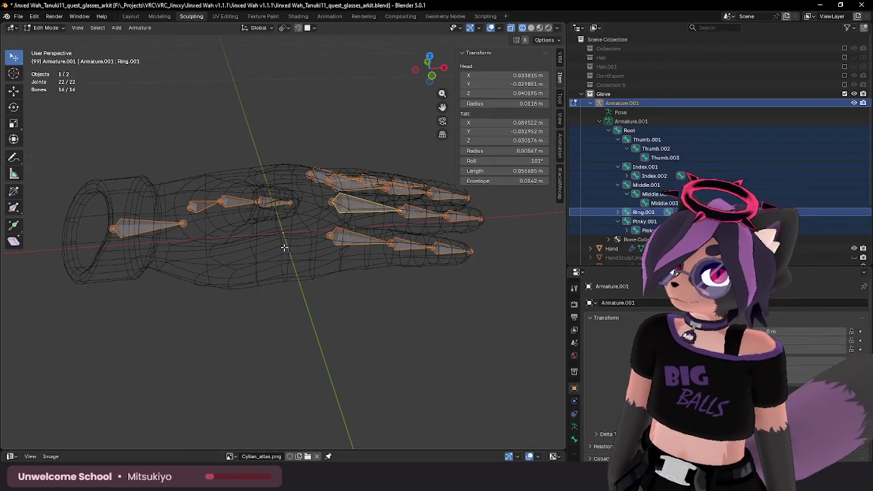
middle_drag(284, 247, 386, 259)
key(Tab)
key(ctrl+a)
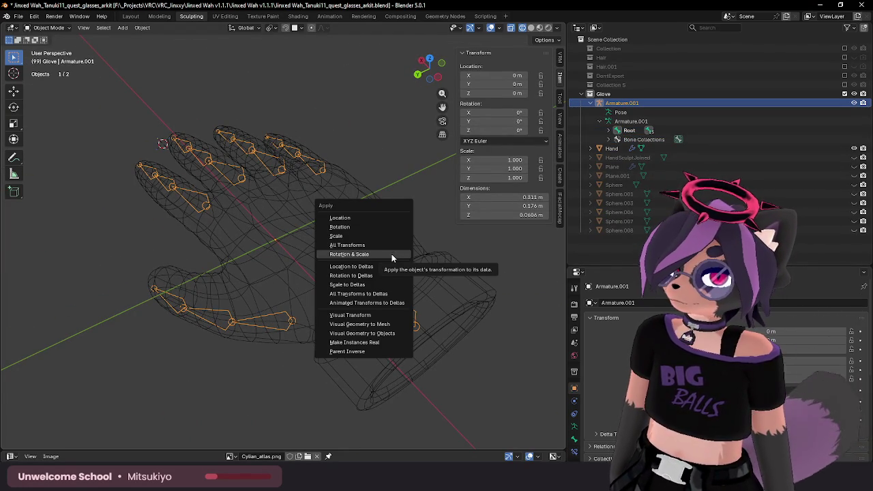
click(388, 244)
mouse_move(388, 246)
middle_down()
mouse_move(331, 252)
mouse_move(373, 249)
middle_up()
Step: Apply all transforms to the glove Hand mesh
click(394, 293)
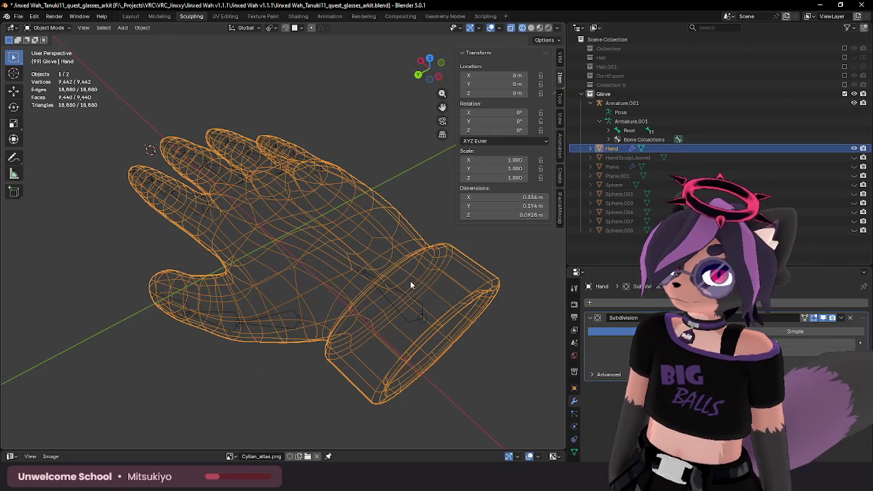
key(ctrl+a)
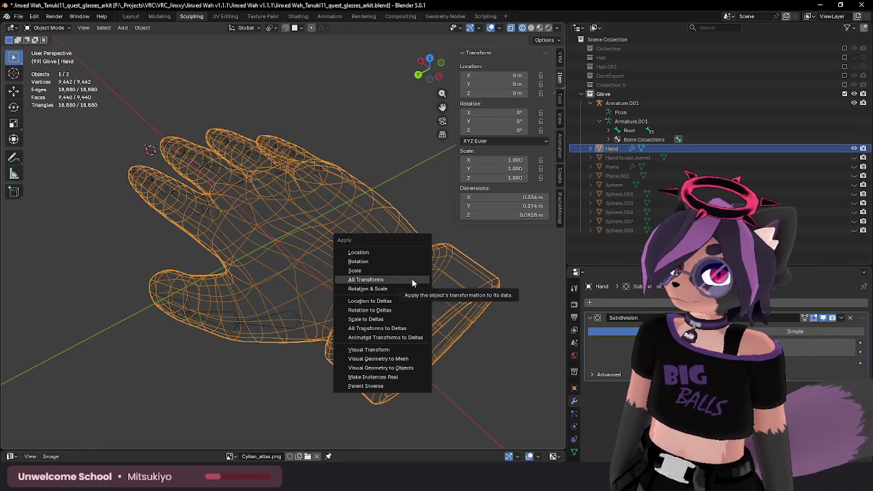
click(412, 279)
Step: Select the Hand mesh together with the armature and bring up the Set Parent To menu
click(381, 269)
shift+click(366, 258)
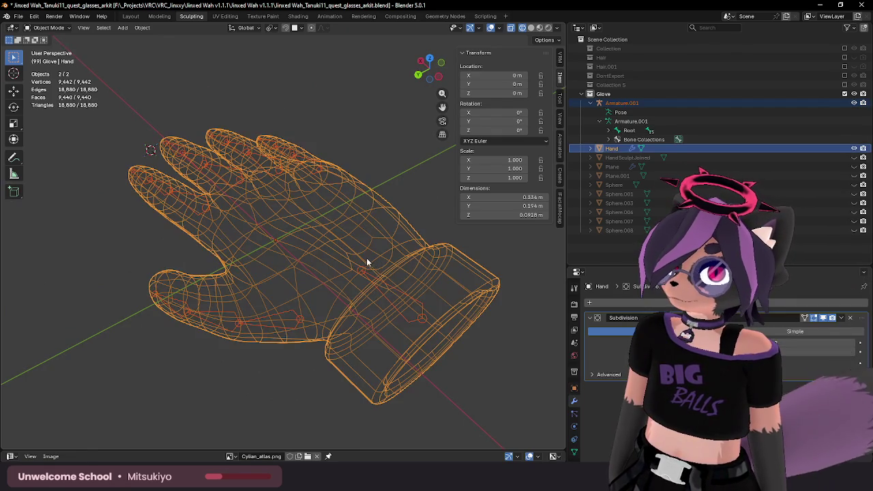
middle_drag(366, 257, 392, 237)
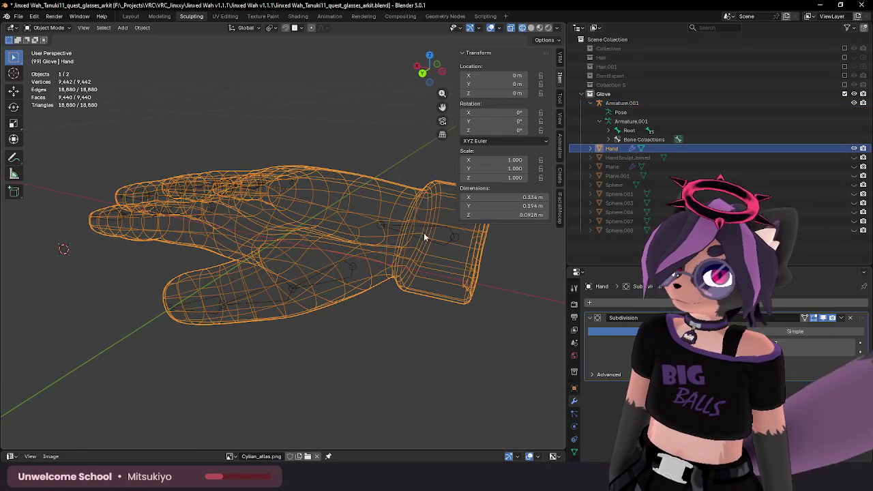
key(alt+a)
key(ctrl+z)
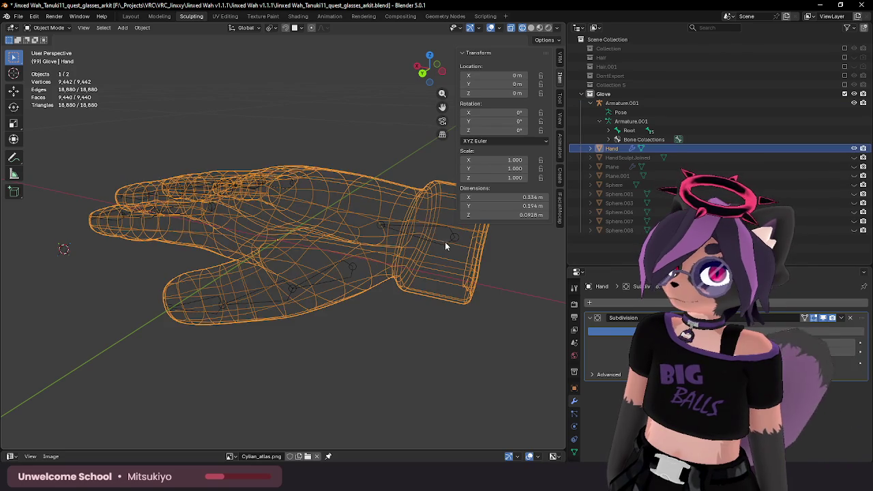
key(ctrl+p)
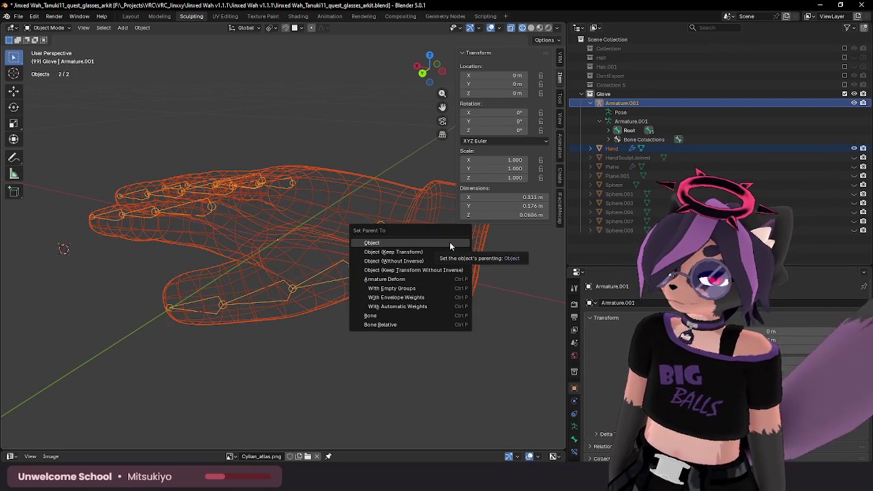
Step: Choose With Automatic Weights to parent Hand to Armature.001, then reselect the armature for a mode change
click(413, 306)
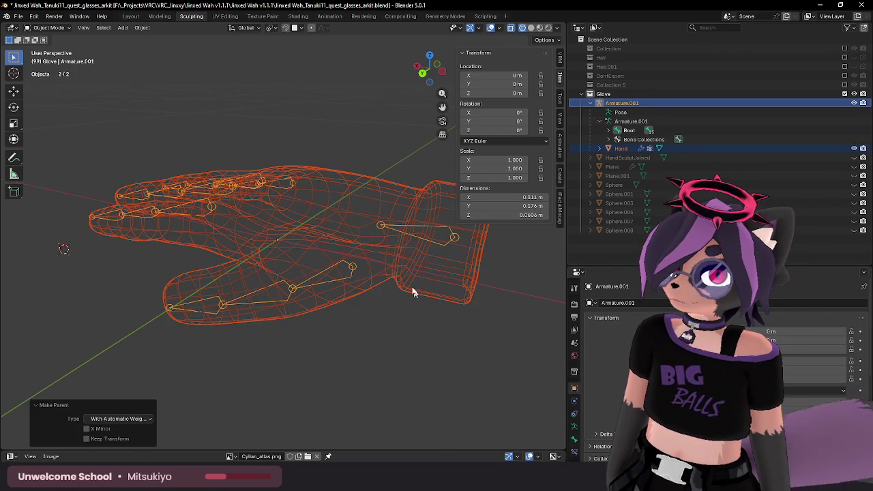
mouse_move(413, 289)
middle_down()
mouse_move(311, 243)
mouse_move(333, 245)
mouse_move(205, 238)
mouse_move(321, 238)
middle_up()
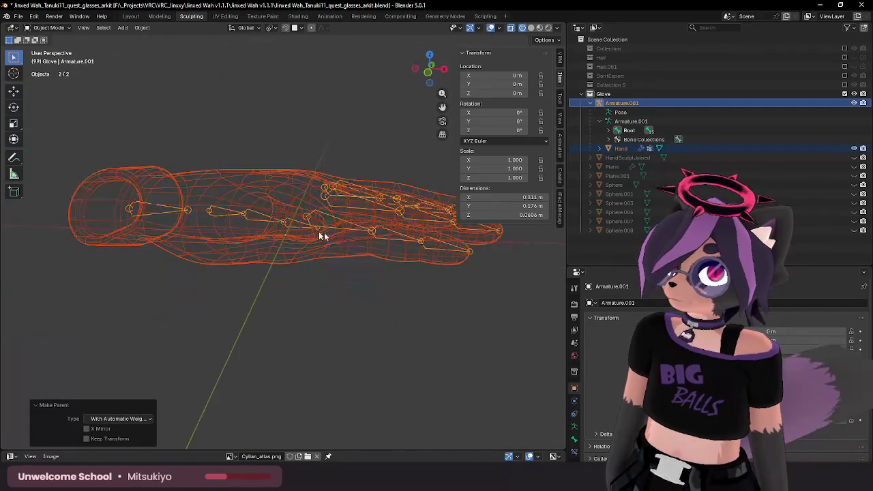
click(334, 226)
click(347, 232)
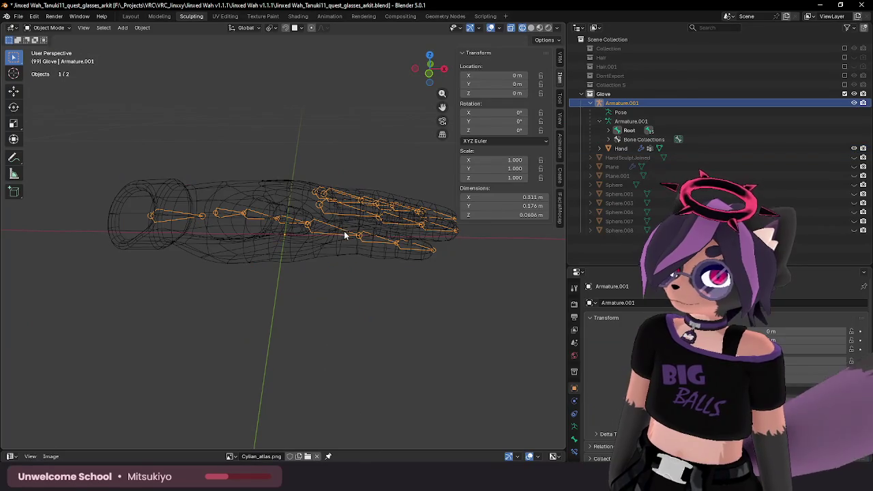
click(63, 29)
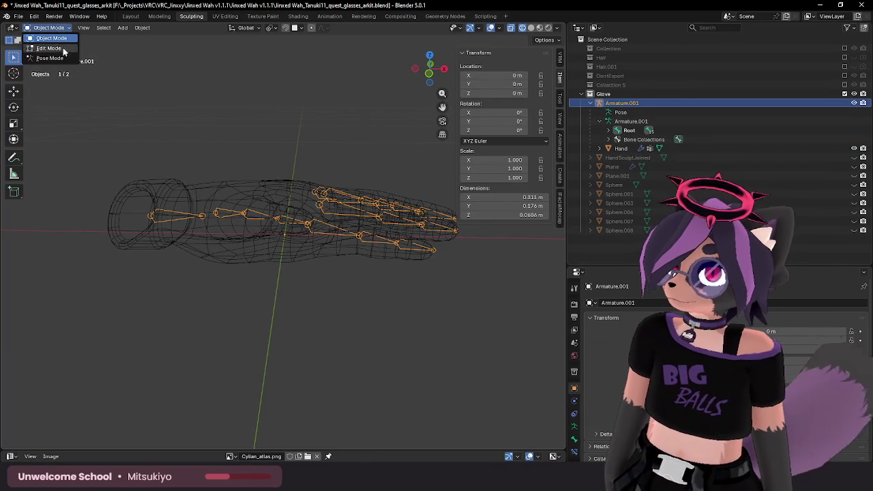
Step: In Pose Mode, test-rotate the Pinky.001–Pinky.003 bones, then cancel the rotation
click(47, 57)
click(331, 222)
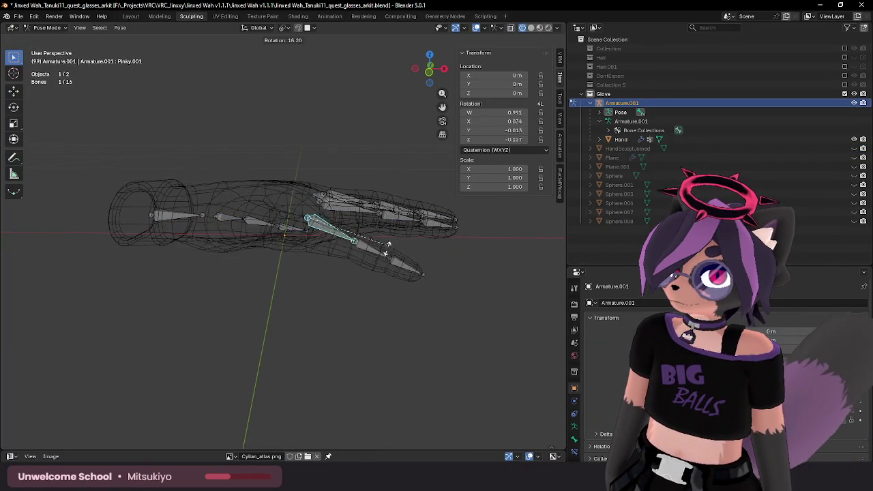
click(394, 229)
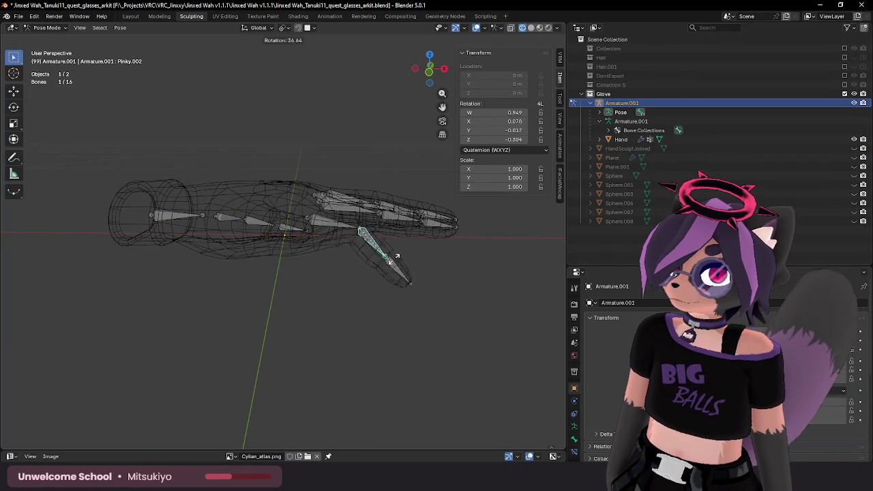
click(415, 238)
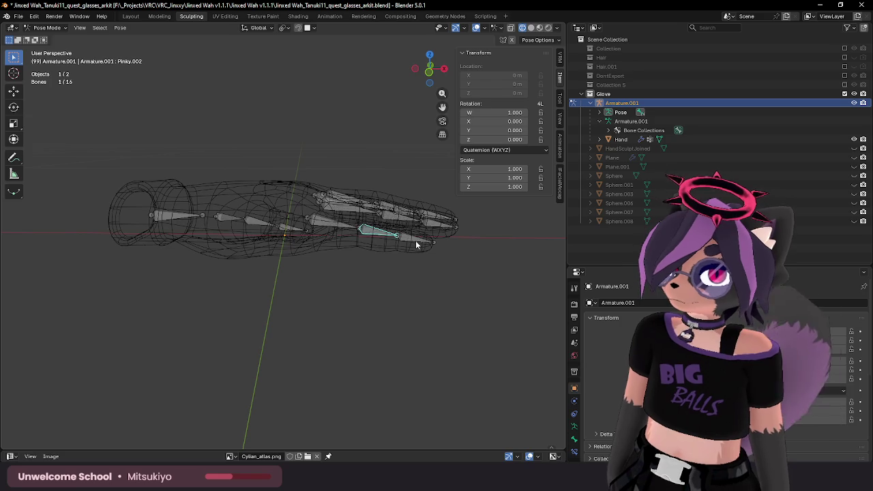
key(r)
key(z)
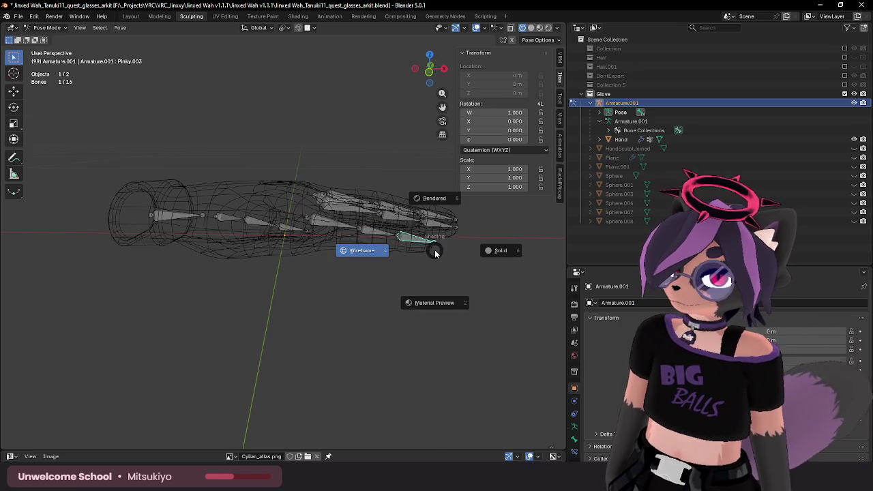
right_click(419, 290)
Step: Show the glove solid-shaded and open the armature's bone properties
click(419, 251)
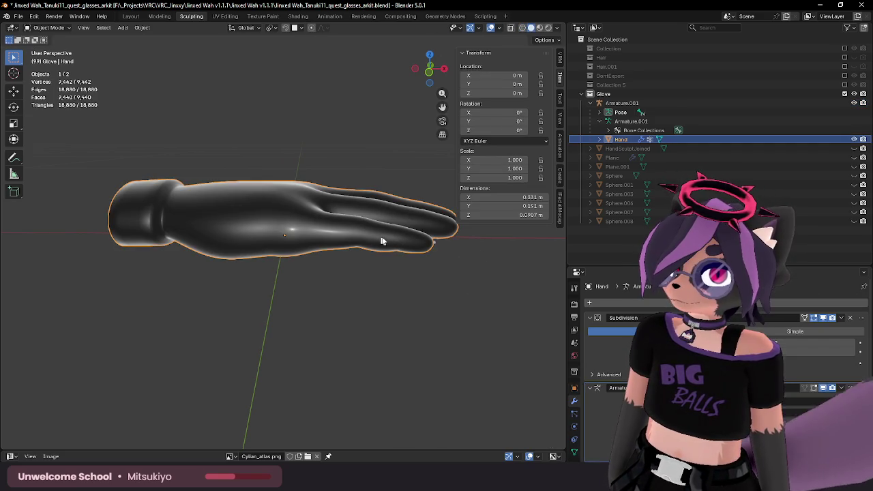
click(499, 28)
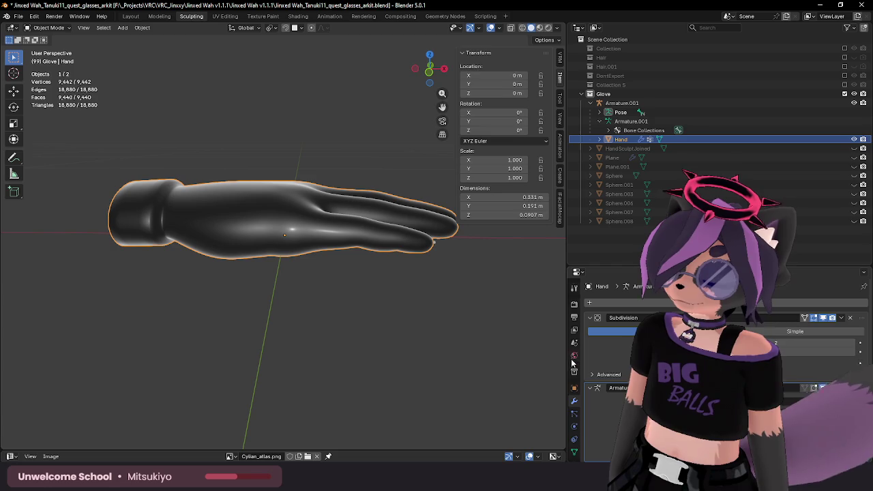
click(623, 112)
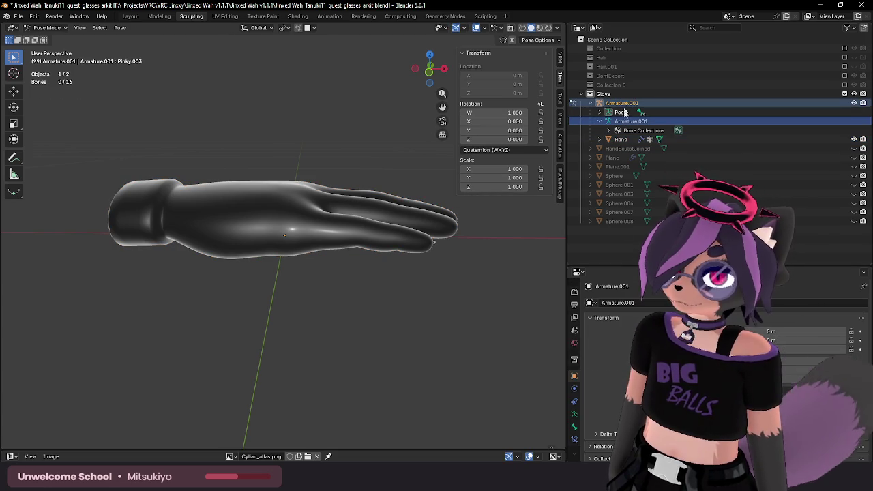
click(575, 426)
scroll(716, 361, down, 5)
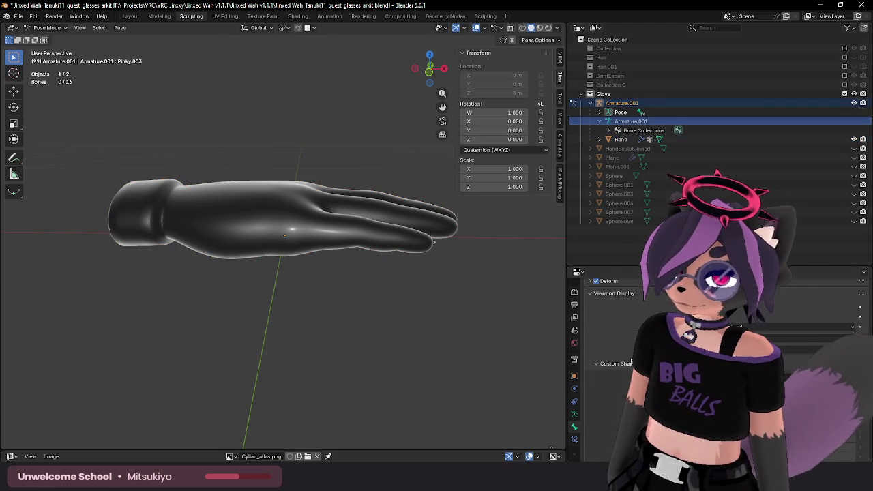
scroll(716, 362, up, 5)
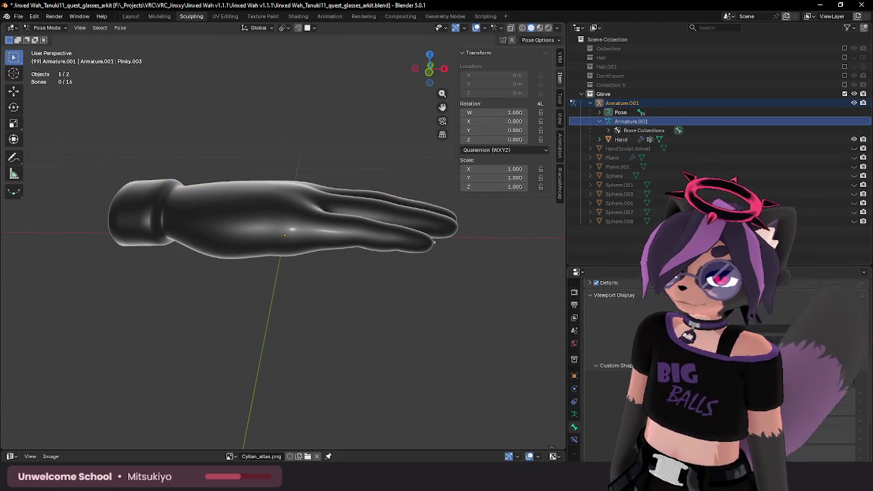